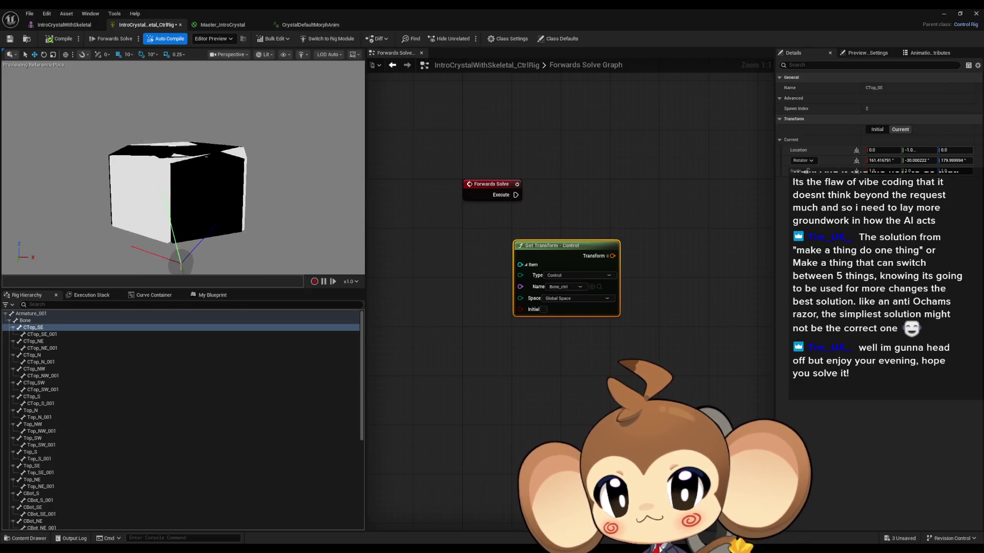
# - Create Set Transform - Bone nodes for CTop_SE, NE, N, NW, SW and S
pyautogui.click(38, 336)
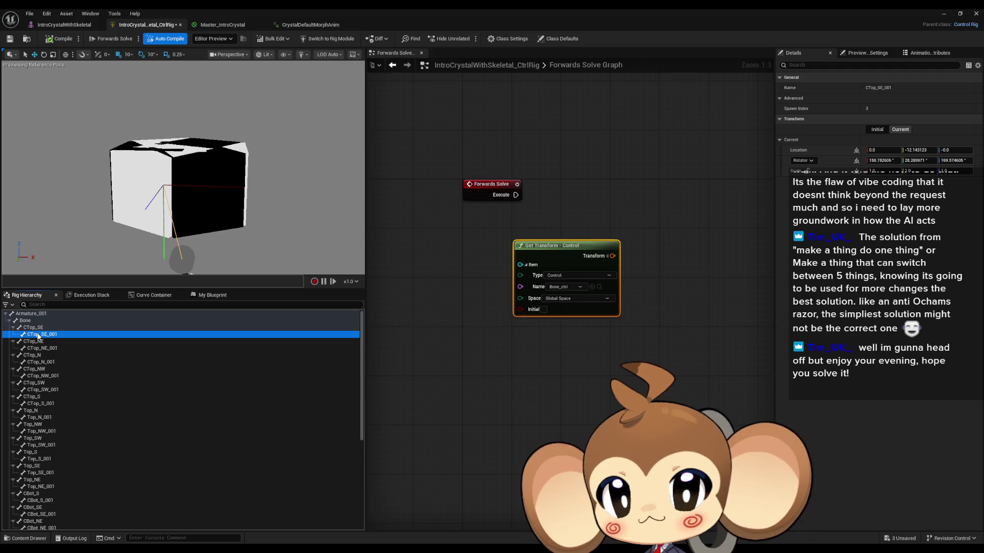
pyautogui.click(34, 328)
pyautogui.keyDown('ctrl'); pyautogui.click(34, 341); pyautogui.keyUp('ctrl')
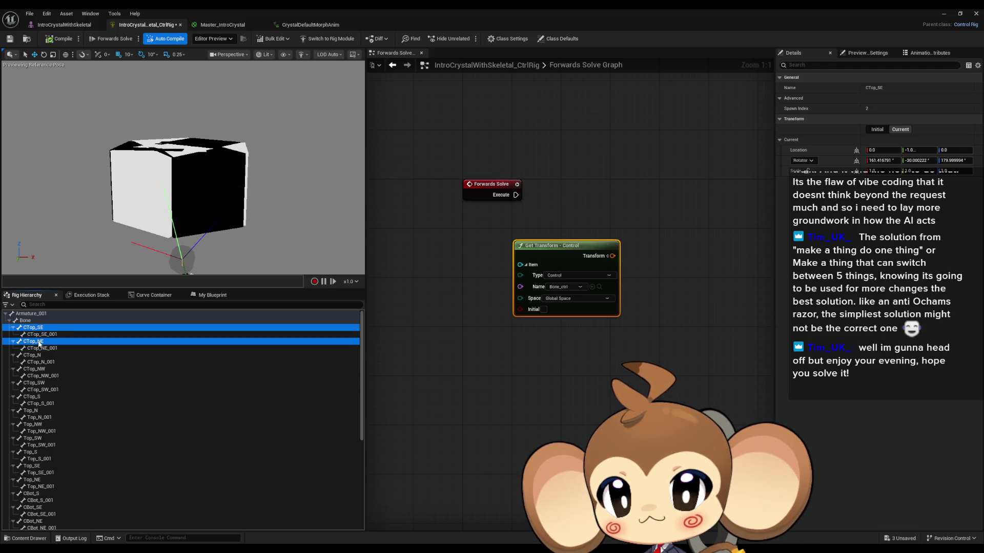
pyautogui.keyDown('ctrl'); pyautogui.click(35, 356); pyautogui.keyUp('ctrl')
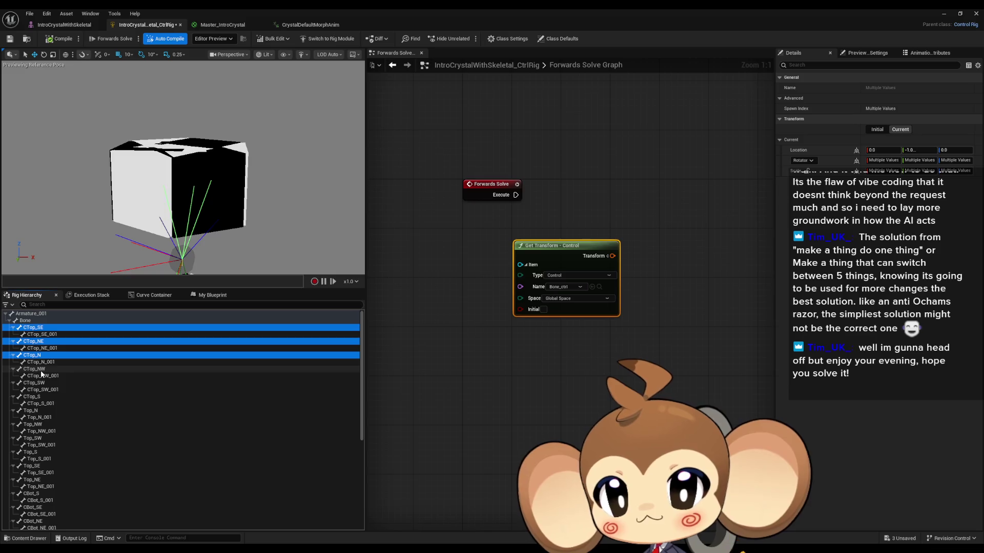
pyautogui.keyDown('ctrl'); pyautogui.click(39, 370); pyautogui.keyUp('ctrl')
pyautogui.keyDown('ctrl'); pyautogui.click(36, 383); pyautogui.keyUp('ctrl')
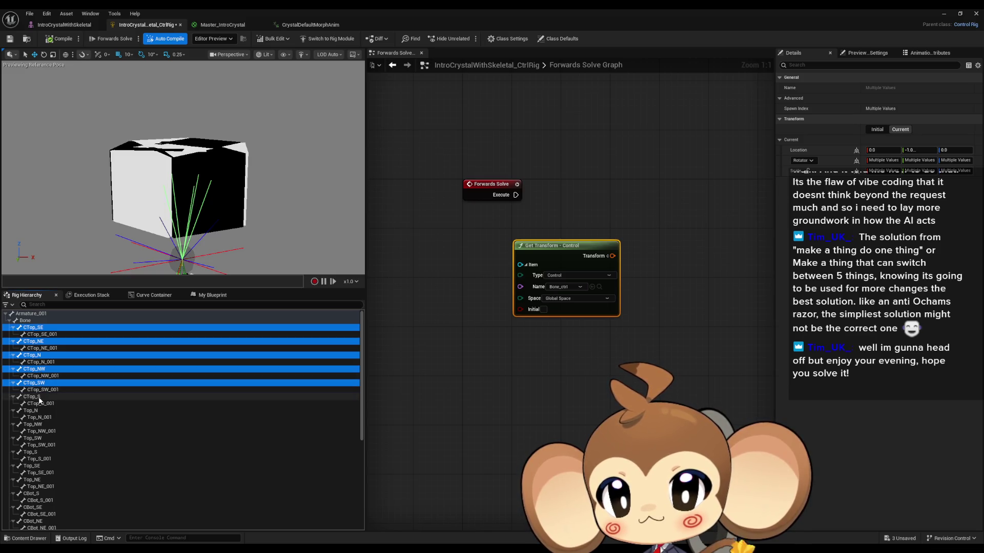
pyautogui.keyDown('ctrl'); pyautogui.click(38, 397); pyautogui.keyUp('ctrl')
pyautogui.moveTo(38, 401)
pyautogui.mouseDown()
pyautogui.moveTo(417, 408)
pyautogui.moveTo(695, 370)
pyautogui.mouseUp()
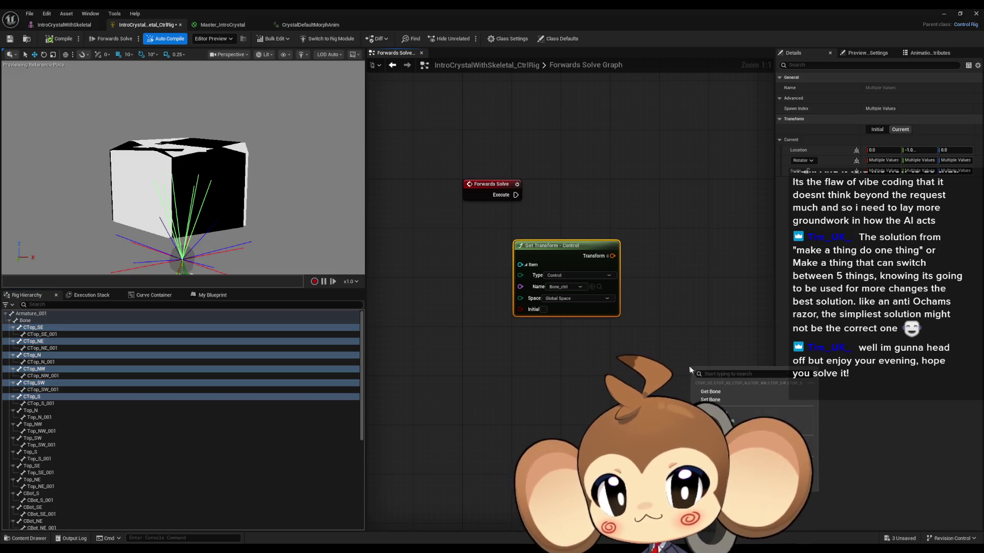
pyautogui.click(720, 400)
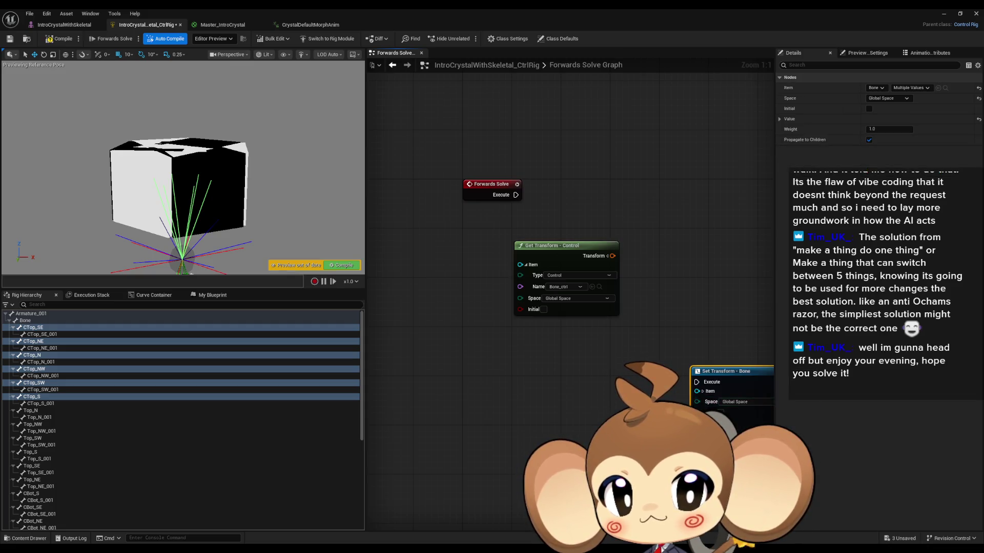
# - Move Get Transform - Control lower and wire its Transform into the bones' Value pins
pyautogui.scroll(-3, 491, 372)
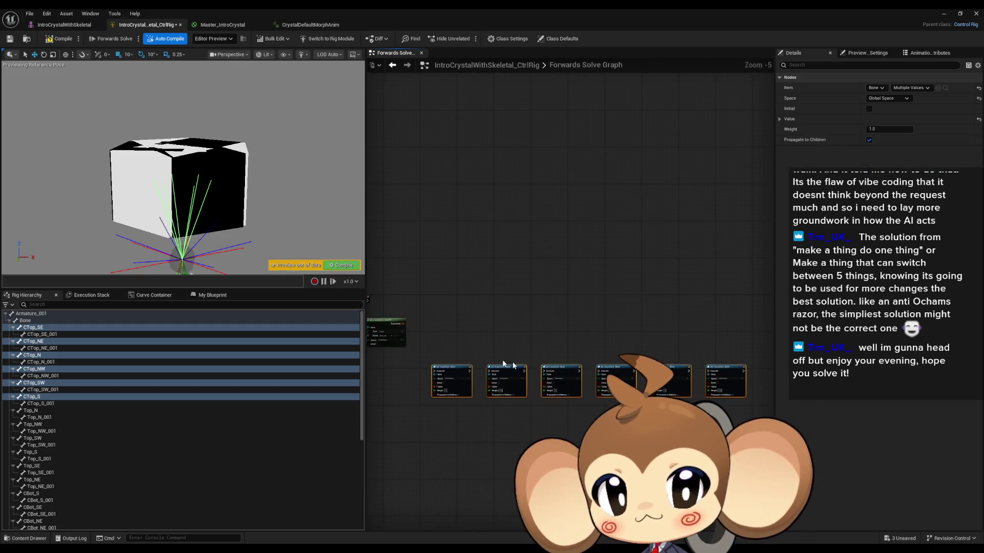
pyautogui.scroll(2, 455, 341)
pyautogui.moveTo(455, 341); pyautogui.dragTo(583, 320)
pyautogui.moveTo(502, 288); pyautogui.dragTo(502, 464)
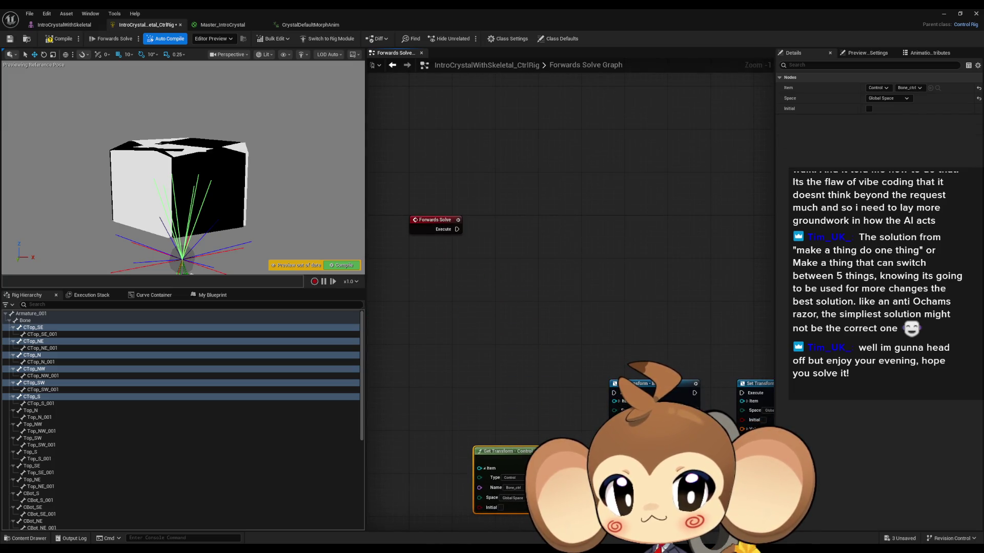
pyautogui.moveTo(512, 359); pyautogui.dragTo(406, 310)
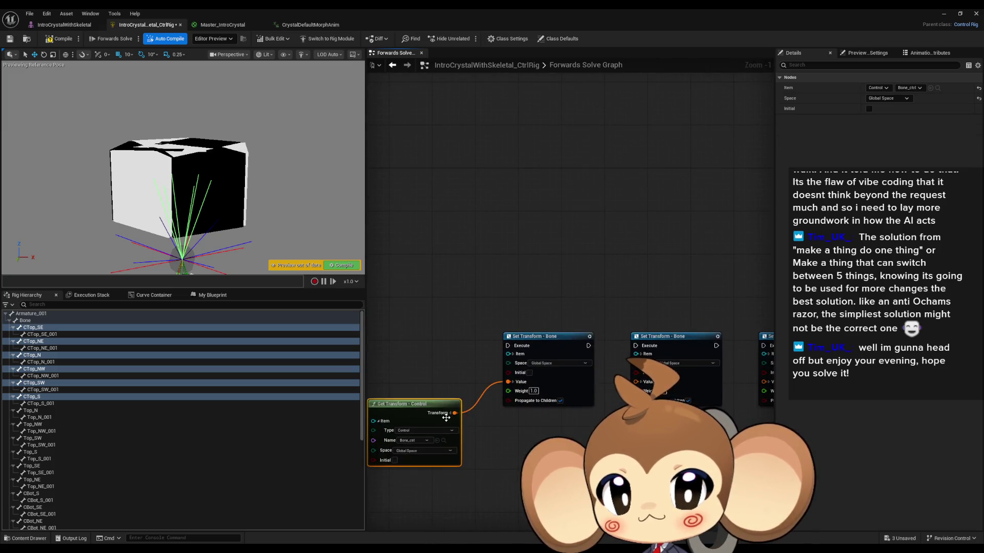
pyautogui.moveTo(508, 381)
pyautogui.mouseDown()
pyautogui.moveTo(472, 404)
pyautogui.moveTo(636, 382)
pyautogui.mouseUp()
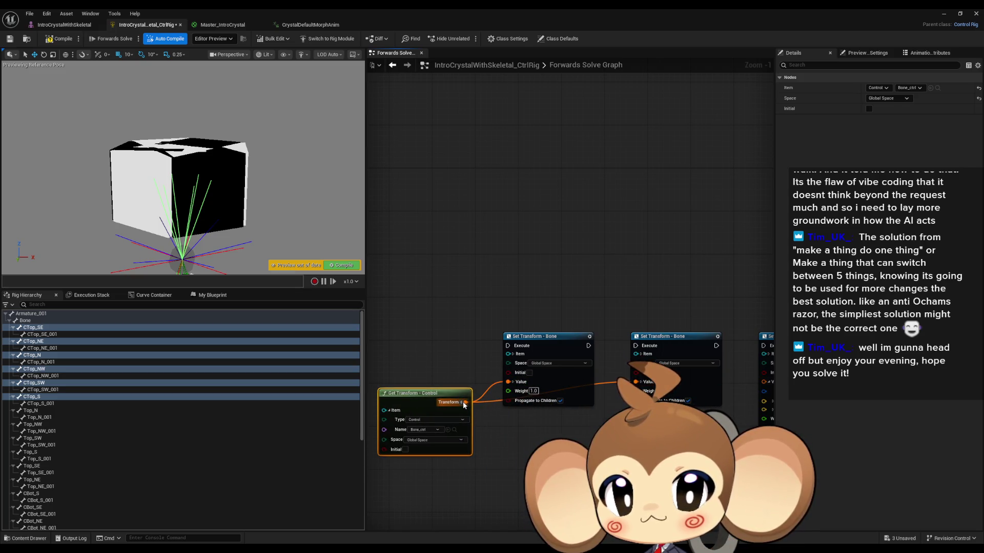
pyautogui.moveTo(464, 405); pyautogui.dragTo(763, 382)
pyautogui.scroll(-3, 491, 397)
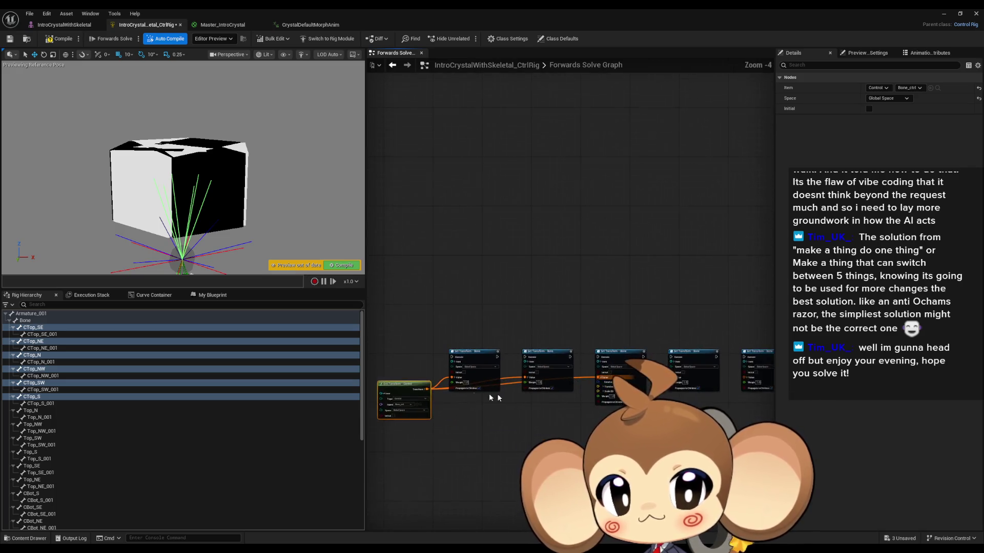
pyautogui.scroll(2, 490, 398)
pyautogui.moveTo(435, 390)
pyautogui.mouseDown()
pyautogui.moveTo(461, 404)
pyautogui.moveTo(621, 380)
pyautogui.moveTo(569, 405)
pyautogui.moveTo(429, 407)
pyautogui.moveTo(386, 398)
pyautogui.moveTo(678, 394)
pyautogui.moveTo(665, 343)
pyautogui.mouseUp()
# - Chain the Set Transform - Bone nodes' execution pins one after another
pyautogui.moveTo(556, 343)
pyautogui.mouseDown()
pyautogui.moveTo(517, 343)
pyautogui.moveTo(561, 351)
pyautogui.mouseUp()
pyautogui.moveTo(440, 353); pyautogui.dragTo(647, 351)
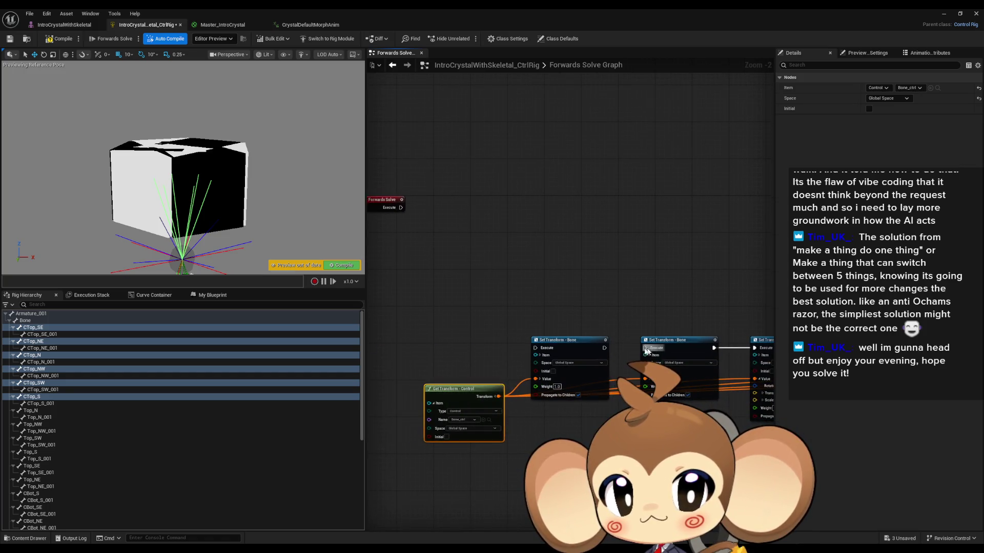
pyautogui.scroll(2, 647, 351)
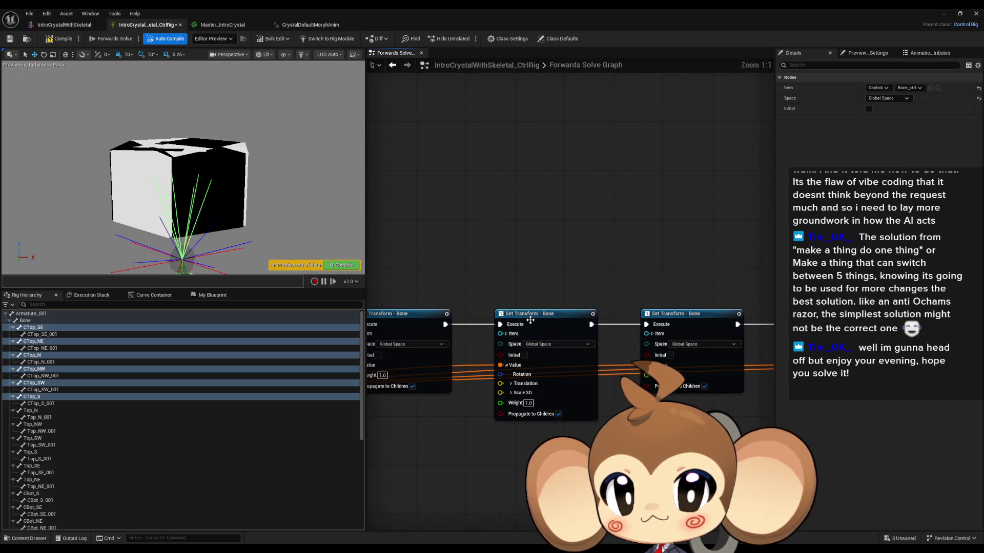
pyautogui.moveTo(530, 320); pyautogui.dragTo(615, 325)
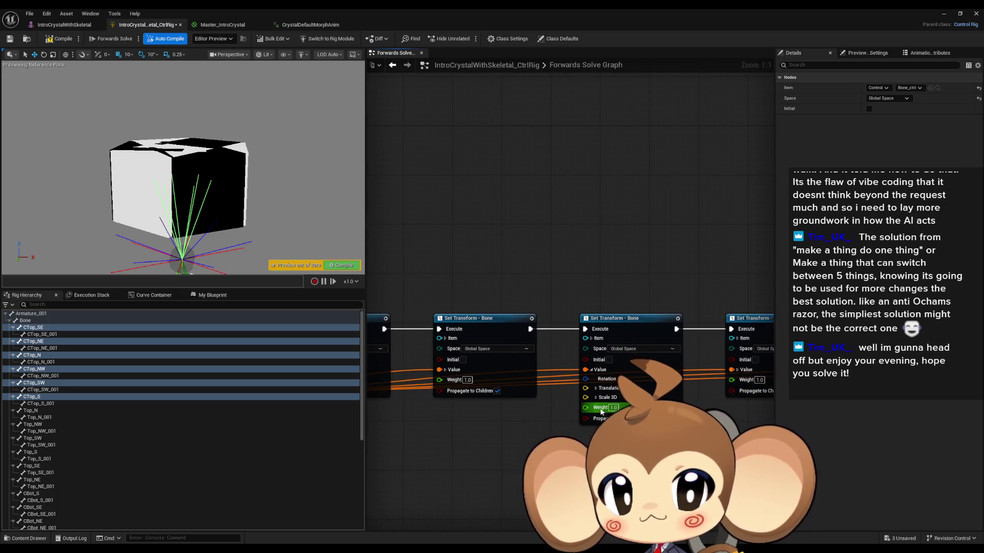
pyautogui.scroll(-3, 459, 382)
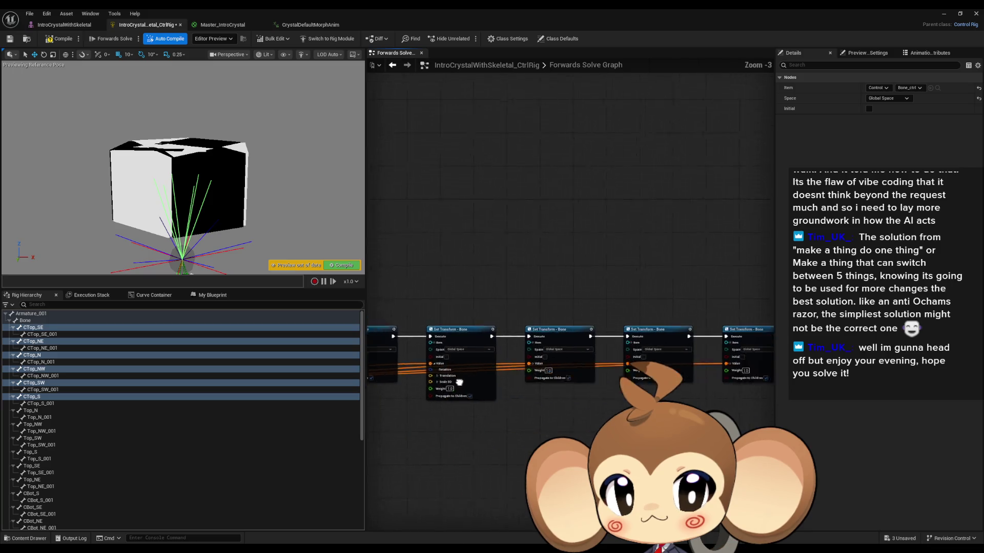
pyautogui.moveTo(459, 382); pyautogui.dragTo(431, 377)
# - Expand the second node's Value to check it against CTop_N, then collapse it
pyautogui.click(532, 343)
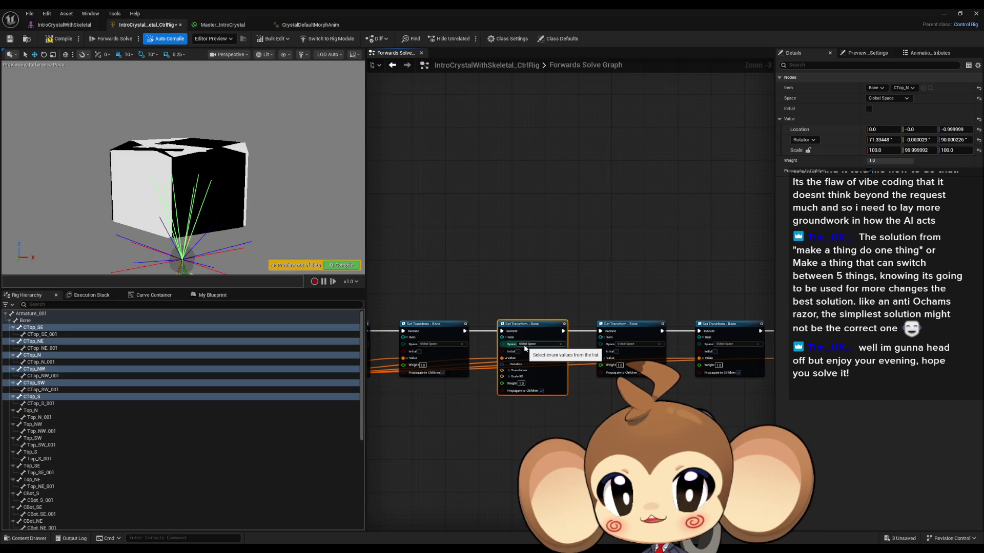
pyautogui.scroll(3, 524, 346)
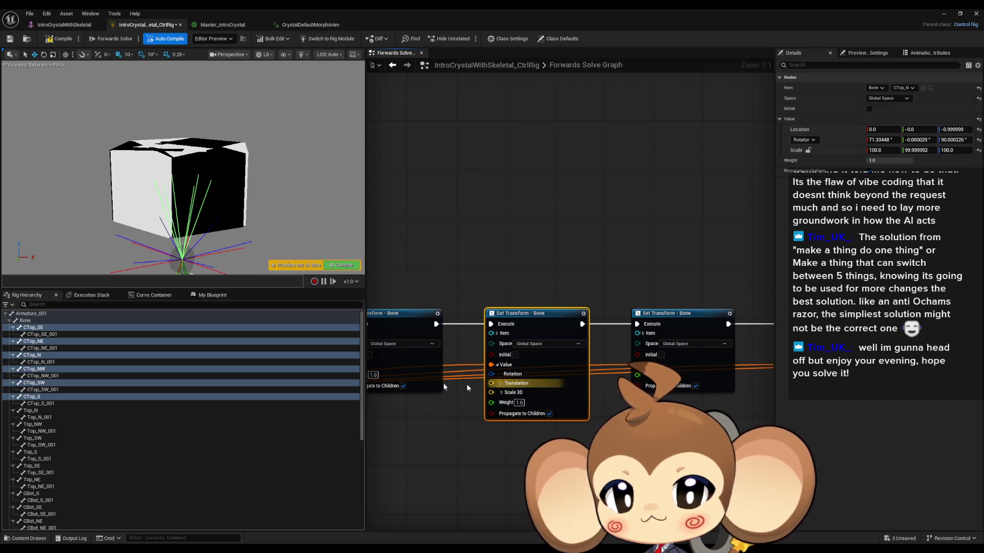
pyautogui.click(32, 355)
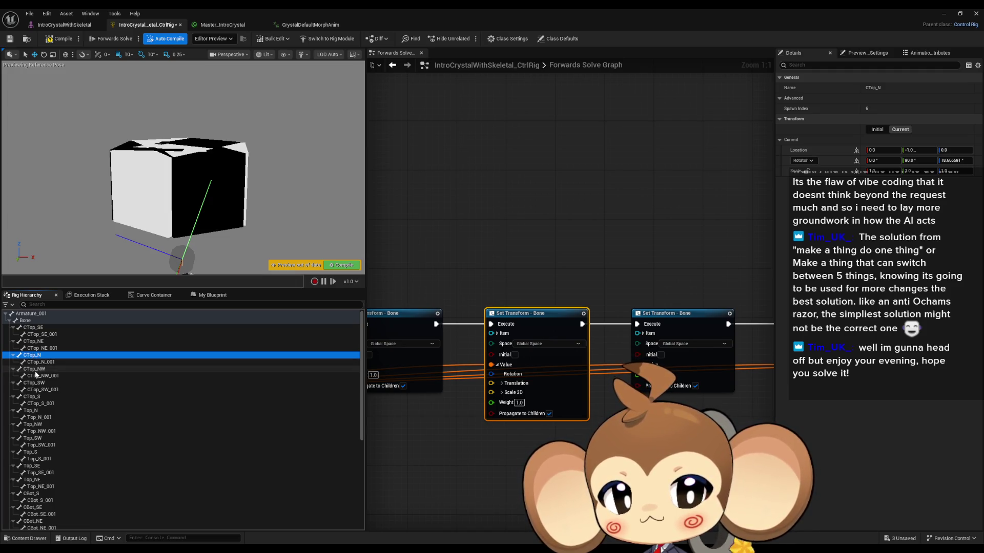
pyautogui.moveTo(633, 272); pyautogui.dragTo(724, 263)
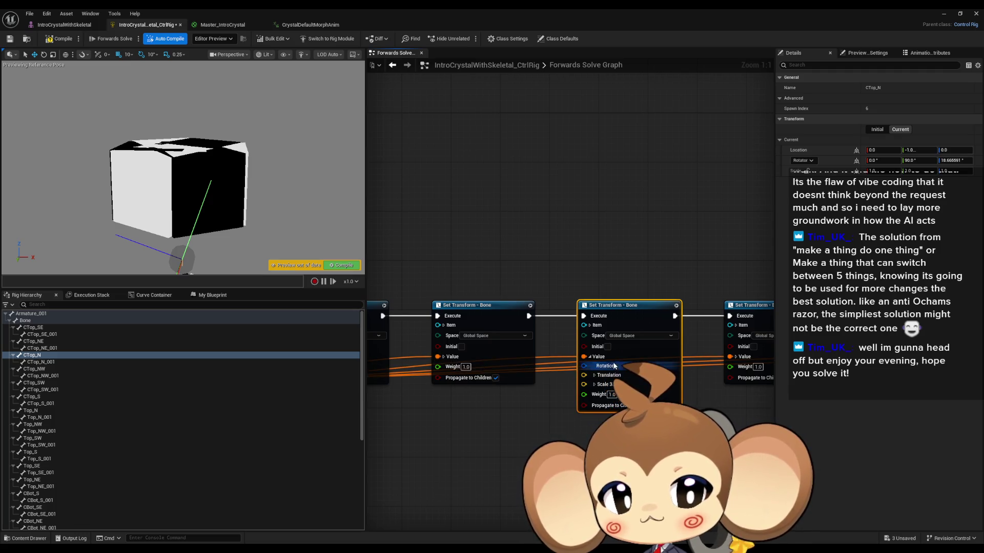
pyautogui.click(590, 357)
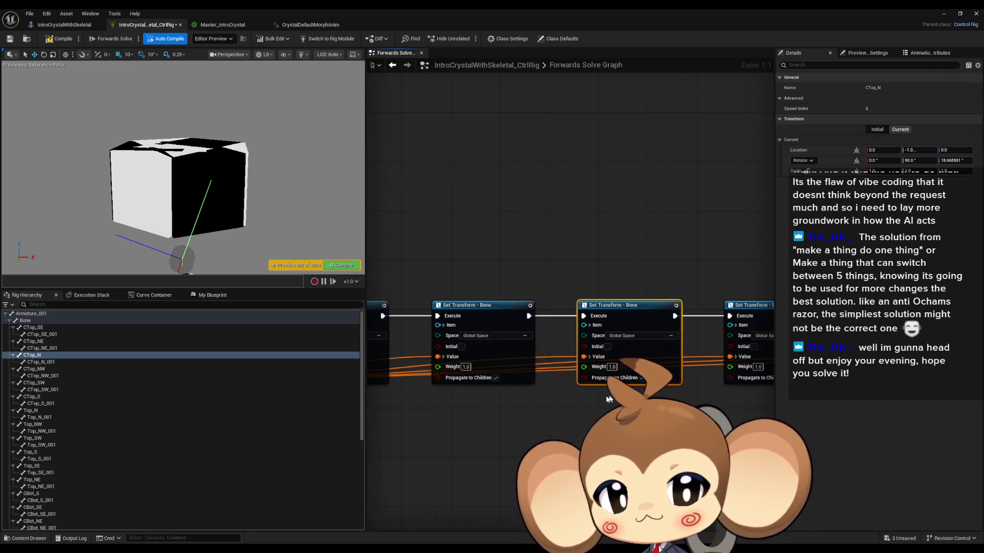
pyautogui.scroll(-3, 585, 392)
pyautogui.scroll(2, 458, 306)
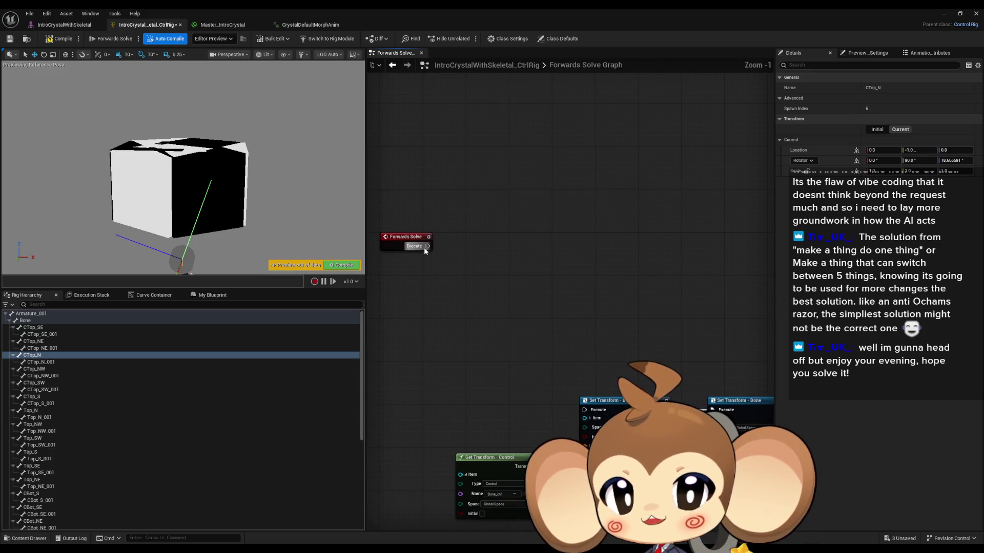
# - Connect Forwards Solve to the first Set Transform - Bone node and orbit to see the displaced pieces
pyautogui.moveTo(428, 246); pyautogui.dragTo(583, 410)
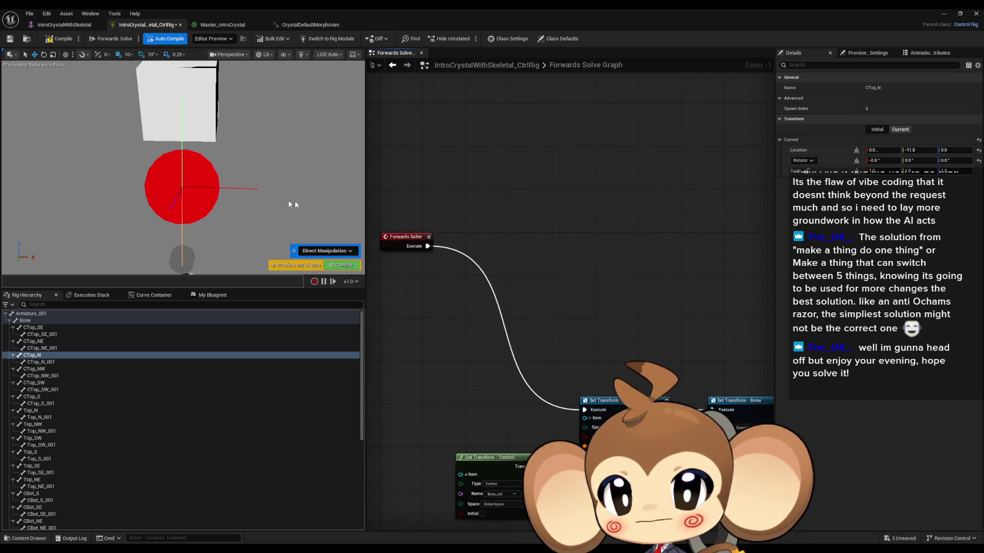
pyautogui.moveTo(292, 204); pyautogui.dragTo(206, 199)
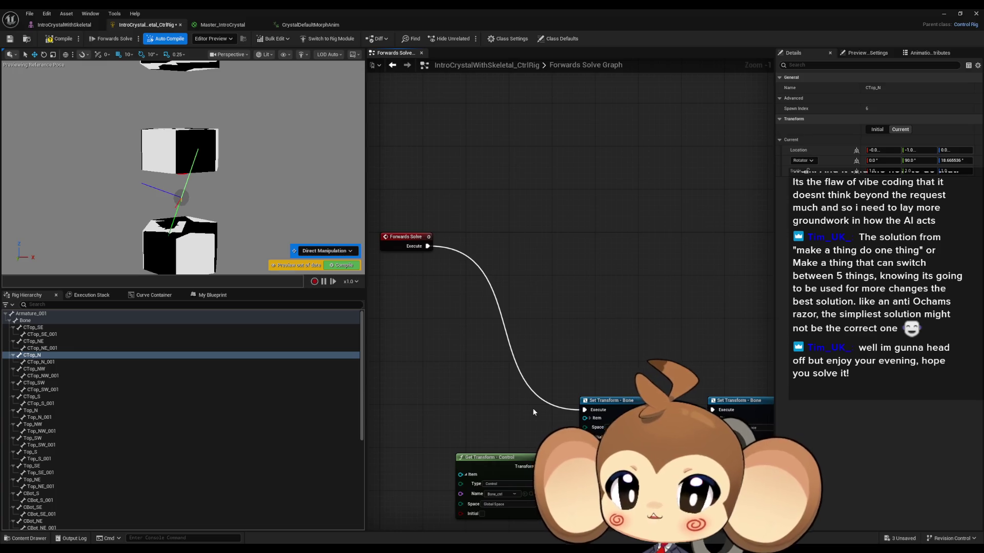
pyautogui.scroll(1, 532, 408)
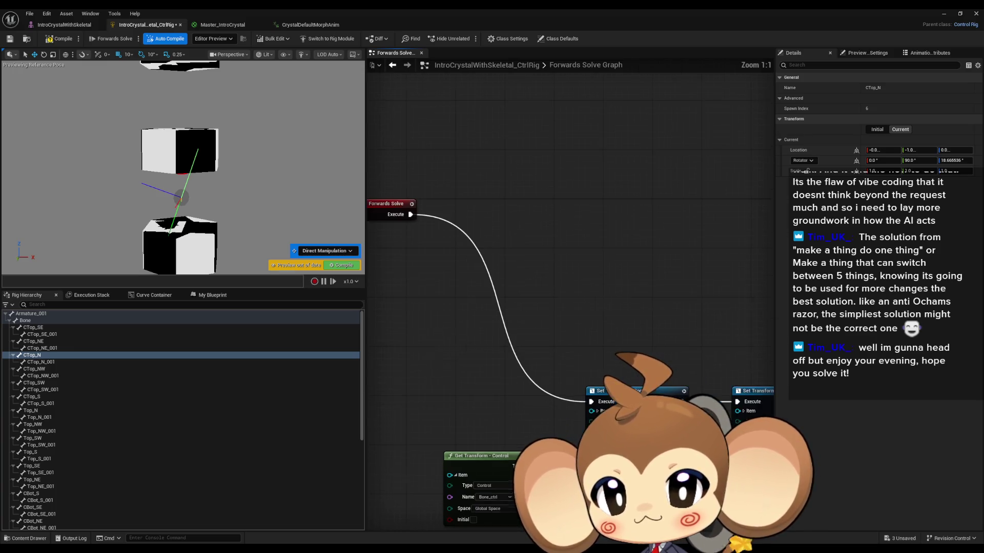
# - Leave Get Transform - Control on Global Space and move the node higher in the graph
pyautogui.moveTo(495, 509); pyautogui.dragTo(501, 449)
pyautogui.click(501, 450)
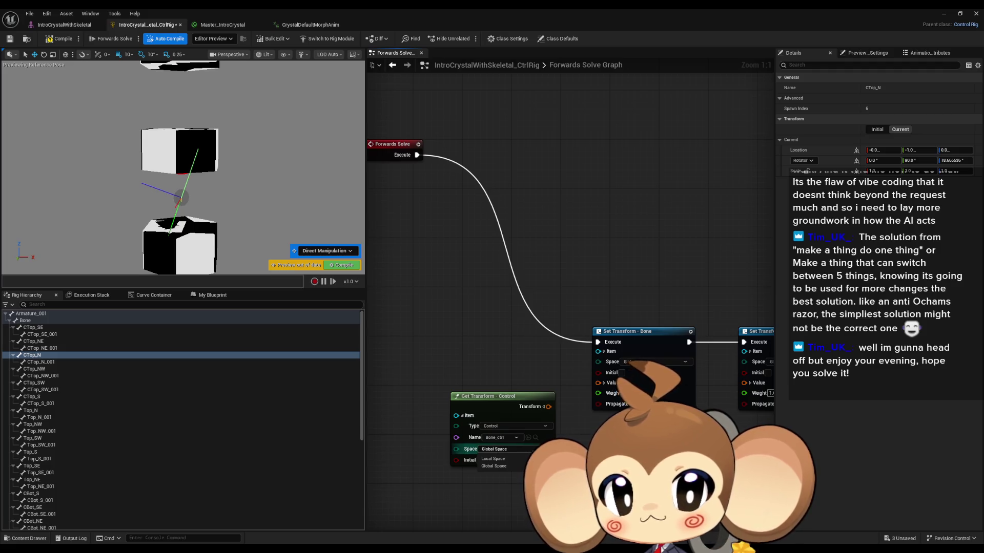
pyautogui.press('Escape')
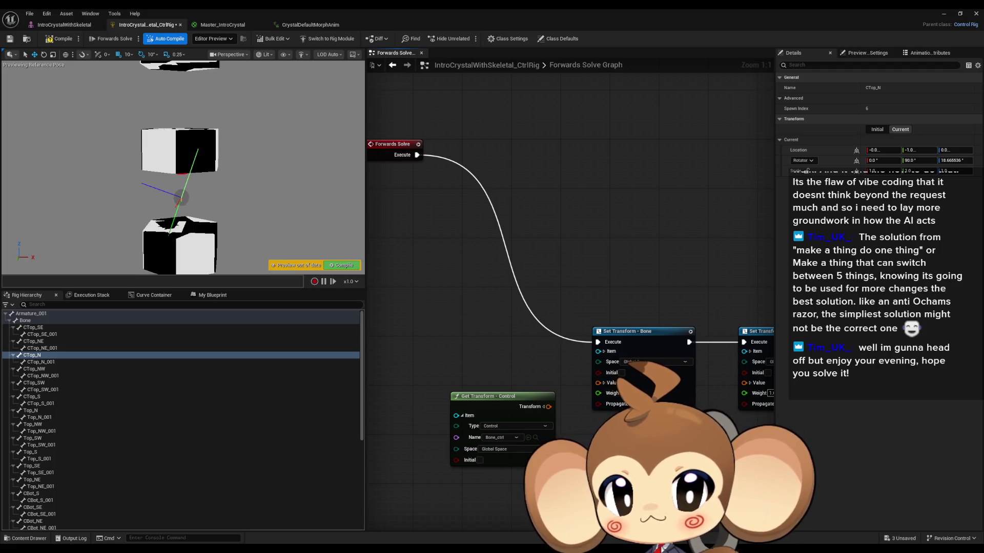
pyautogui.moveTo(520, 391)
pyautogui.mouseDown()
pyautogui.moveTo(431, 361)
pyautogui.moveTo(528, 354)
pyautogui.mouseUp()
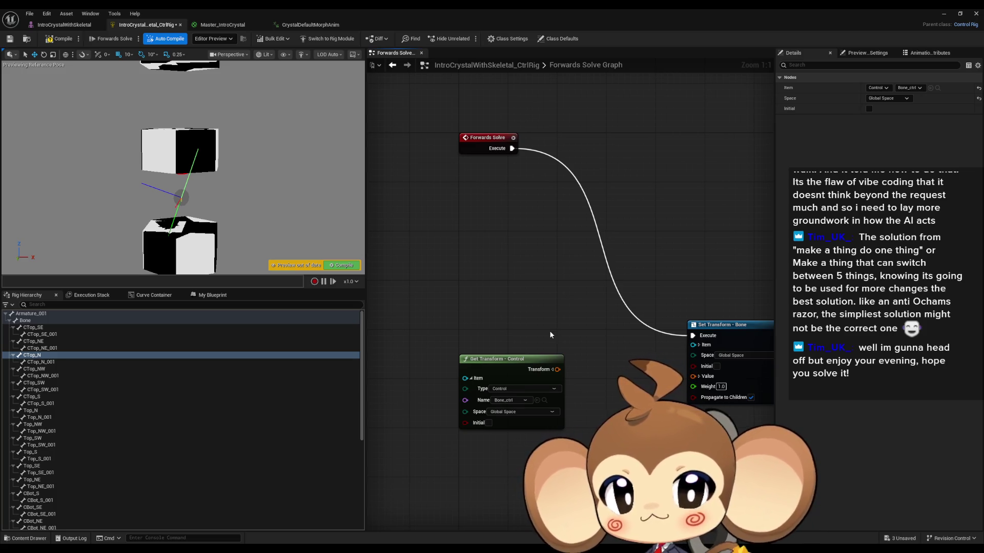
# - Select Bone_ctrl at the bottom of Rig Hierarchy to view its Animation Control properties
pyautogui.scroll(-8, 239, 507)
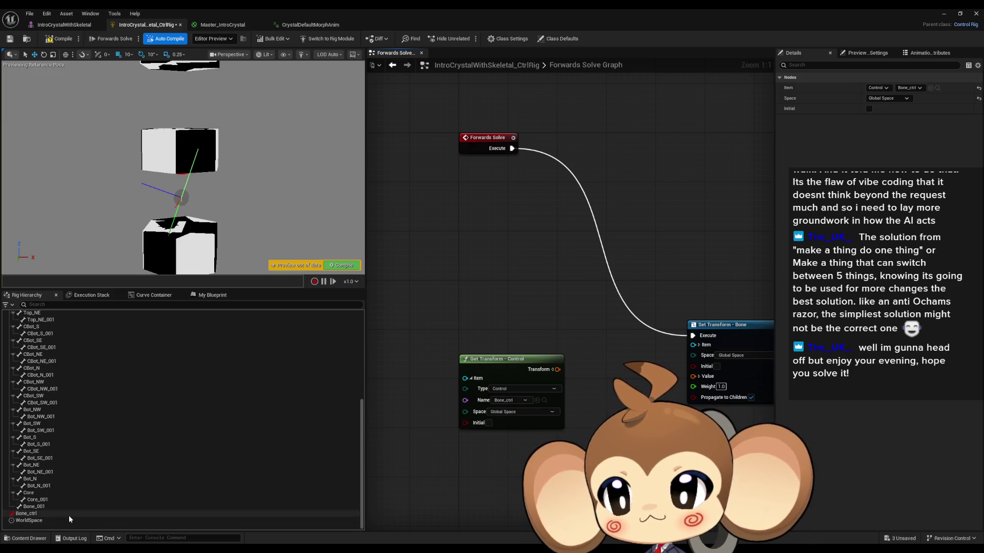
pyautogui.click(69, 515)
pyautogui.click(45, 524)
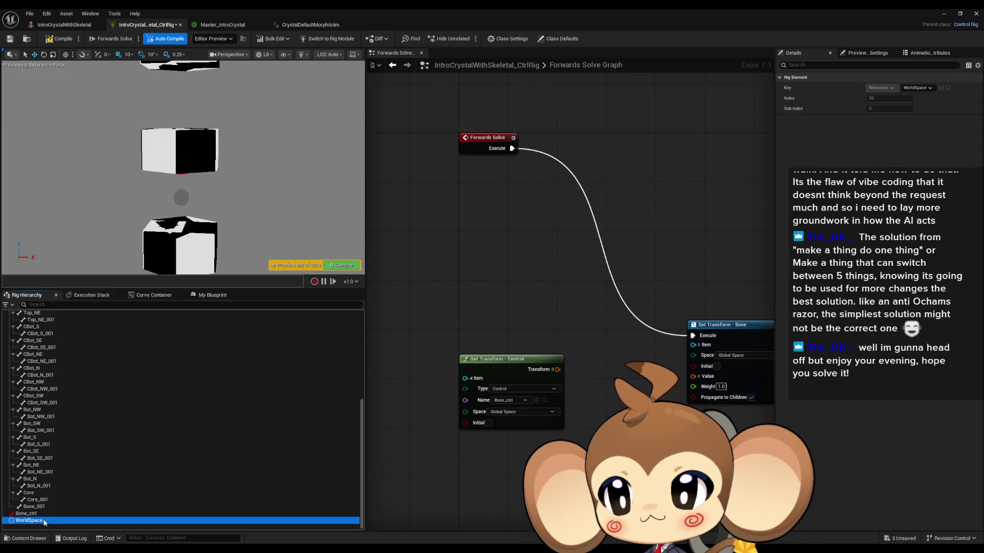
pyautogui.click(39, 515)
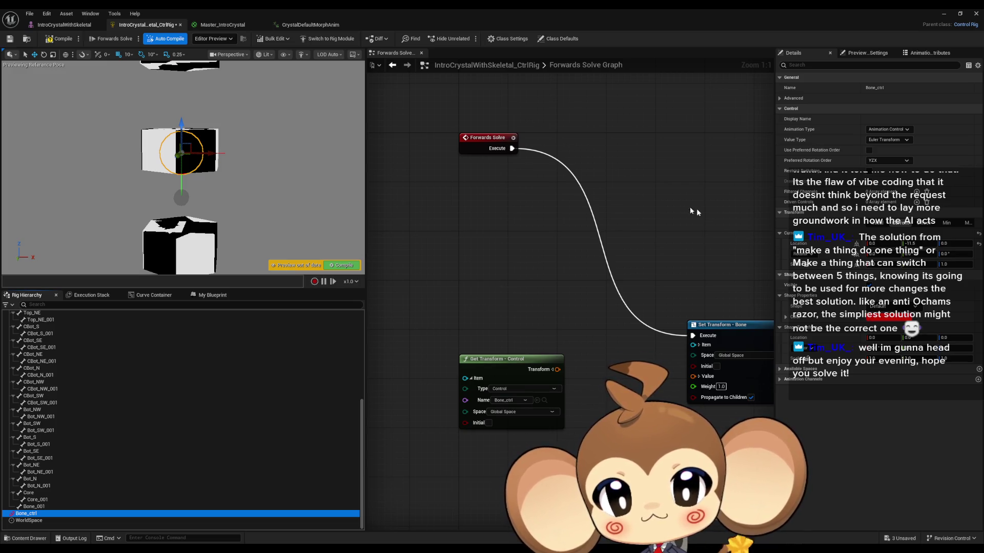
# - Edit an Offset location value on the Bone_ctrl control
pyautogui.click(911, 243)
pyautogui.click(925, 222)
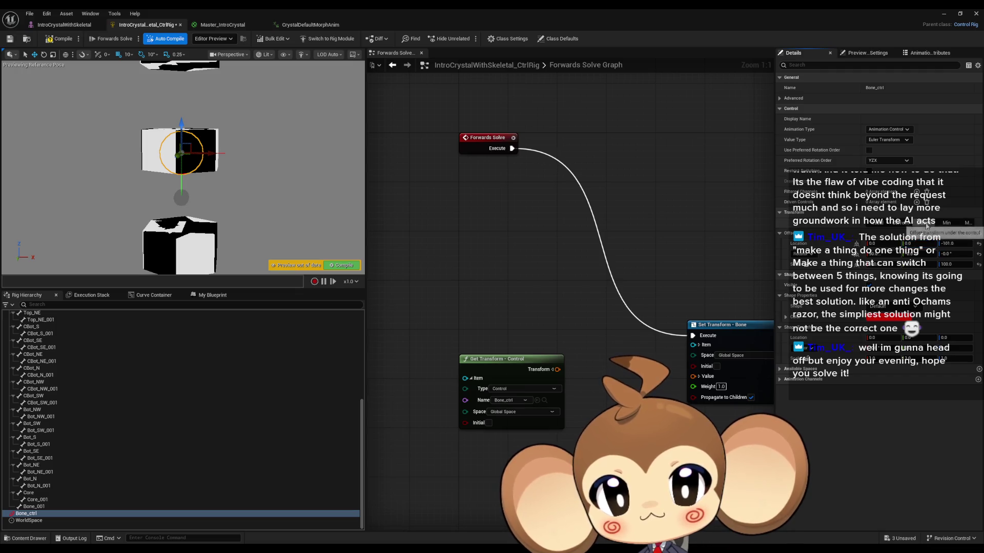
pyautogui.click(911, 243)
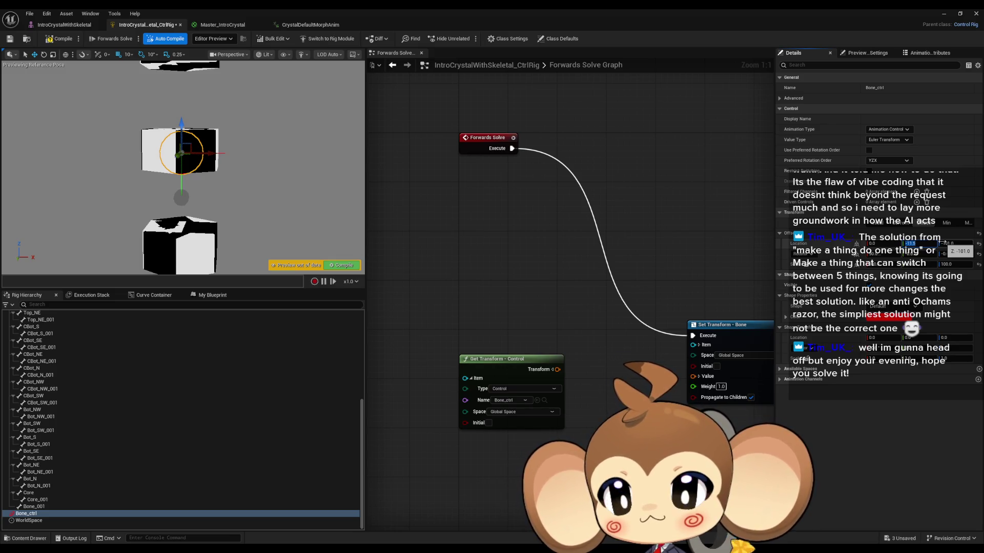
pyautogui.click(648, 384)
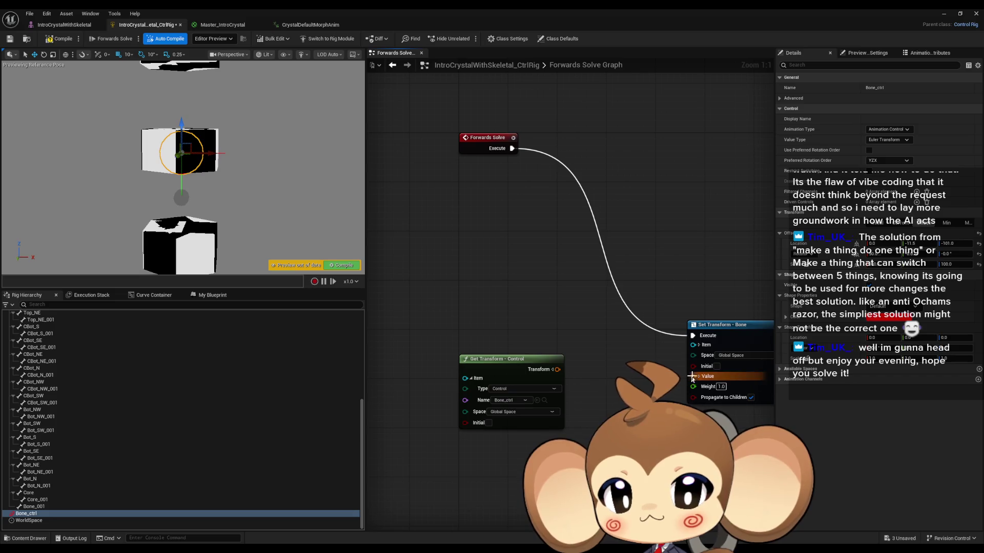
# - Wire the control's transform into the Set Transform - Bone Value and rearrange the nodes
pyautogui.moveTo(588, 372); pyautogui.dragTo(557, 369)
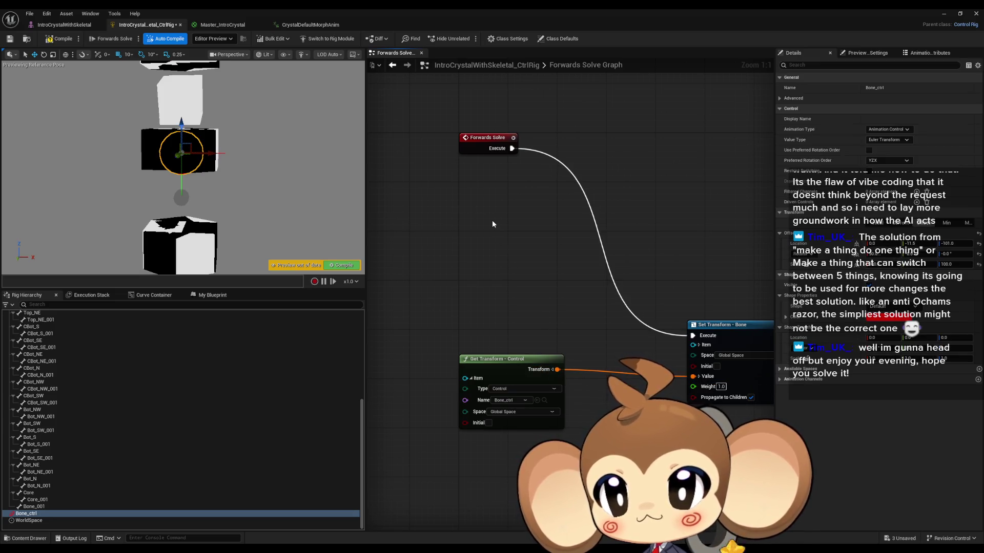
pyautogui.click(520, 358)
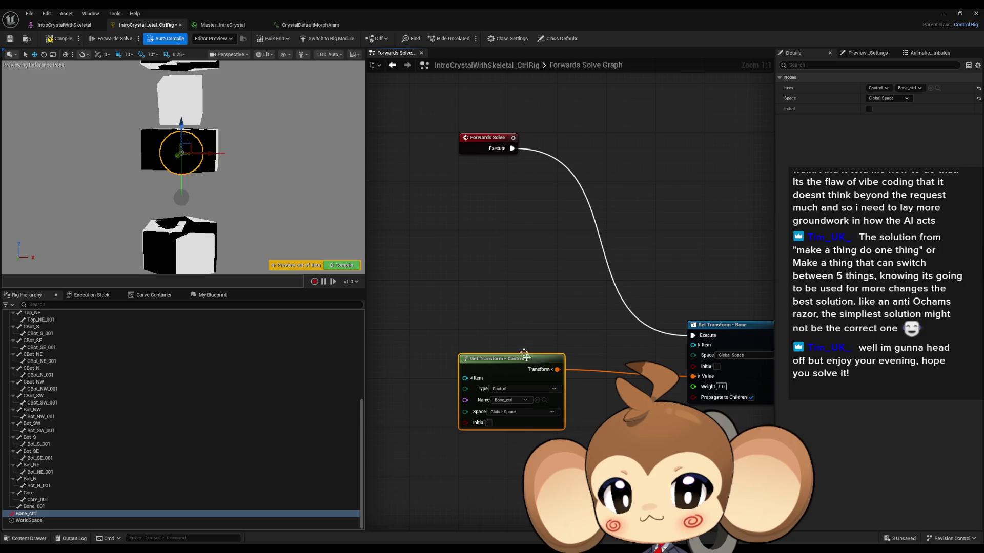
pyautogui.click(434, 353)
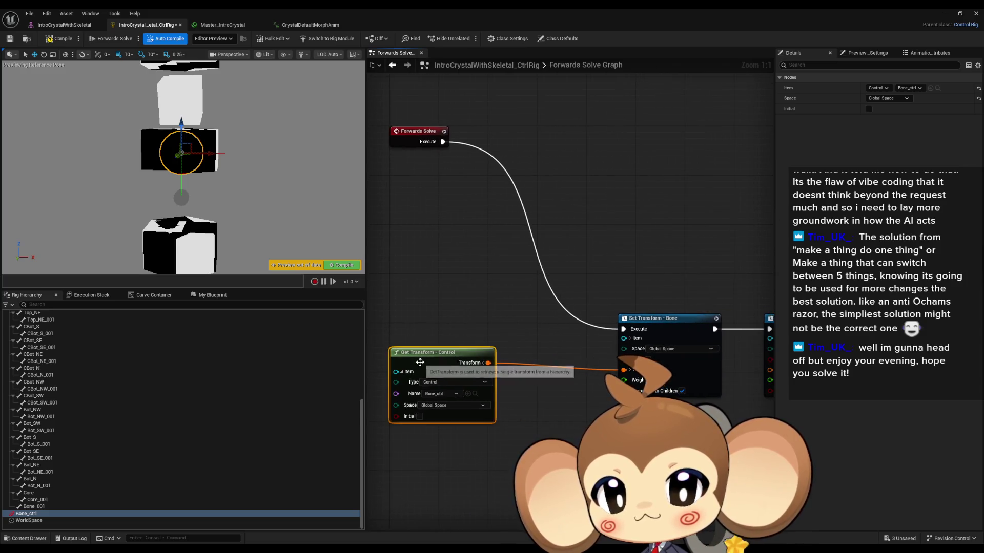
pyautogui.moveTo(477, 342); pyautogui.dragTo(495, 349)
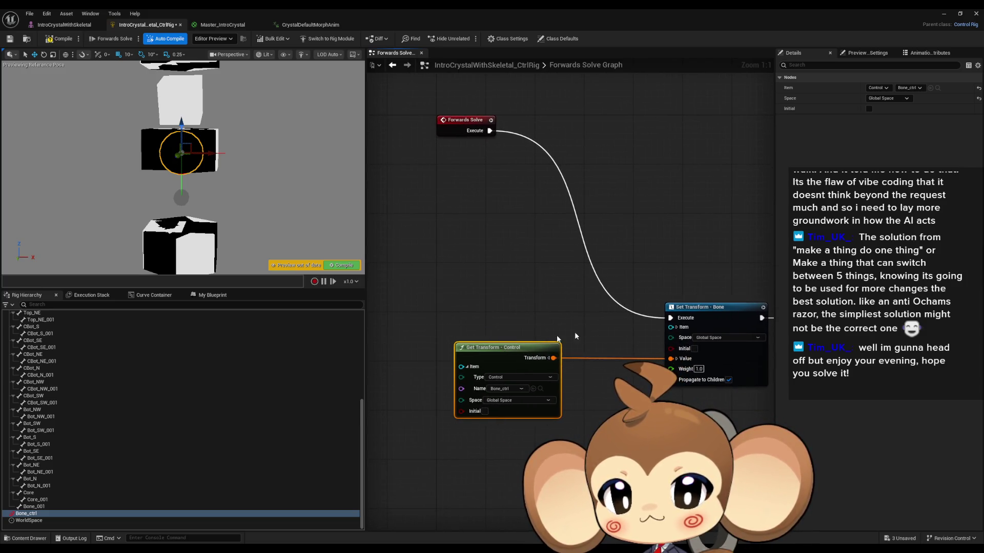
pyautogui.click(712, 308)
pyautogui.scroll(1, 712, 308)
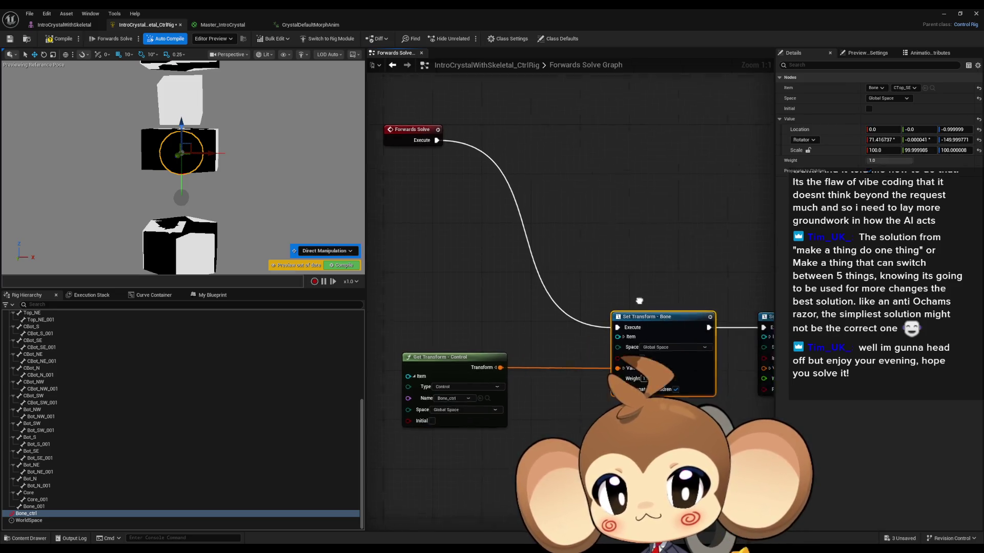
pyautogui.scroll(-1, 712, 308)
# - Change Bone_ctrl's offset location Y, compile the rig, and save the Control Rig
pyautogui.click(44, 514)
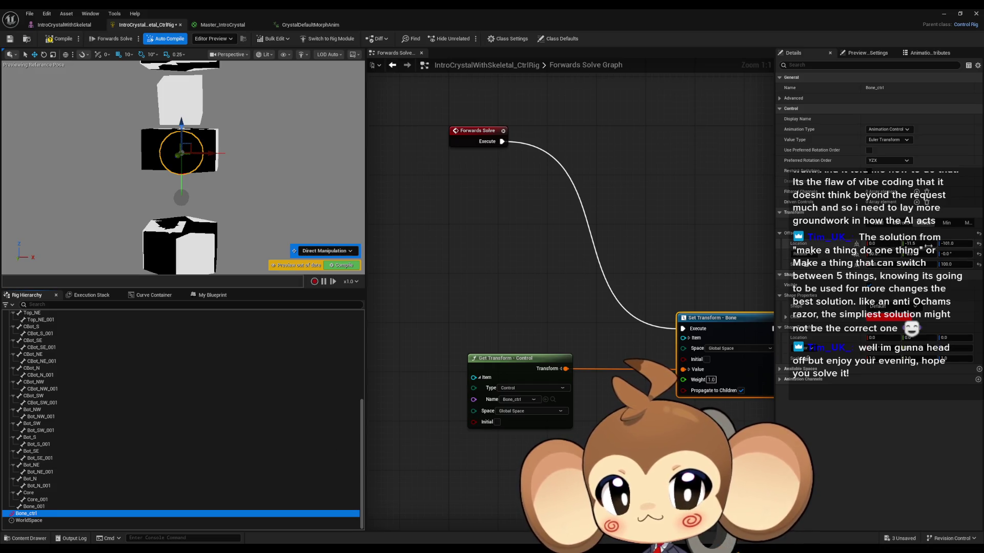
pyautogui.click(927, 244)
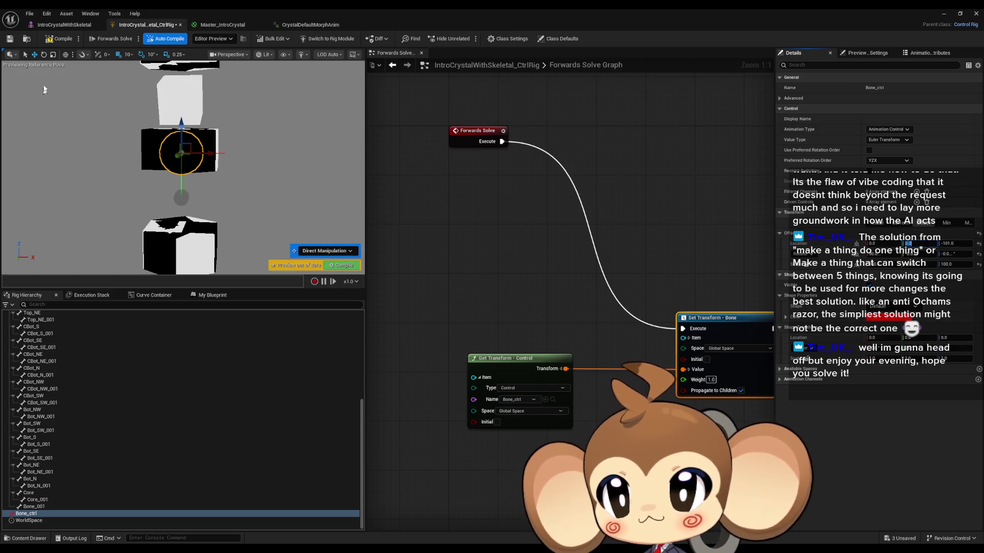
pyautogui.click(59, 40)
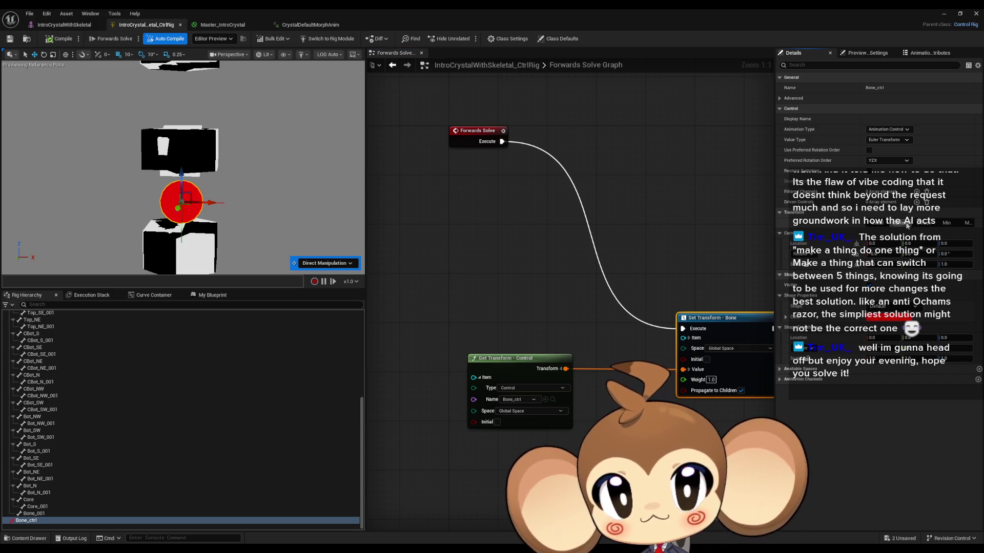
pyautogui.click(928, 223)
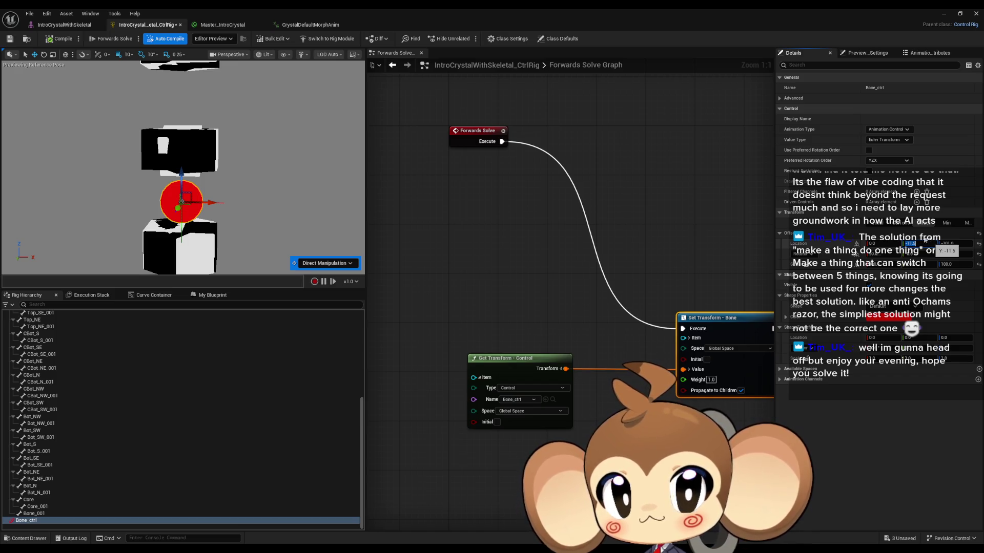
pyautogui.hotkey('ctrl', 's')
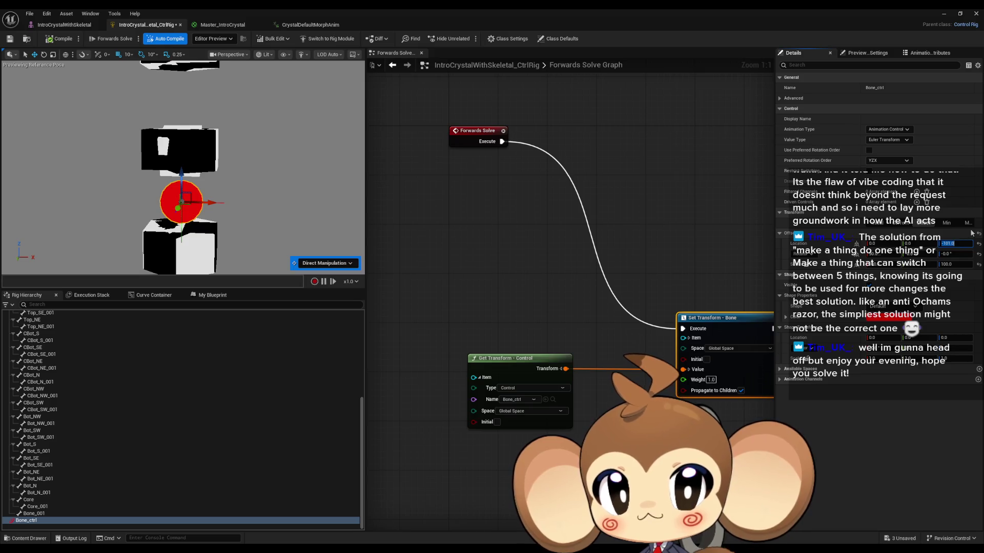
# - Reset offset location X to 0, then delete Bone_ctrl from Rig Hierarchy
pyautogui.click(979, 244)
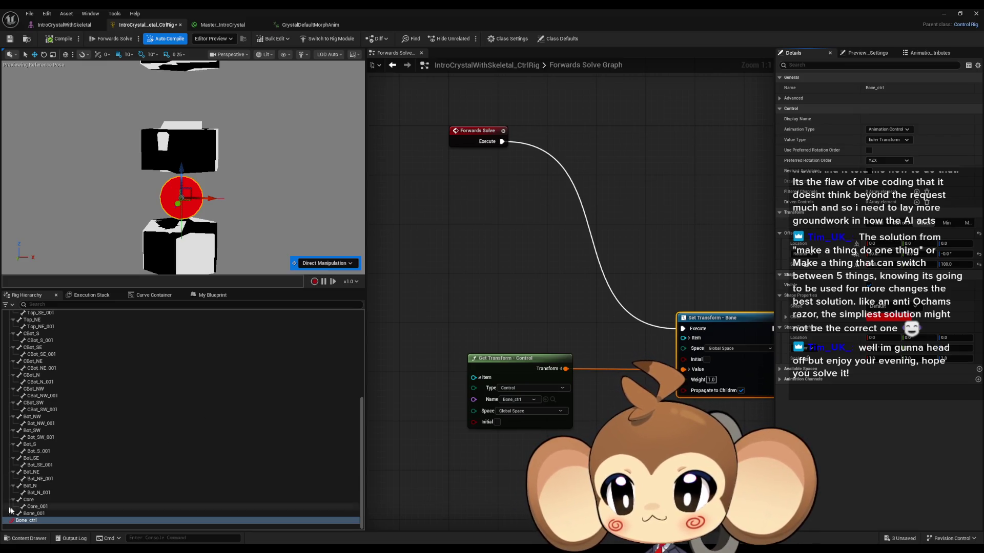
pyautogui.click(26, 521)
pyautogui.press('Delete')
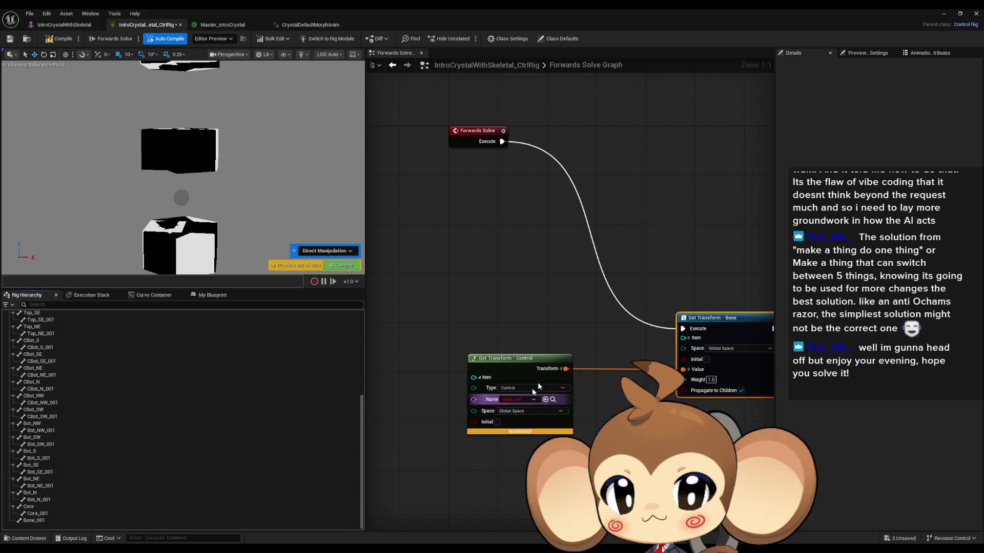
pyautogui.scroll(3, 137, 462)
pyautogui.scroll(2, 138, 462)
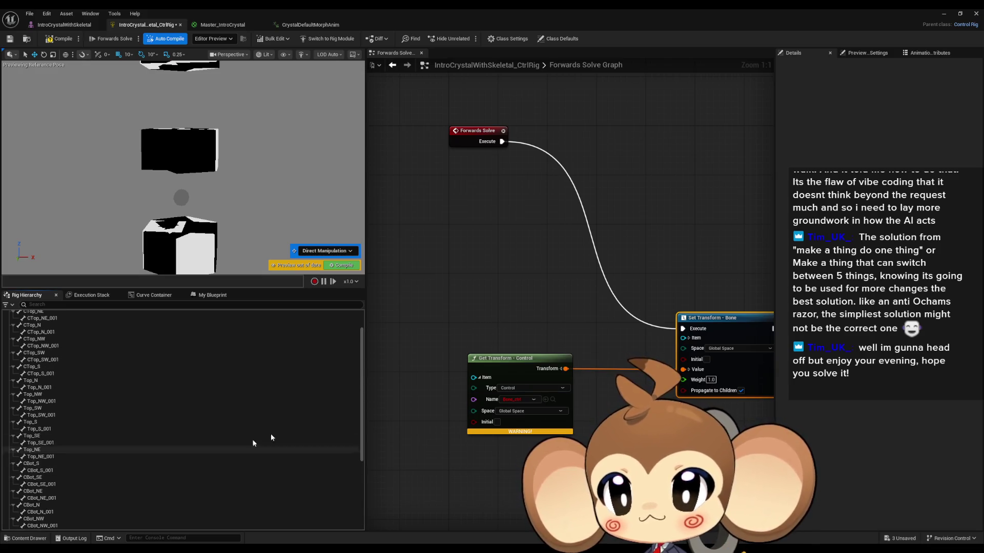
# - Delete the Get Transform - Control node, then compile and save the Control Rig
pyautogui.click(513, 358)
pyautogui.press('Delete')
pyautogui.scroll(-2, 395, 371)
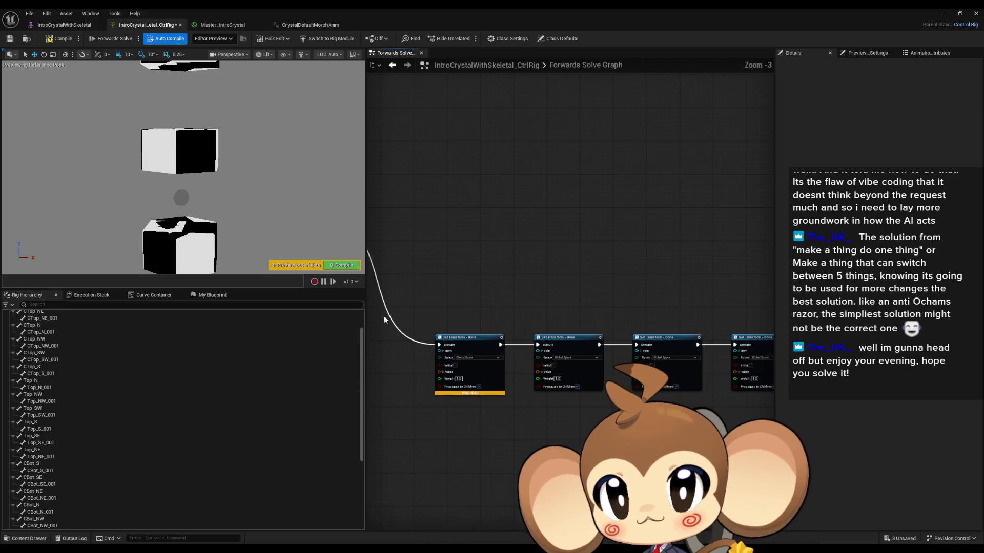
pyautogui.scroll(2, 505, 323)
pyautogui.scroll(-3, 549, 325)
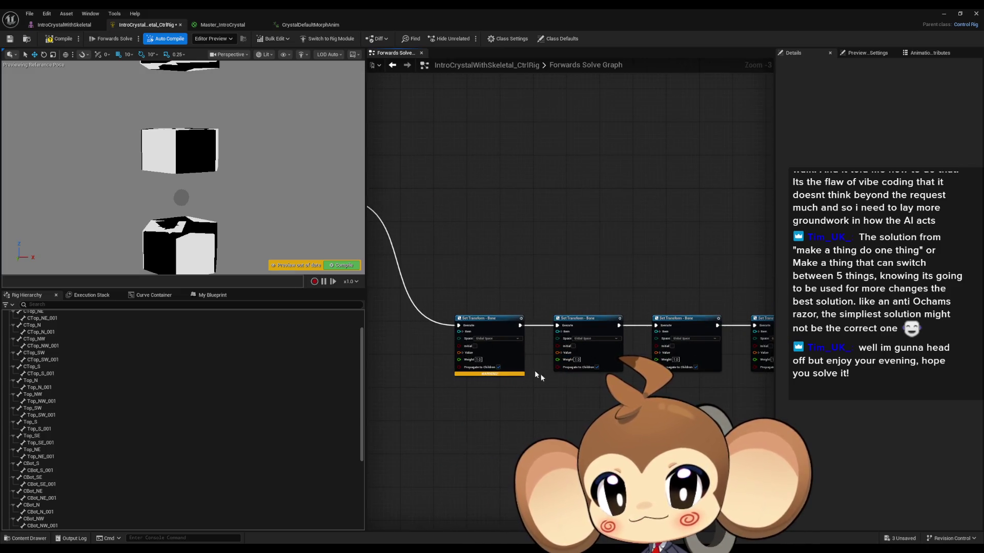
pyautogui.hotkey('ctrl', 's')
pyautogui.scroll(3, 485, 406)
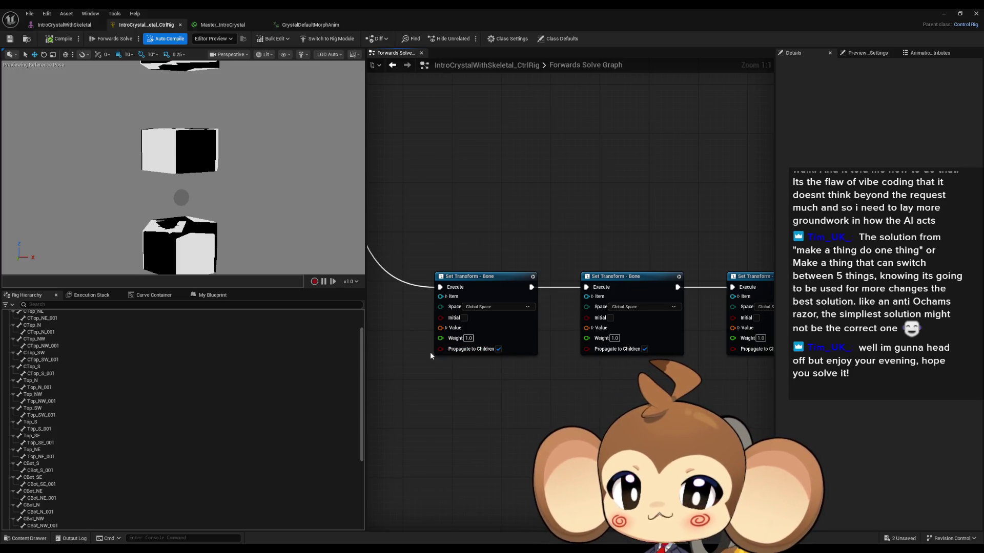
# - Check the first Set Transform's Item pin and enable its Propagate to Children
pyautogui.click(446, 296)
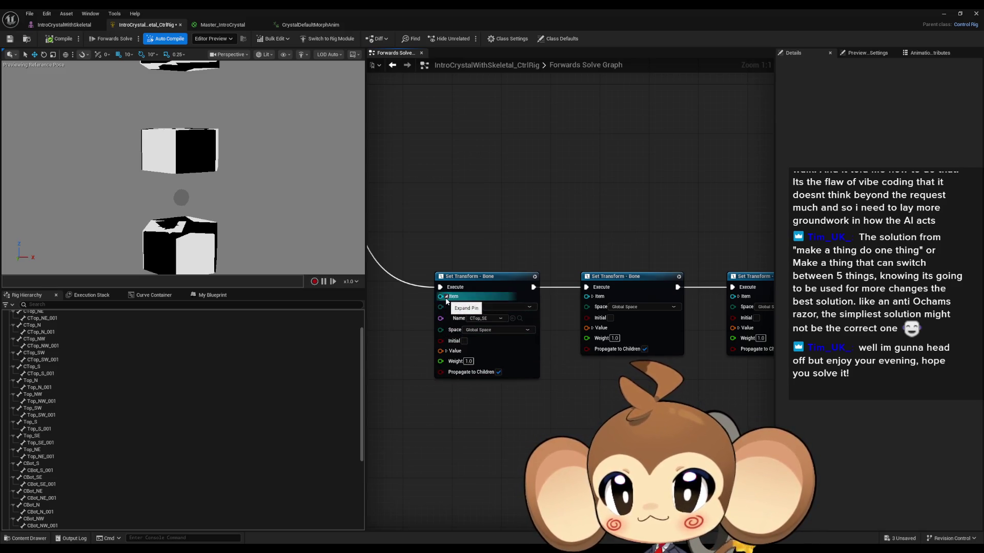
pyautogui.click(446, 297)
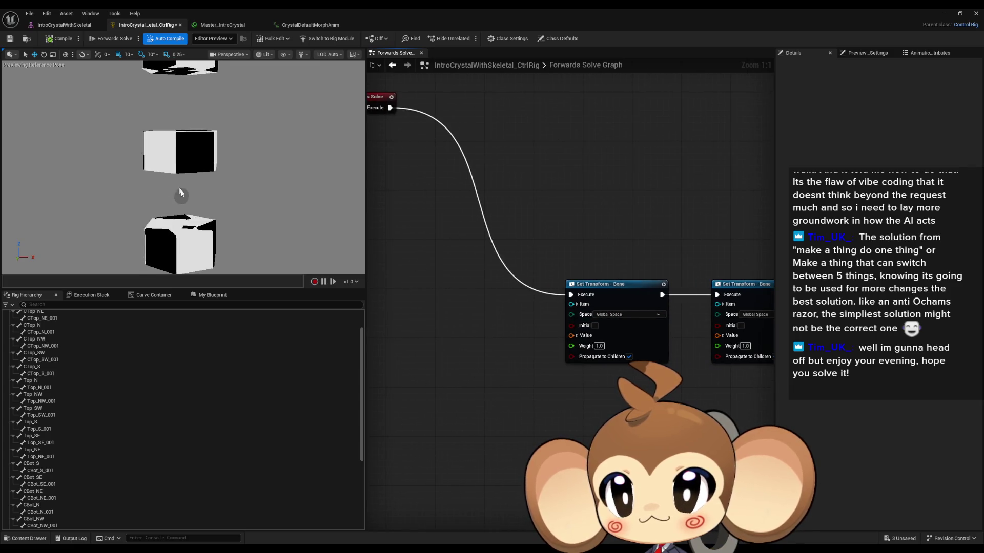
pyautogui.click(629, 357)
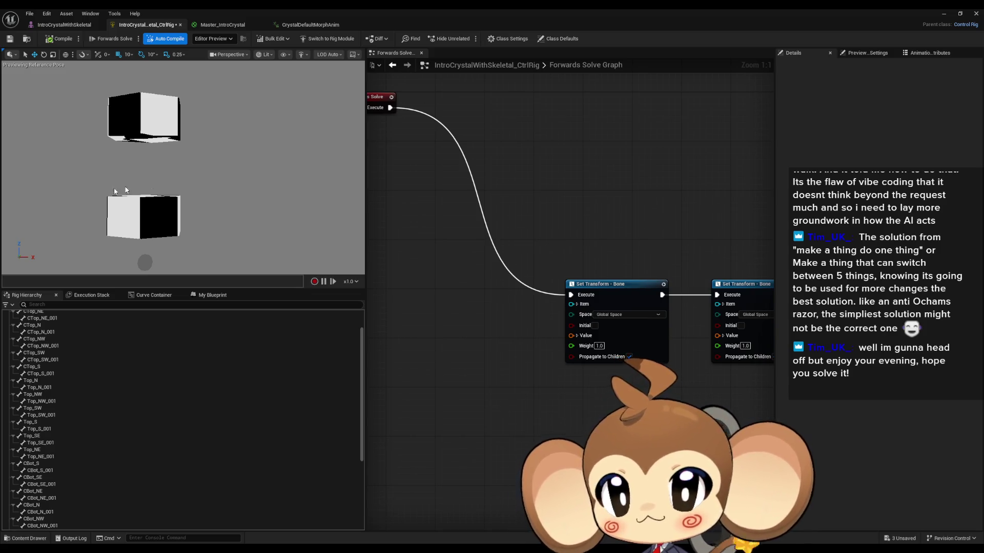
# - Scroll the Rig Hierarchy back to the top
pyautogui.scroll(2, 82, 353)
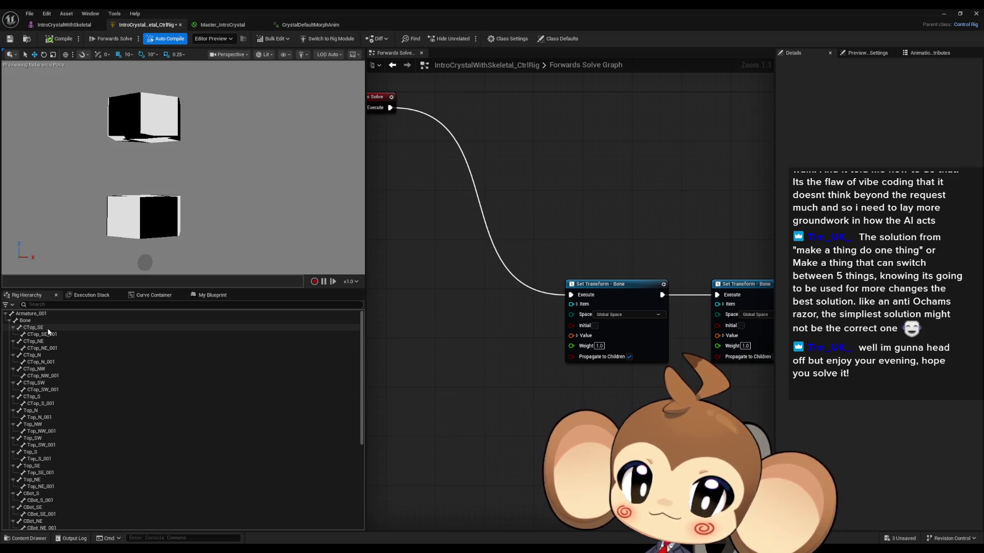
pyautogui.moveTo(170, 205); pyautogui.dragTo(177, 241)
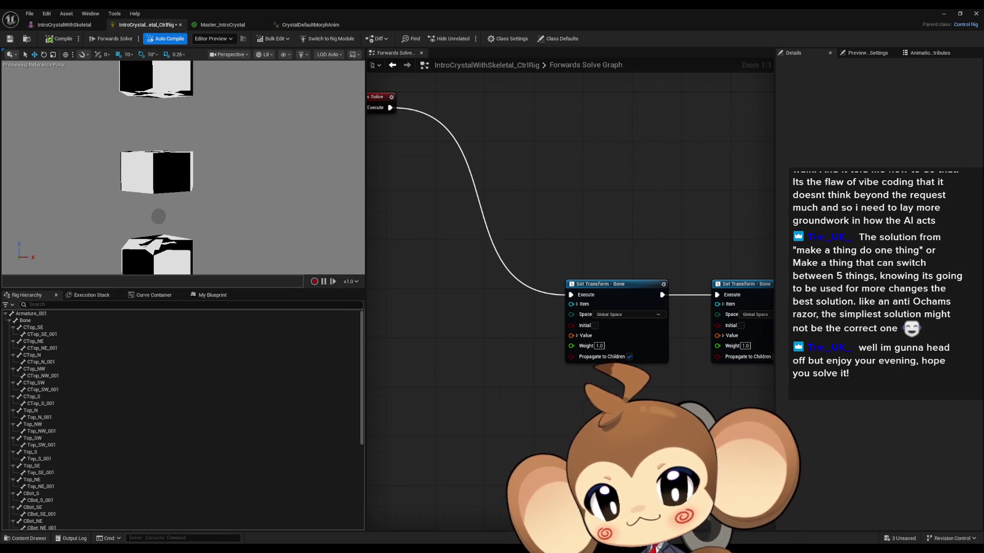
# - Switch to Blender's IntroCrystal file, deselect the vertex, and select Armature.001 in Object Mode
pyautogui.moveTo(221, 549)
pyautogui.click(177, 518)
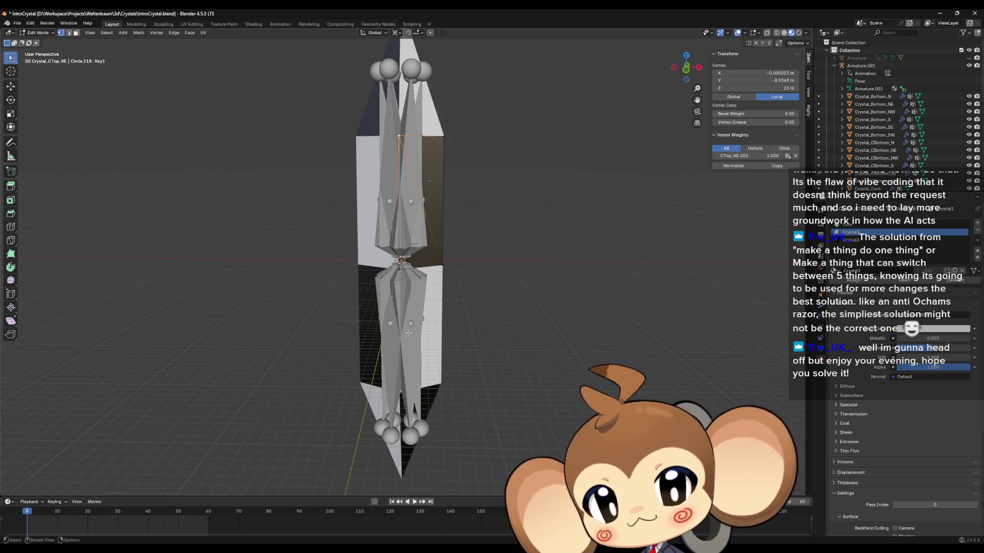
pyautogui.hotkey('alt', 'a')
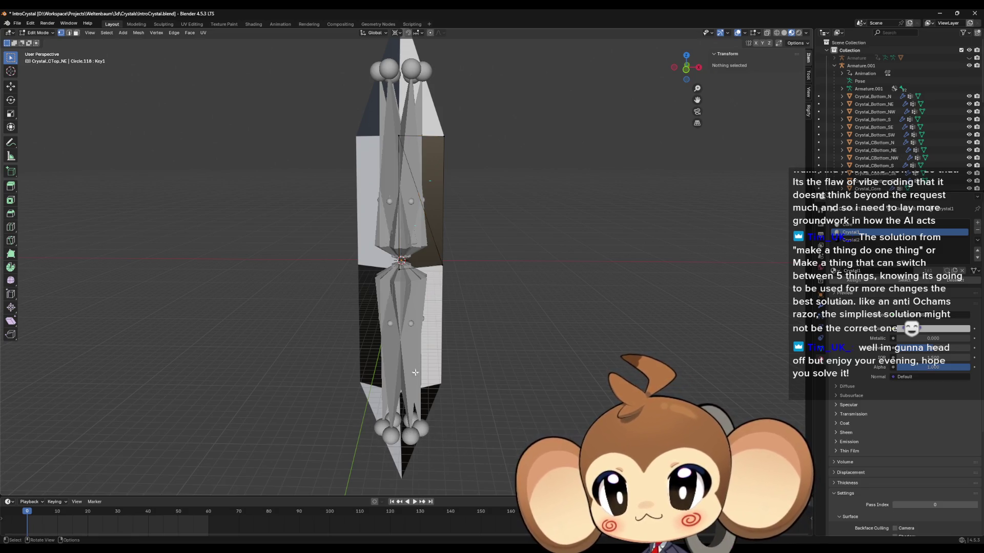
pyautogui.press('Tab')
pyautogui.click(401, 433)
# - In armature Edit Mode, select Bot_NE, Bot_S, Bot_SW and Bot_NW, with Bot_NW active
pyautogui.press('Tab')
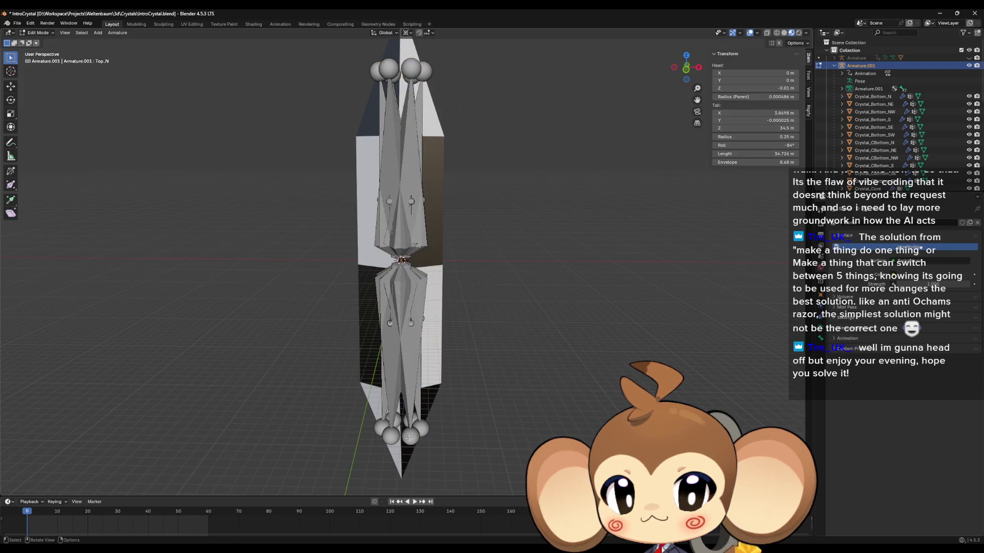
pyautogui.click(408, 436)
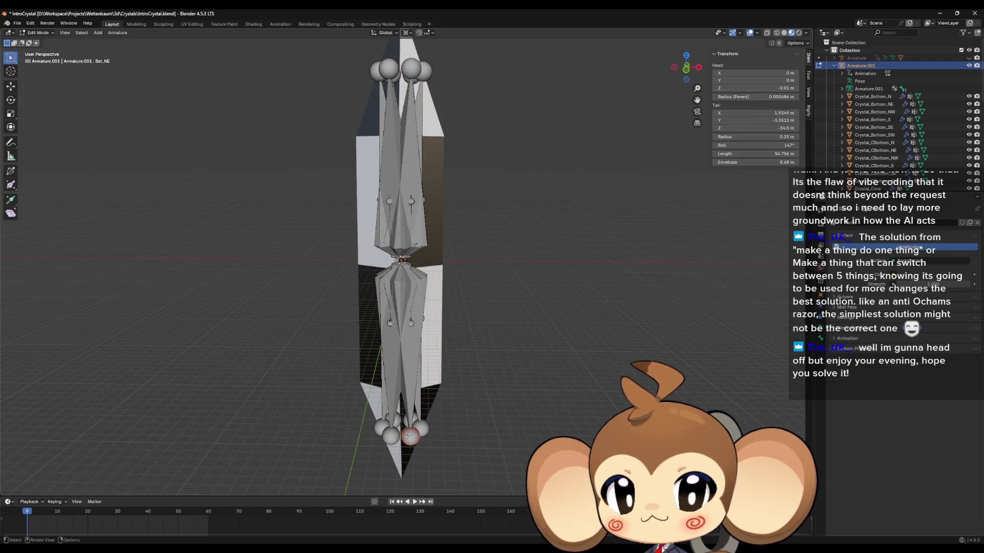
pyautogui.keyDown('shift'); pyautogui.click(421, 428); pyautogui.keyUp('shift')
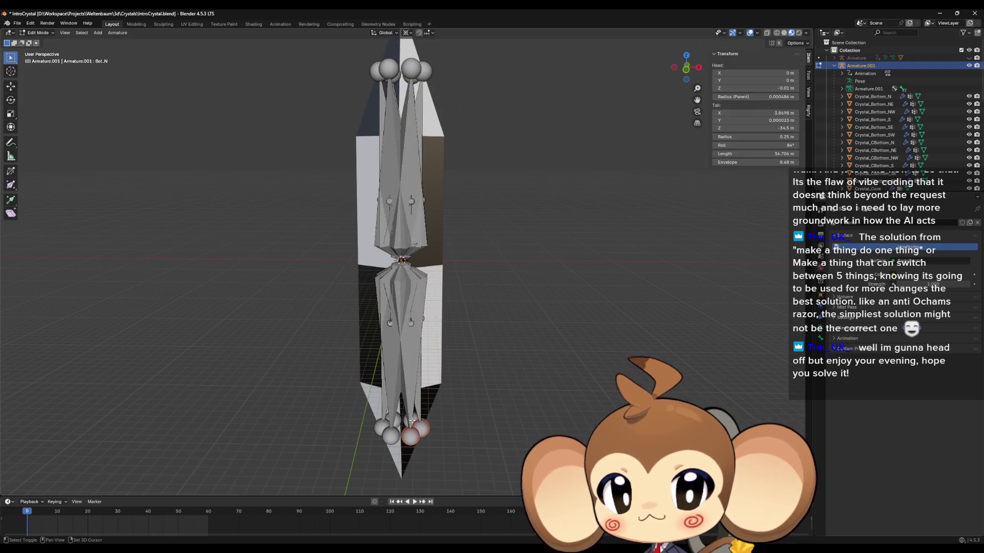
pyautogui.keyDown('shift'); pyautogui.click(381, 428); pyautogui.keyUp('shift')
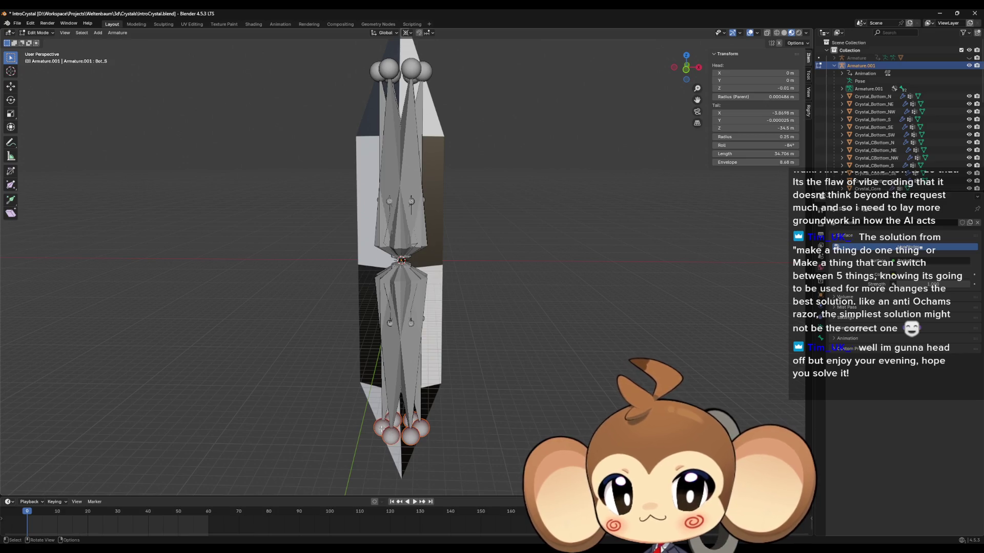
pyautogui.click(395, 404)
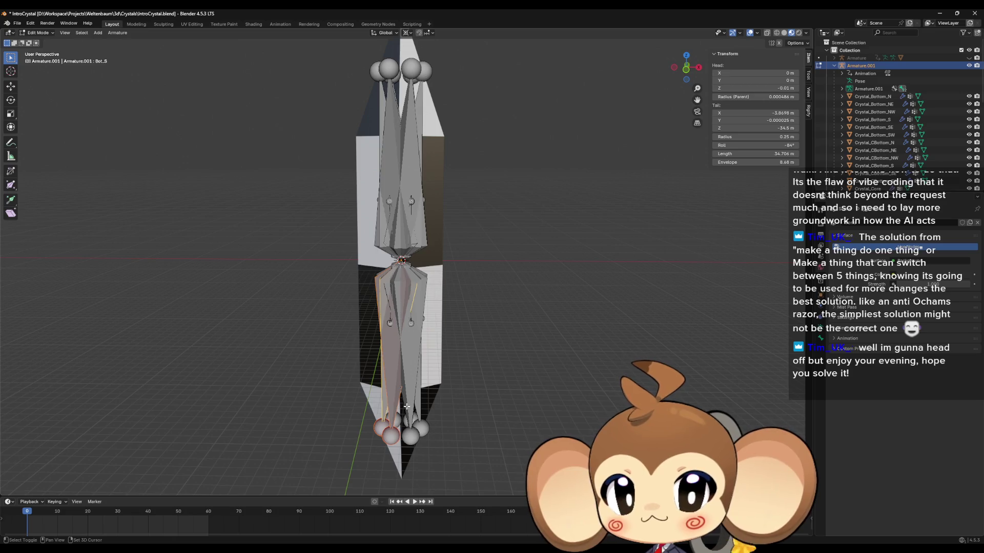
pyautogui.moveTo(406, 410)
pyautogui.mouseDown()
pyautogui.moveTo(441, 388)
pyautogui.moveTo(394, 383)
pyautogui.moveTo(384, 394)
pyautogui.mouseUp()
pyautogui.click(421, 391)
pyautogui.click(393, 384)
pyautogui.scroll(2, 384, 395)
# - Subdivide the selected bottom crystal bones with one cut
pyautogui.scroll(-1, 379, 403)
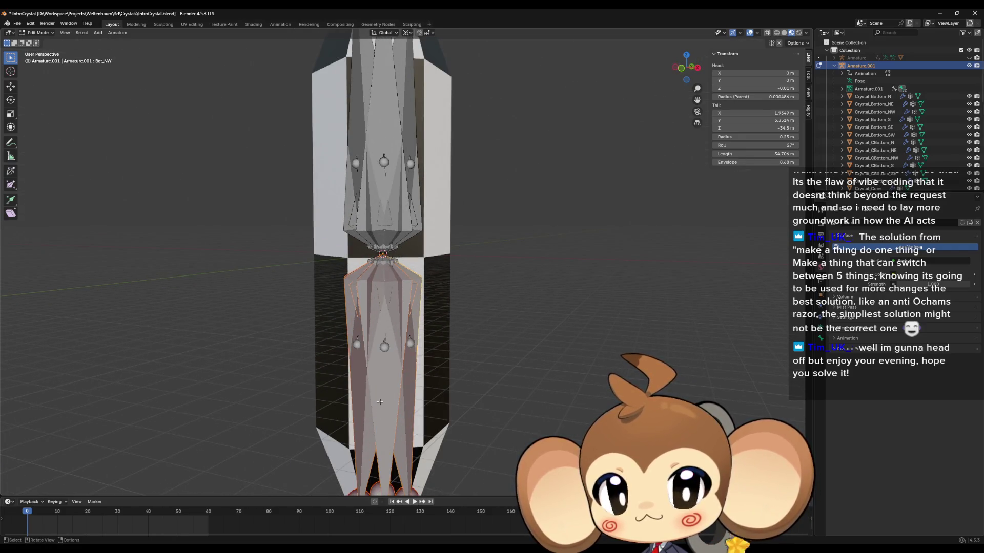
pyautogui.scroll(-1, 379, 402)
pyautogui.rightClick(384, 387)
pyautogui.click(384, 387)
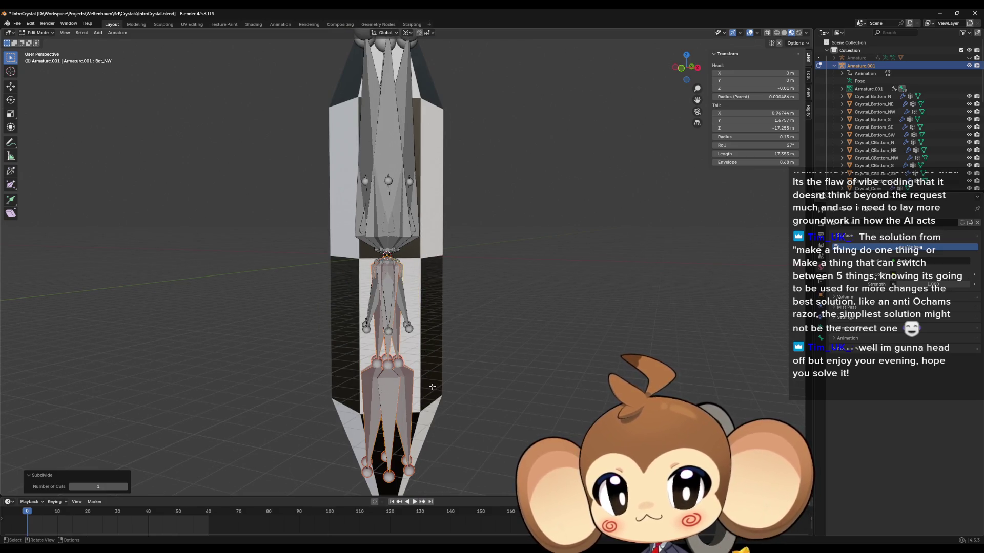
# - Snap the 3D cursor to the bottom bone Bot_NE.002
pyautogui.click(389, 477)
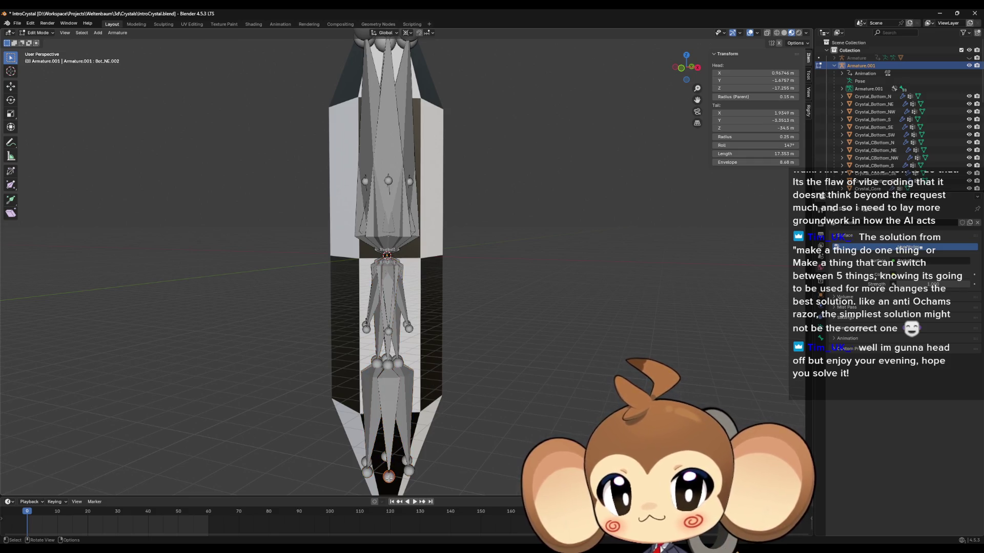
pyautogui.hotkey('shift', 's')
pyautogui.click(380, 524)
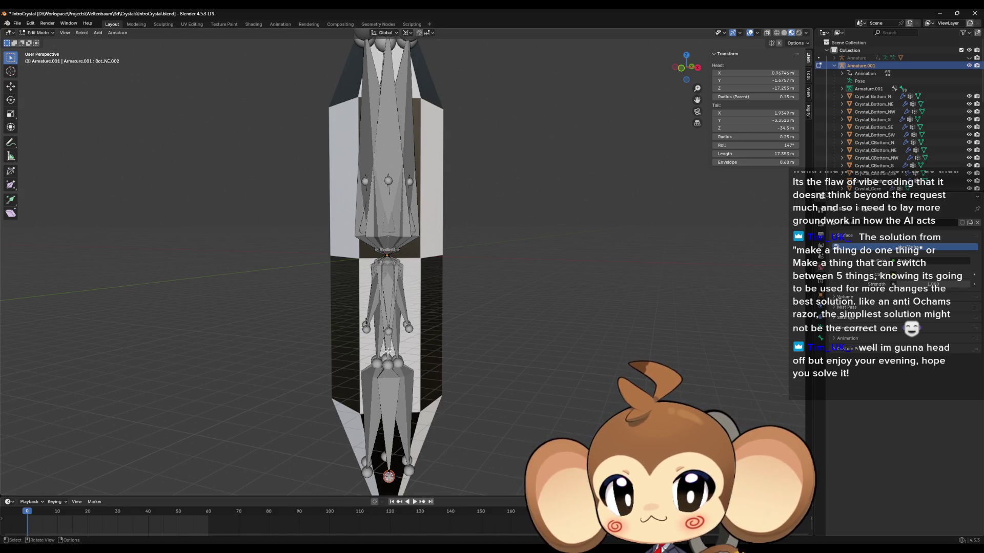
# - Select Bot_S, Bot_SW and Bot_NW and start moving them to a bone collection
pyautogui.click(386, 361)
pyautogui.click(386, 360)
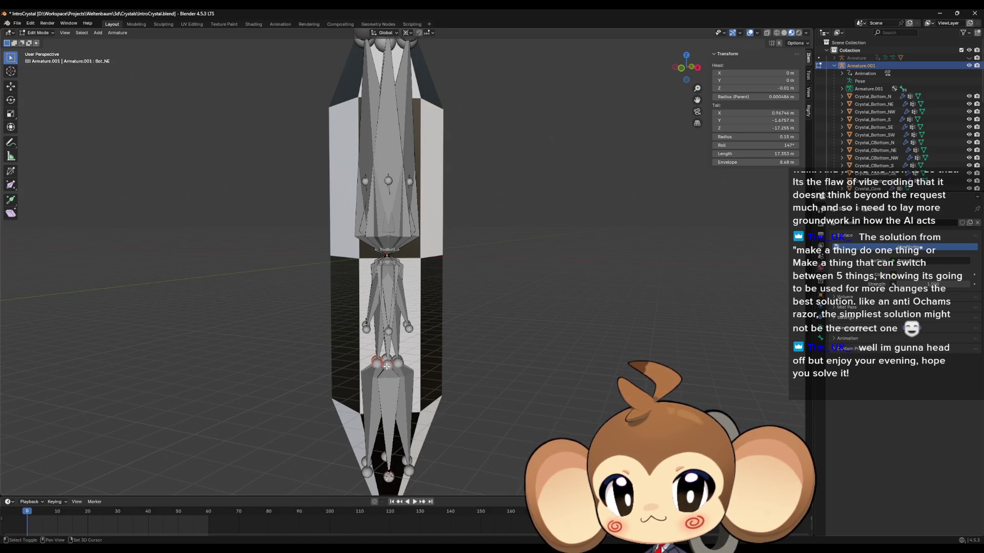
pyautogui.click(400, 357)
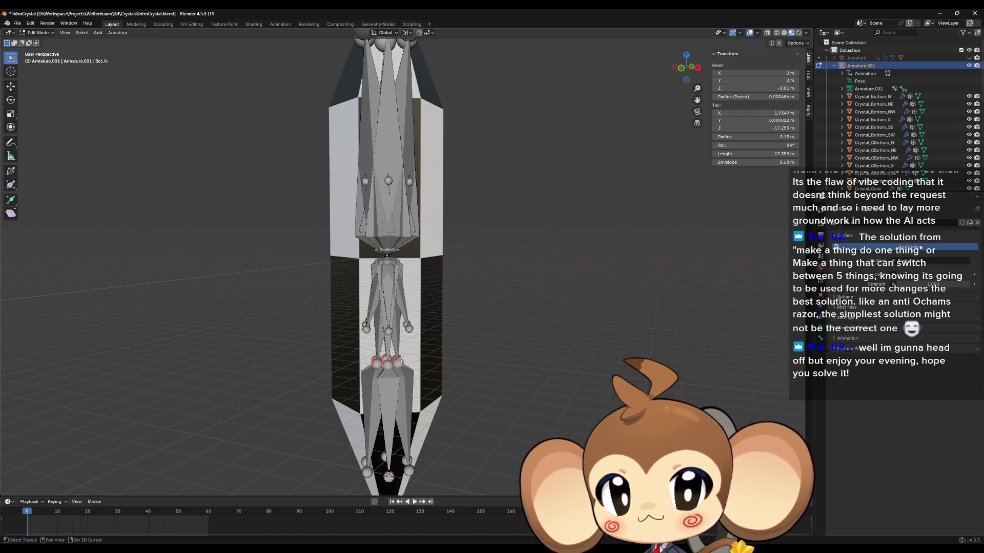
pyautogui.click(404, 359)
pyautogui.press('m')
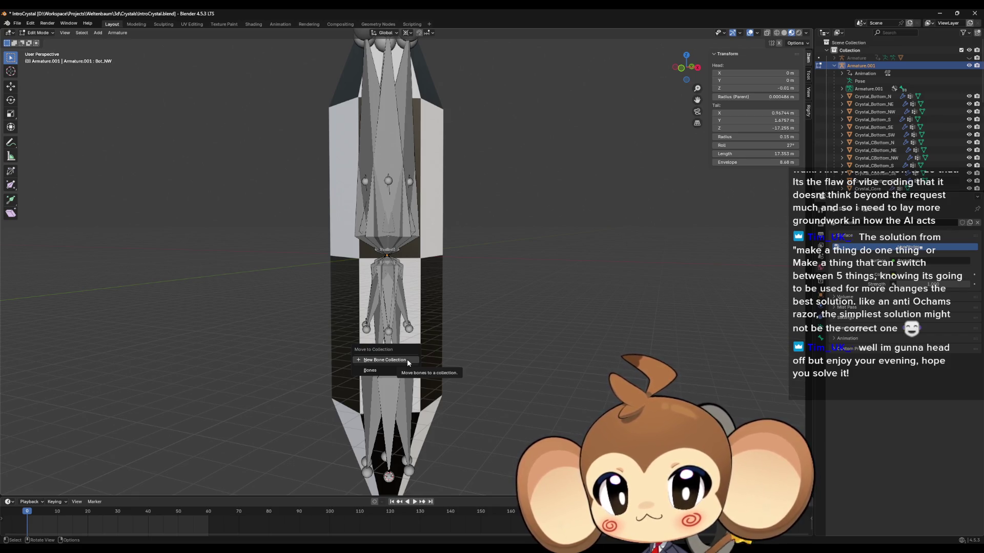
pyautogui.press('Escape')
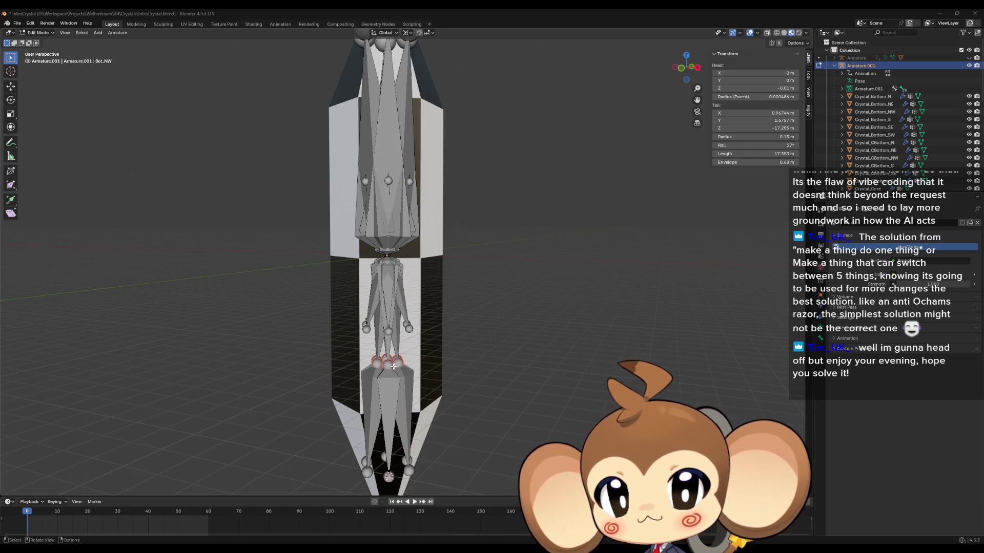
pyautogui.moveTo(397, 374); pyautogui.dragTo(411, 380)
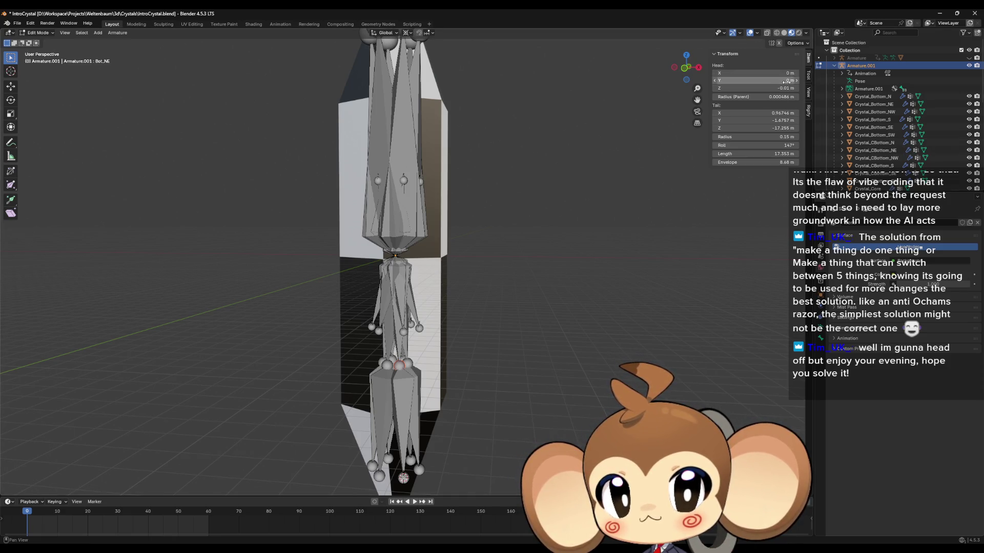
# - Set Bot_NE's tail X and Y to 0 so it points straight down
pyautogui.click(779, 113)
pyautogui.write('0')
pyautogui.press('Tab')
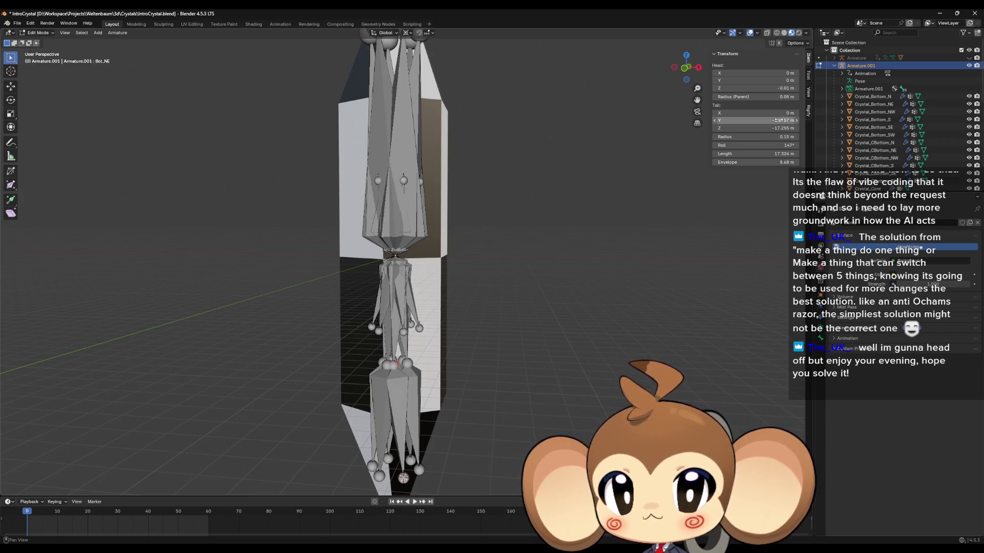
pyautogui.write('0')
pyautogui.press('Return')
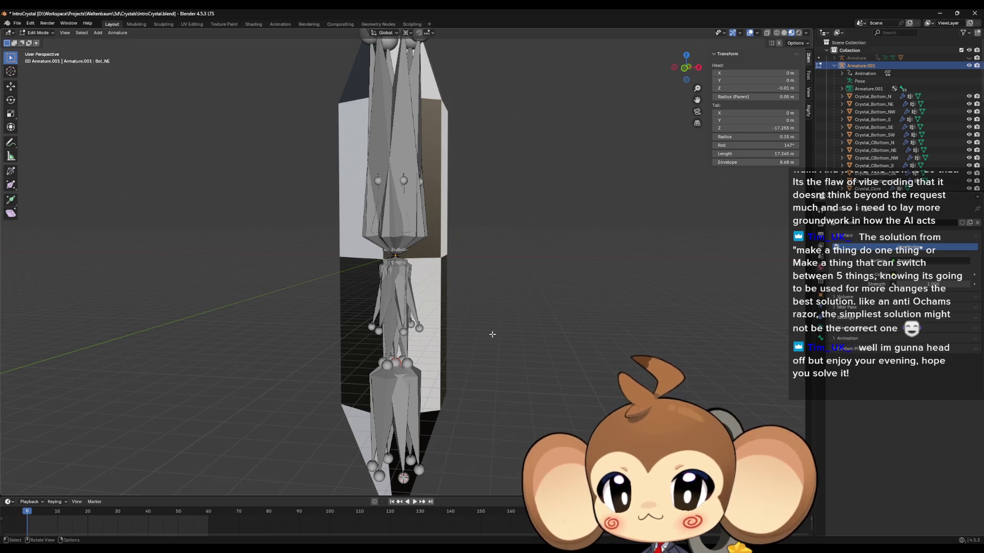
# - Scale the selected lower joints to 0 along Z with S Z 0
pyautogui.write('sz0')
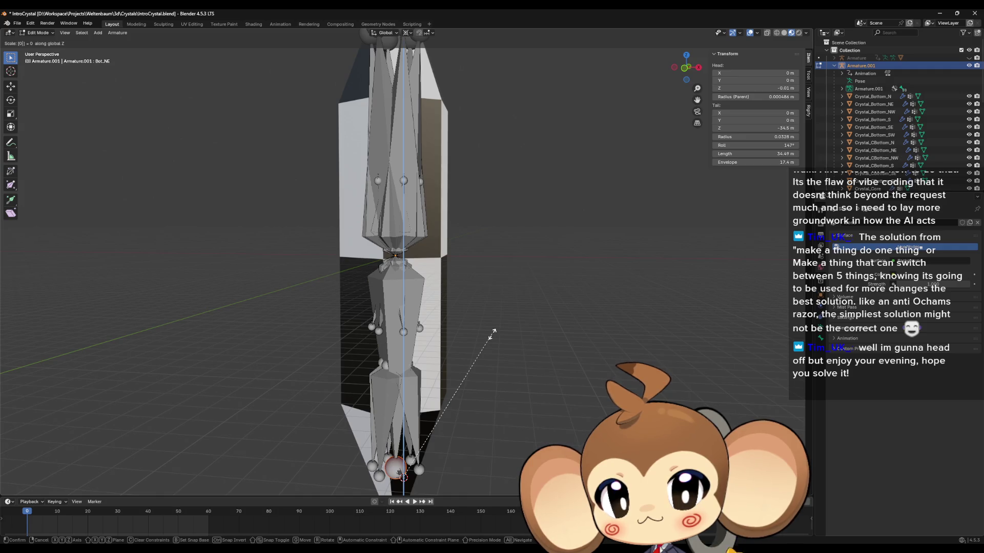
pyautogui.press('Return')
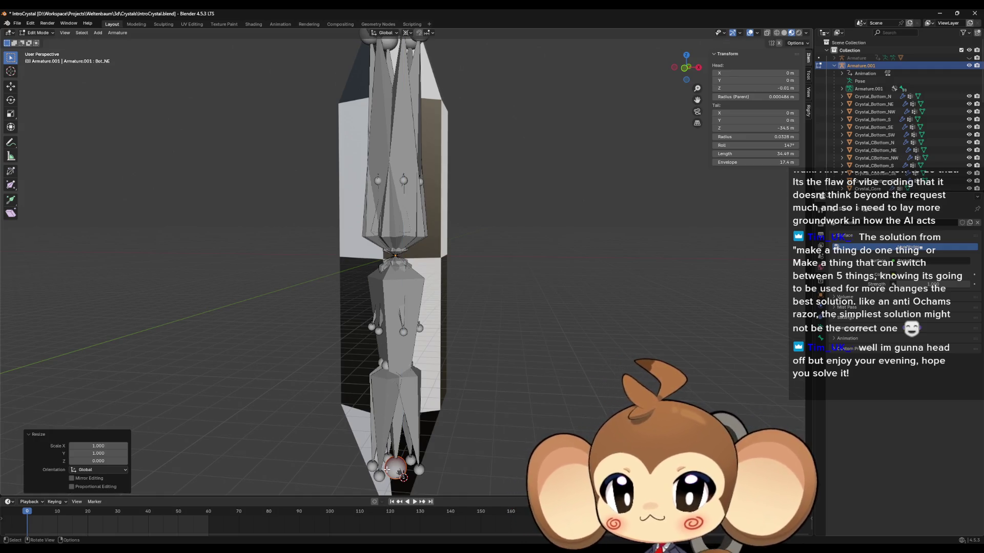
pyautogui.moveTo(416, 459); pyautogui.dragTo(249, 204)
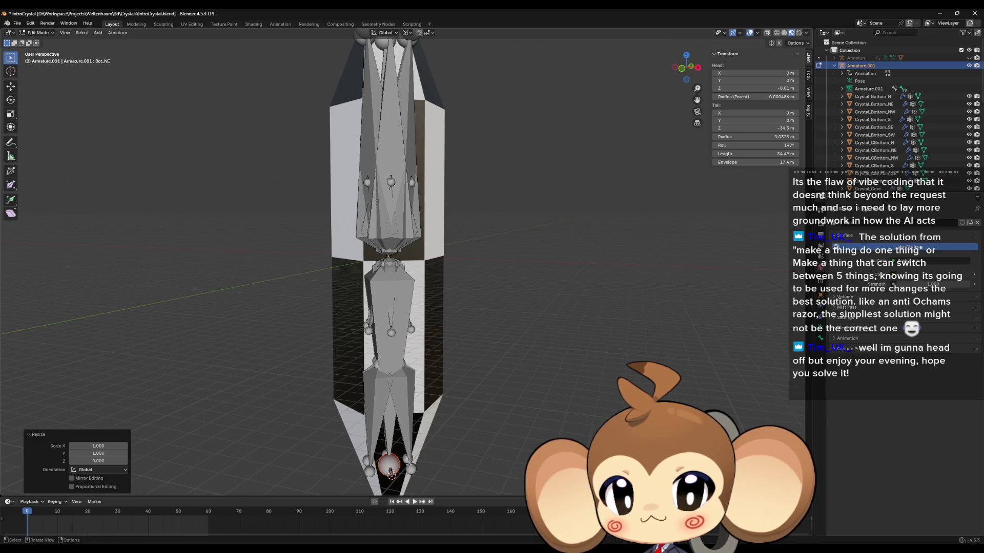
# - Zoom into the crystal base, select Bot_N.002 and show its Bone properties Relations
pyautogui.scroll(1, 392, 461)
pyautogui.scroll(6, 390, 477)
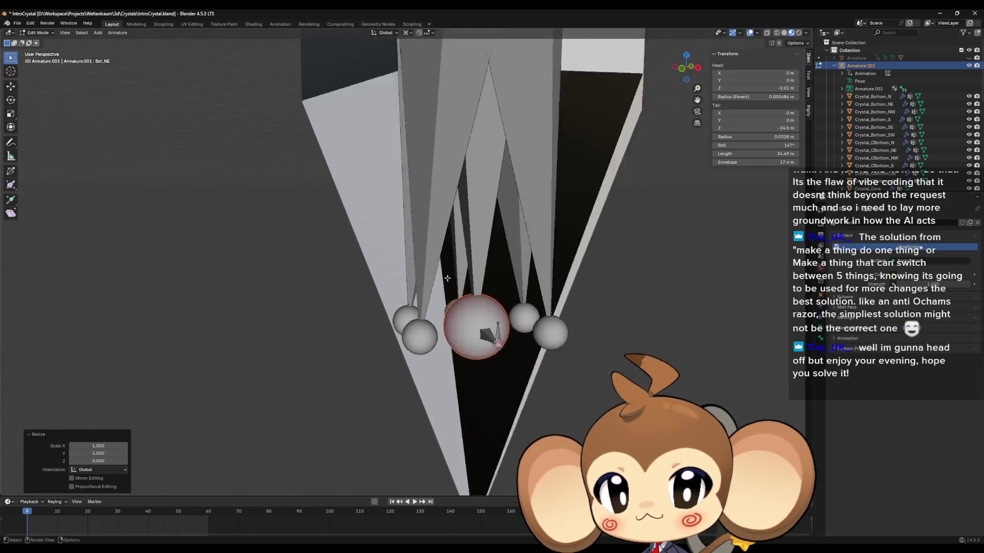
pyautogui.moveTo(507, 369); pyautogui.dragTo(503, 366)
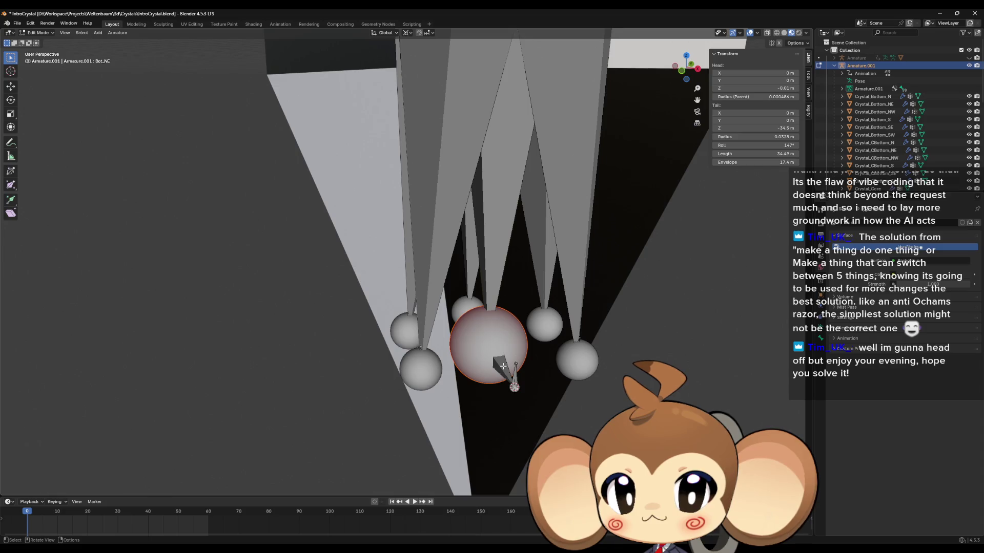
pyautogui.click(503, 367)
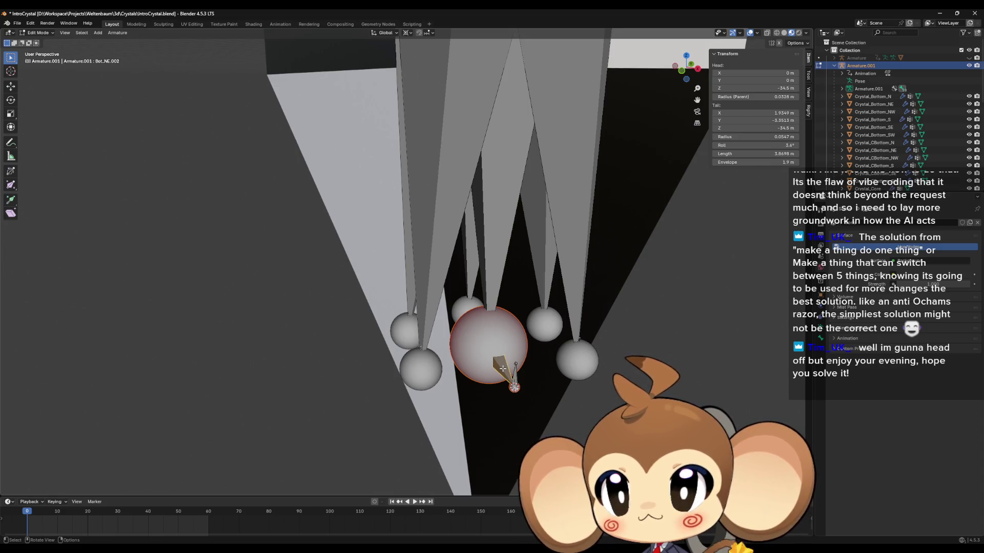
pyautogui.click(469, 344)
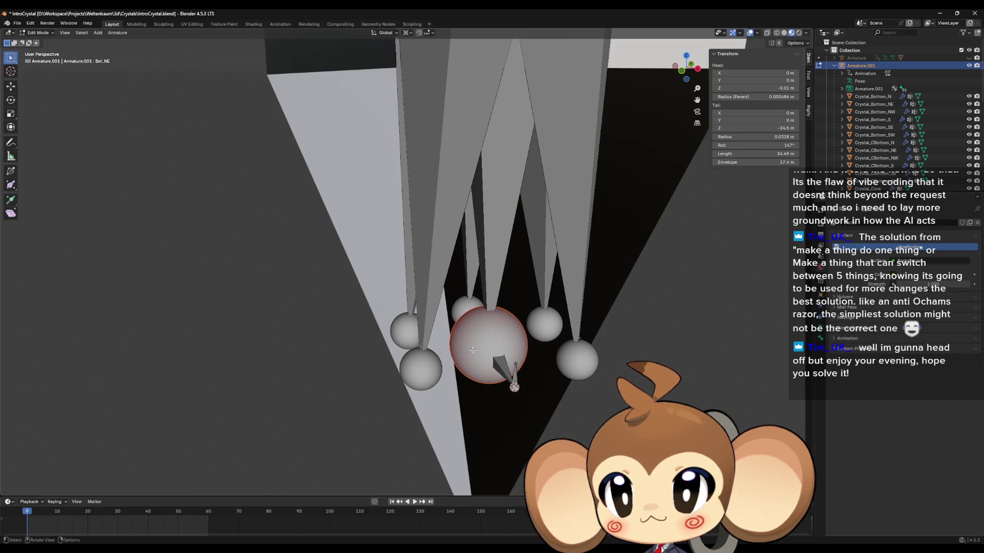
pyautogui.click(490, 245)
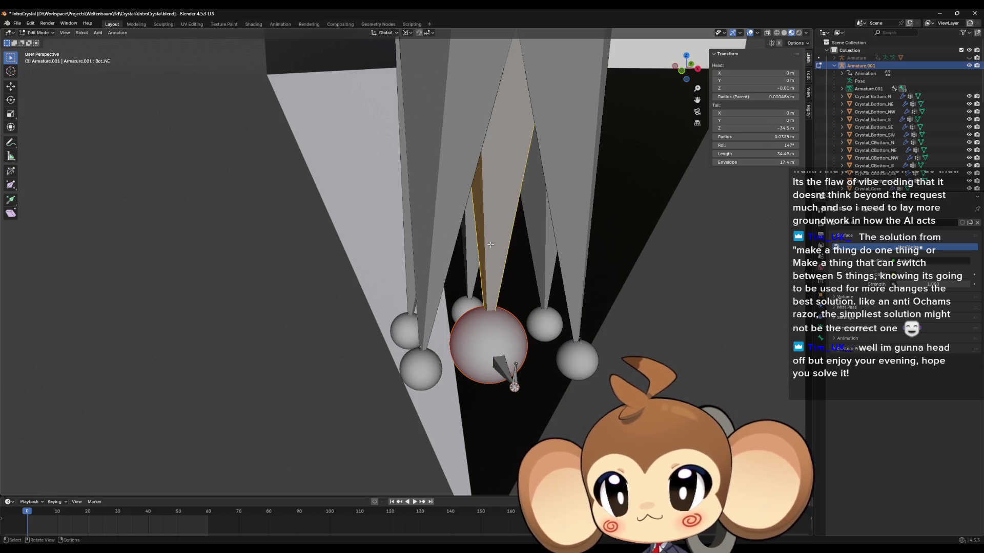
pyautogui.click(503, 365)
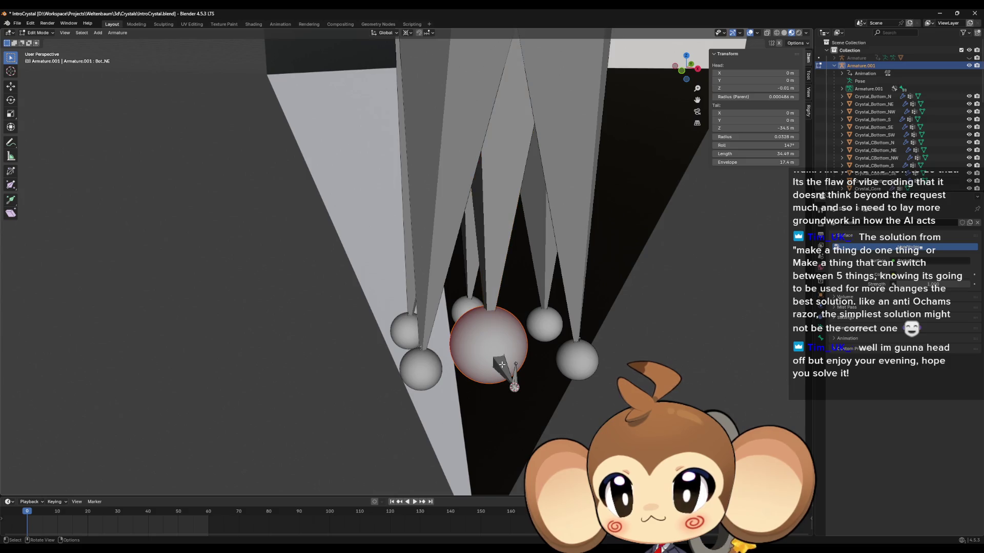
pyautogui.click(577, 257)
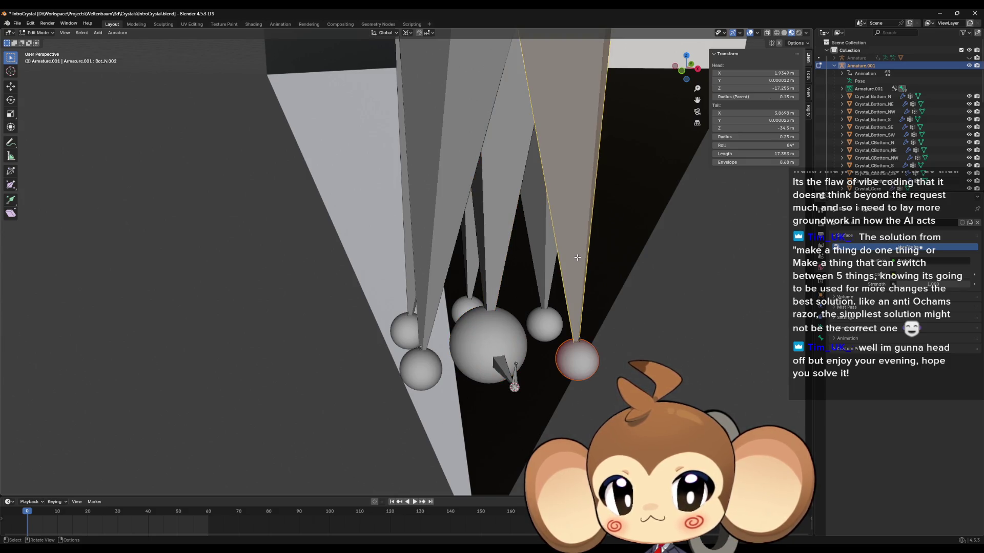
pyautogui.click(820, 339)
pyautogui.click(840, 337)
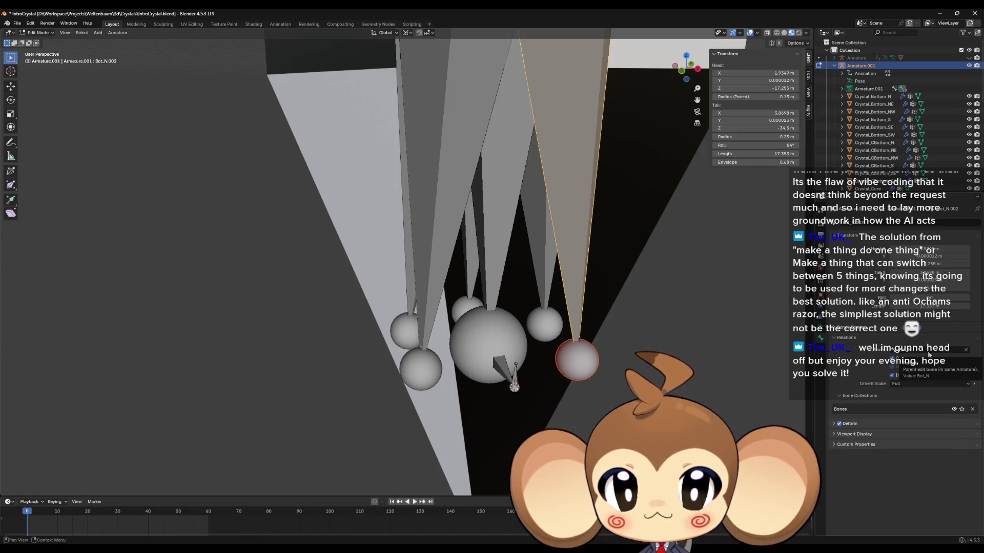
# - Parent Bot_N.002 to Bot_NE and Bot_NW.002 to Bot_NE.001
pyautogui.click(953, 353)
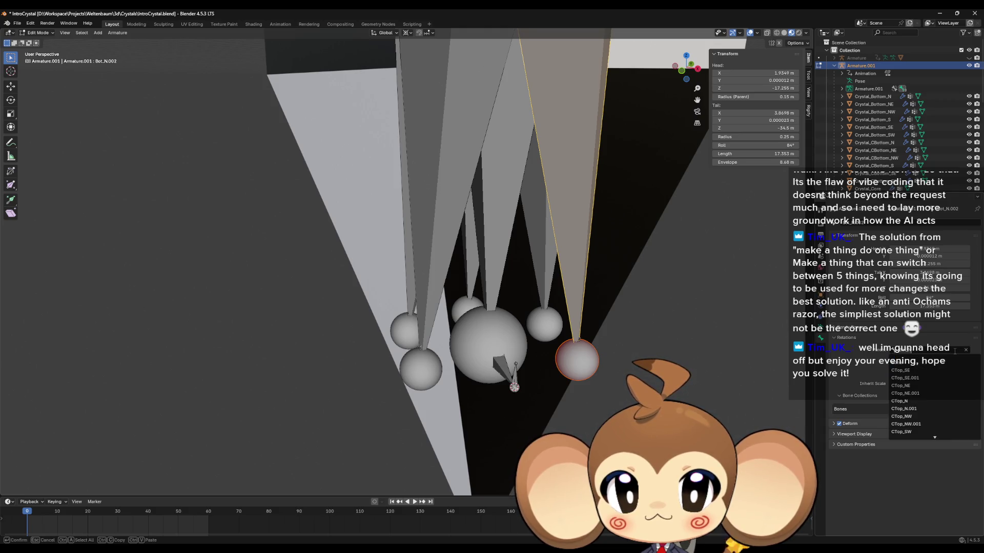
pyautogui.scroll(-15, 942, 362)
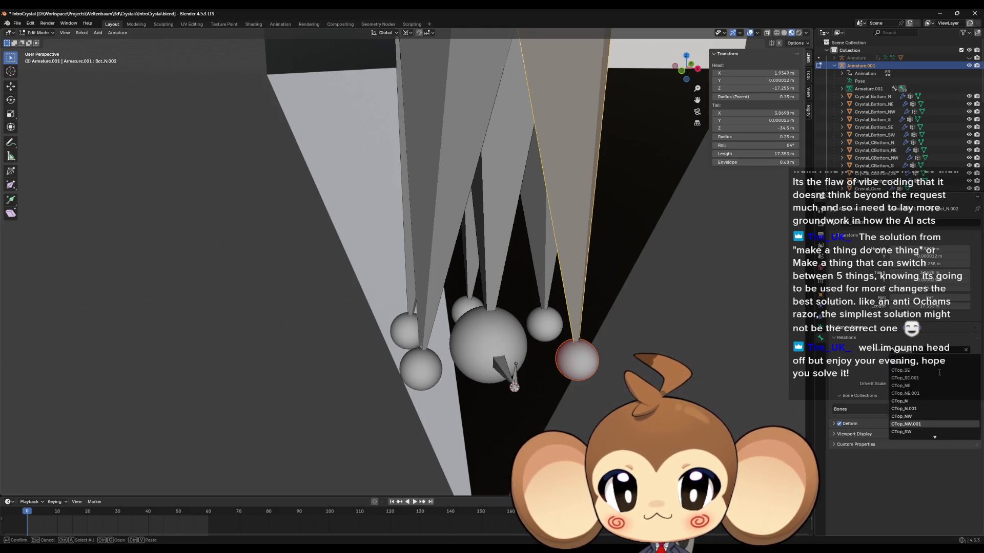
pyautogui.scroll(-15, 940, 368)
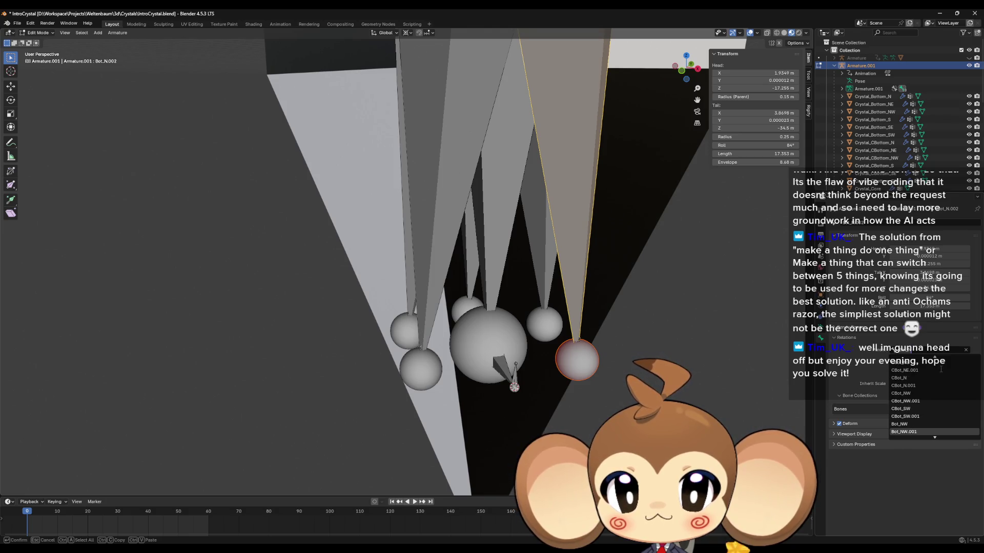
pyautogui.scroll(-6, 942, 372)
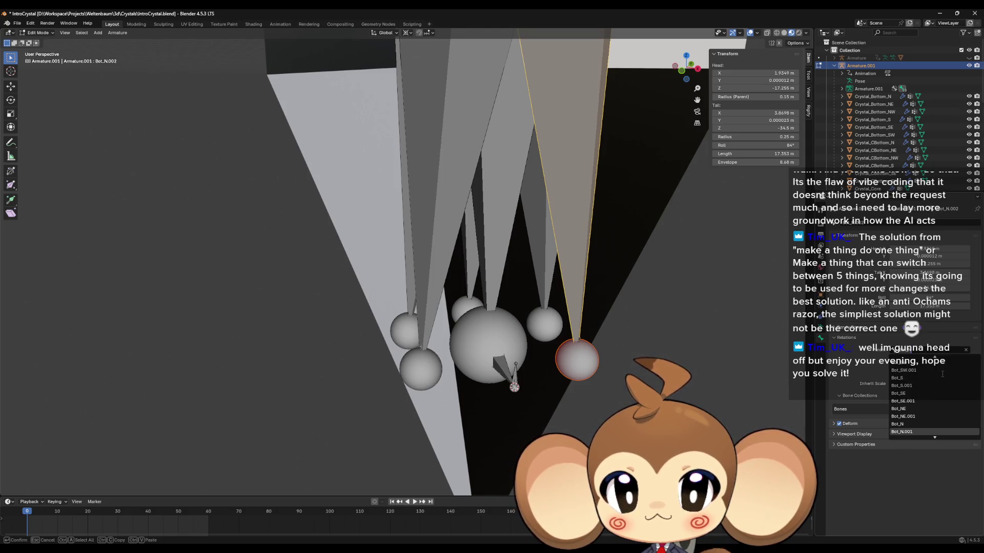
pyautogui.click(920, 409)
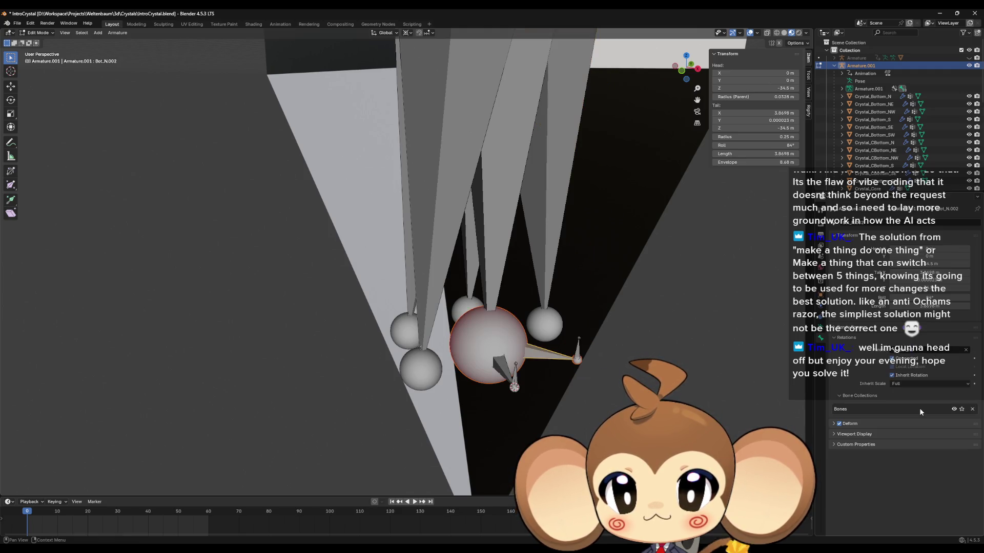
pyautogui.click(543, 262)
pyautogui.click(923, 349)
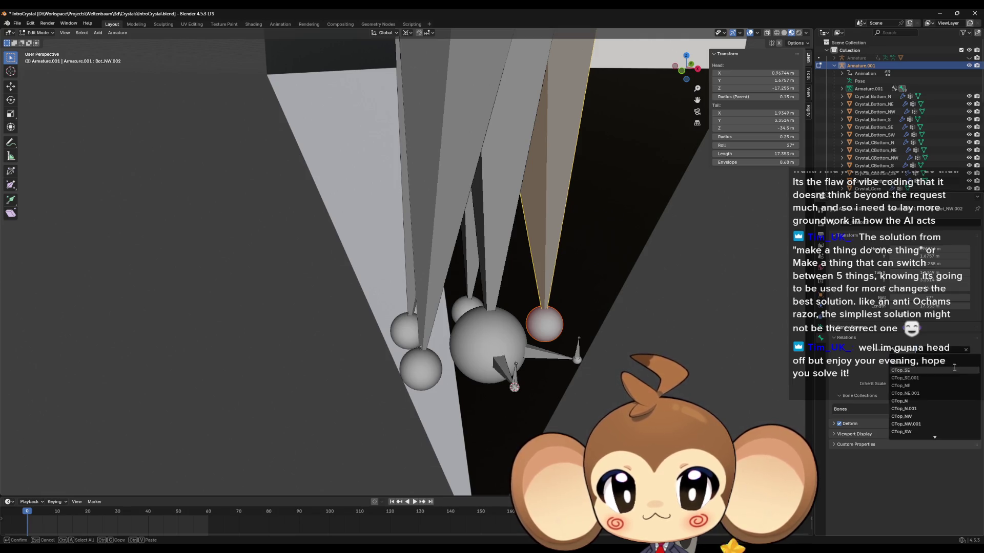
pyautogui.scroll(-9, 936, 400)
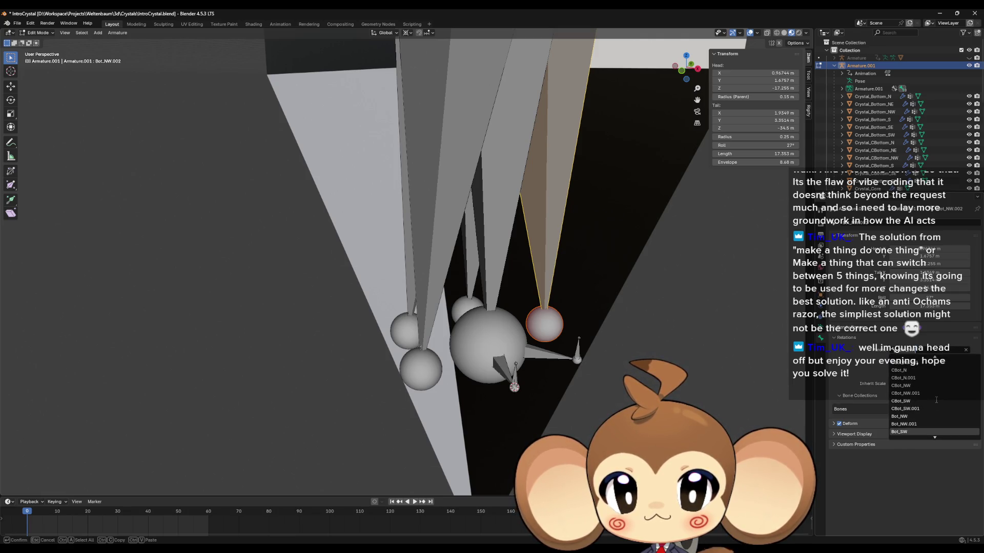
pyautogui.scroll(-5, 936, 399)
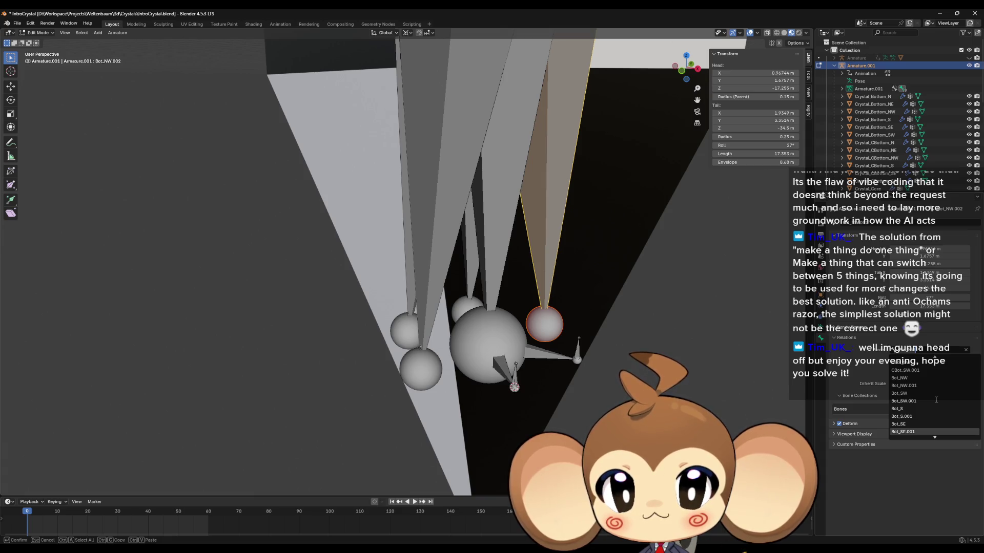
pyautogui.scroll(-5, 936, 399)
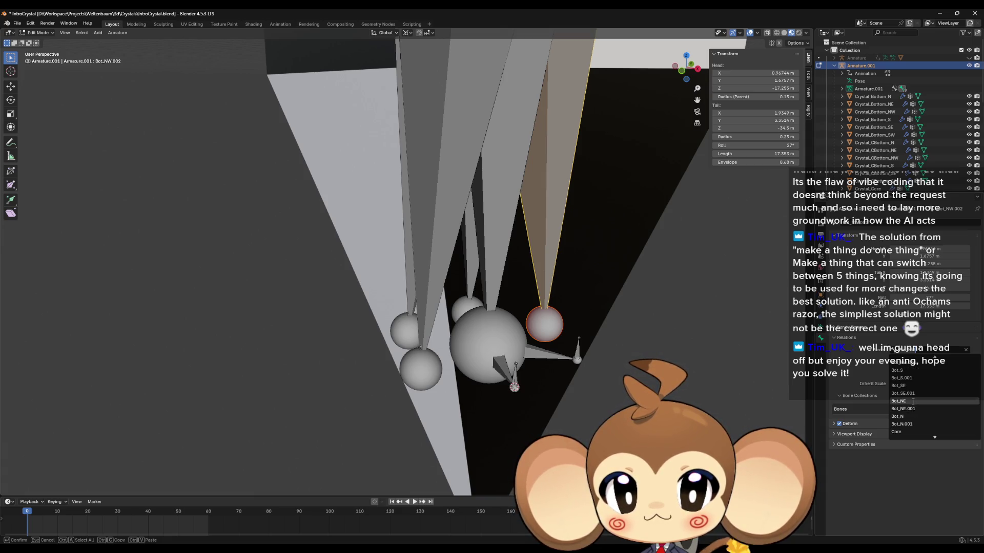
pyautogui.click(911, 409)
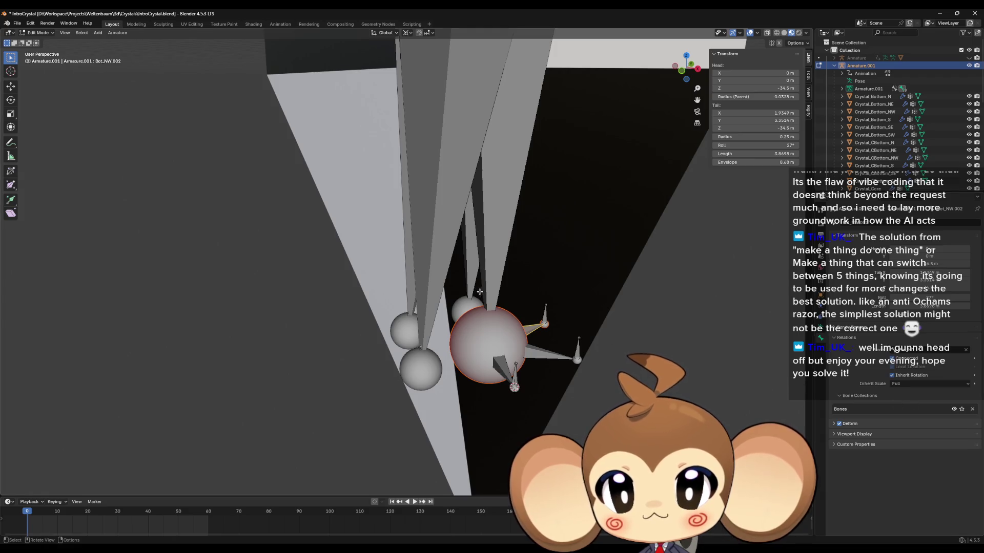
# - Reparent Bot_SW.002 so its head joins the bottom sphere
pyautogui.click(467, 277)
pyautogui.click(922, 350)
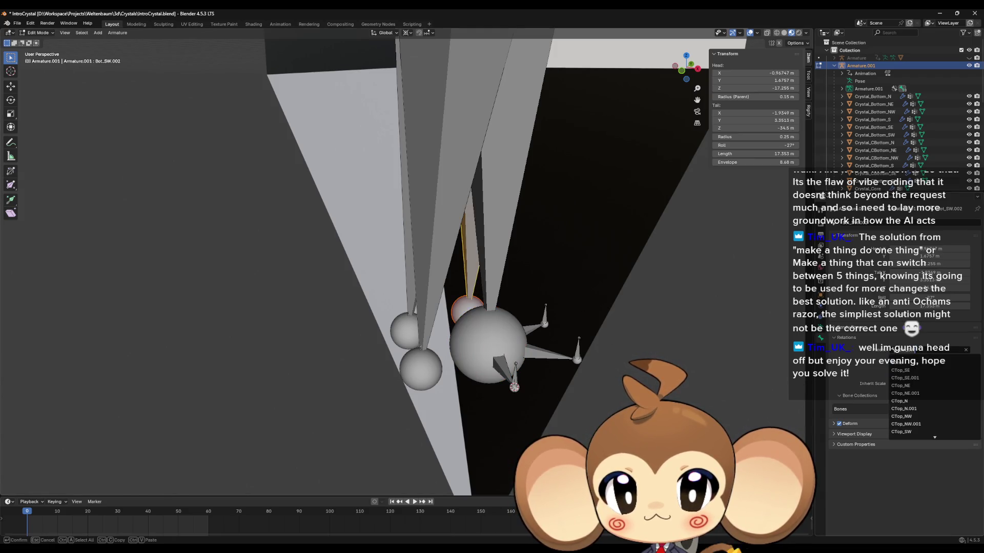
pyautogui.scroll(5, 912, 400)
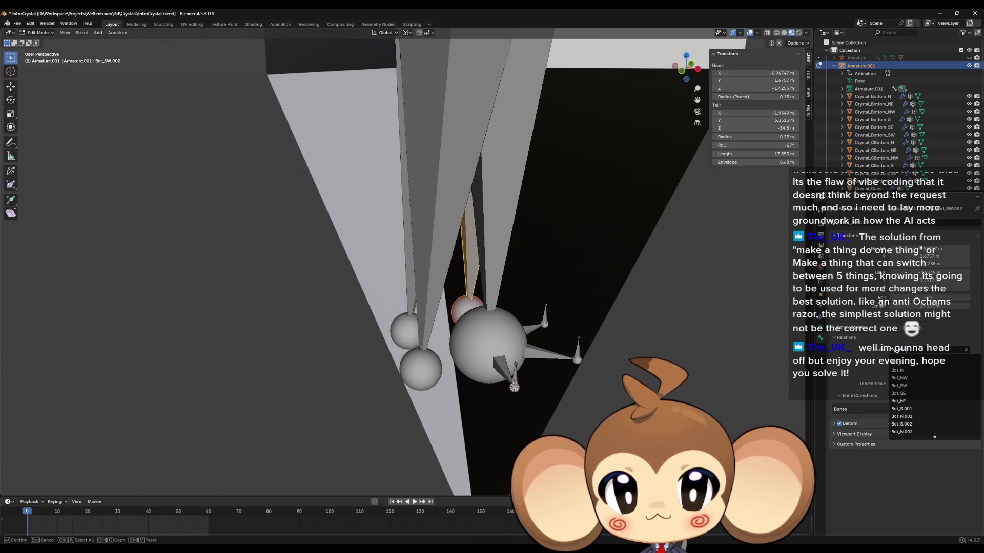
pyautogui.write('n')
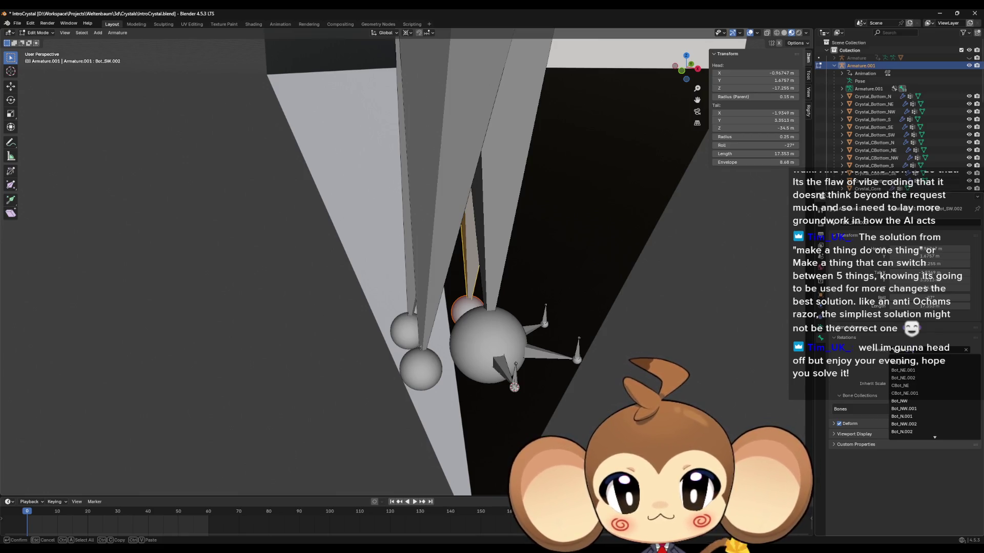
pyautogui.click(913, 372)
pyautogui.moveTo(579, 328)
pyautogui.mouseDown()
pyautogui.moveTo(650, 329)
pyautogui.moveTo(594, 328)
pyautogui.moveTo(604, 333)
pyautogui.mouseUp()
pyautogui.click(941, 350)
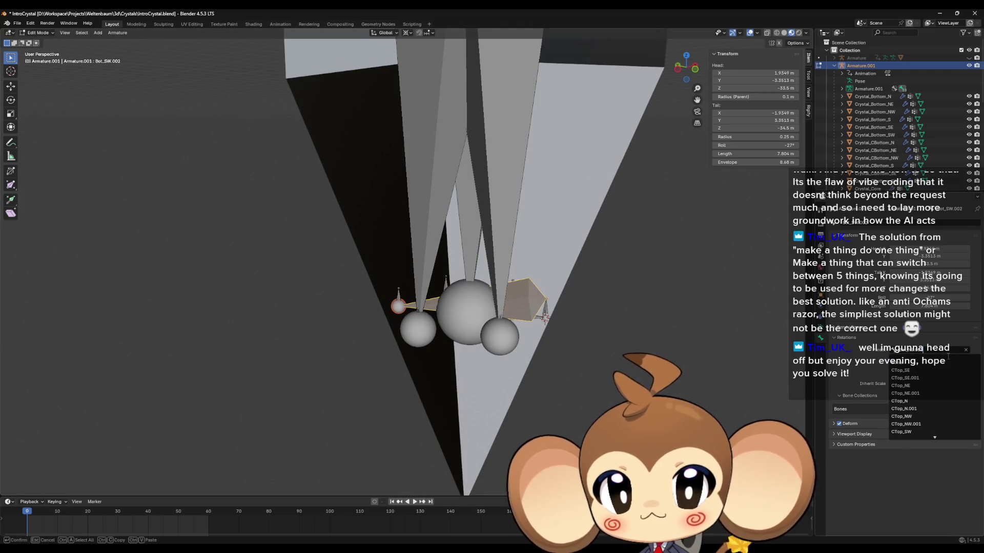
pyautogui.click(948, 360)
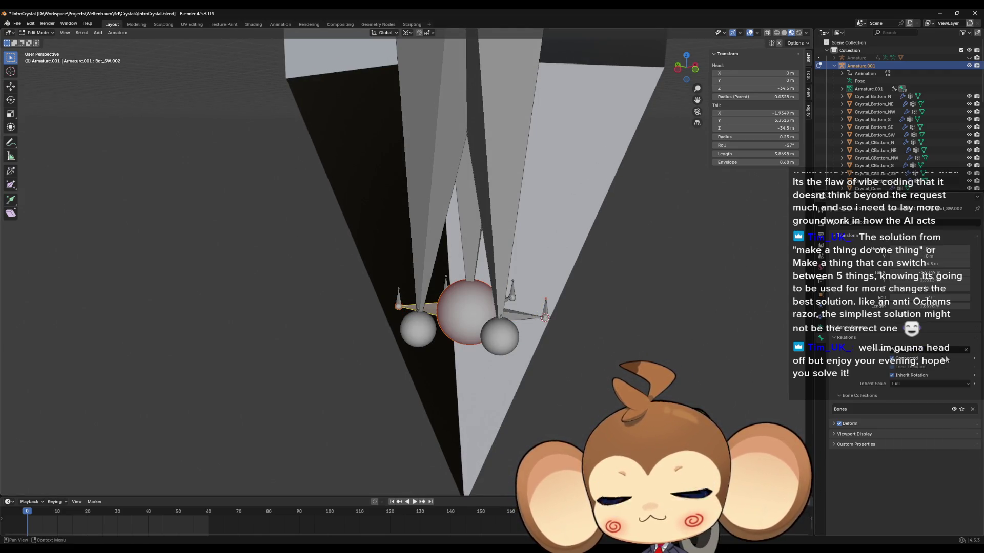
# - Parent Bot_S.002 to Bot_N and reparent Bot_SE.002 so both start at the sphere
pyautogui.click(418, 344)
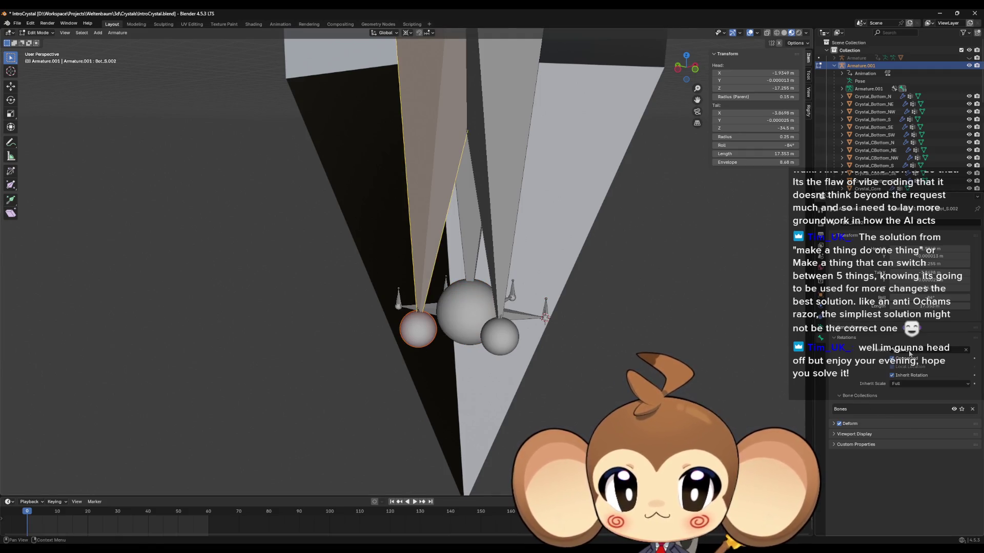
pyautogui.click(941, 350)
pyautogui.write('Bot')
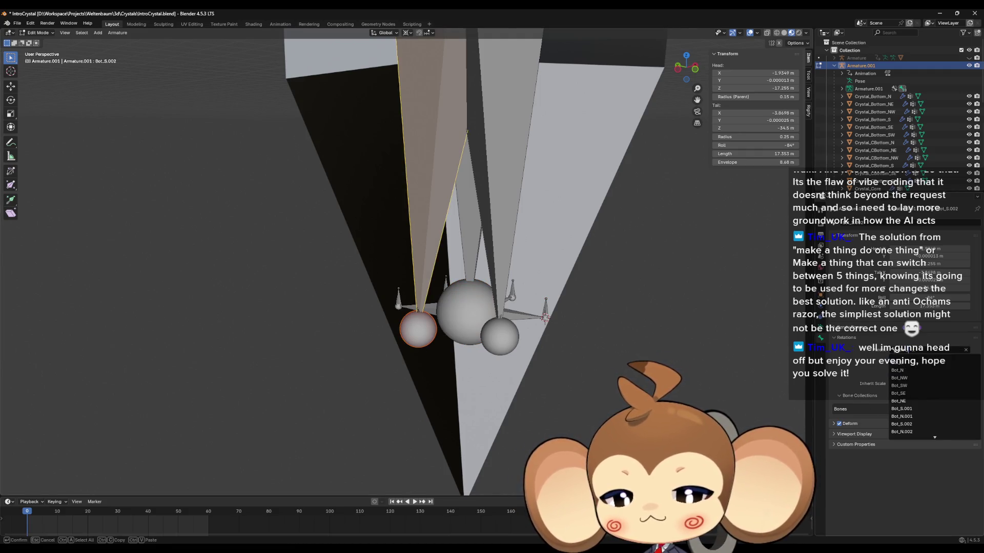
pyautogui.write('_N')
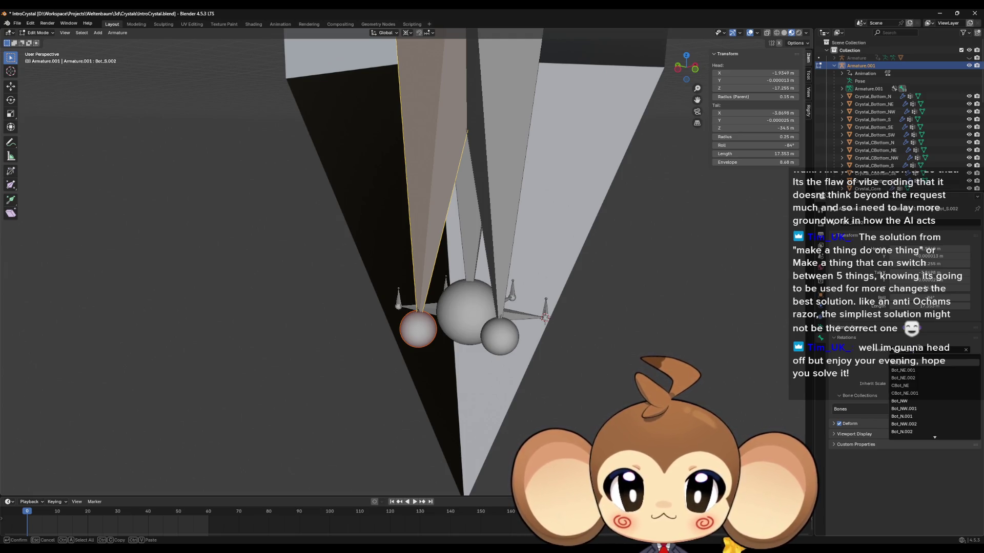
pyautogui.press('Return')
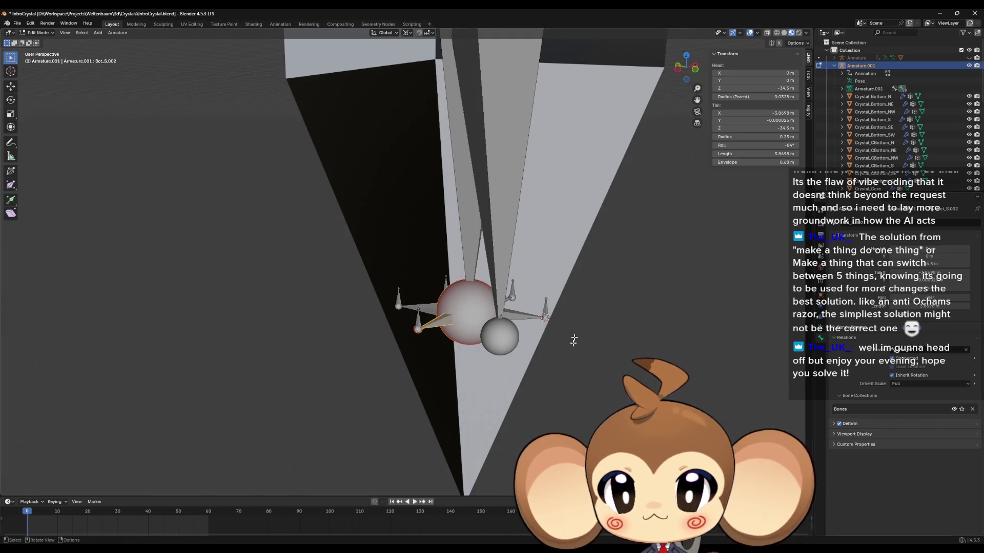
pyautogui.click(524, 238)
pyautogui.click(920, 350)
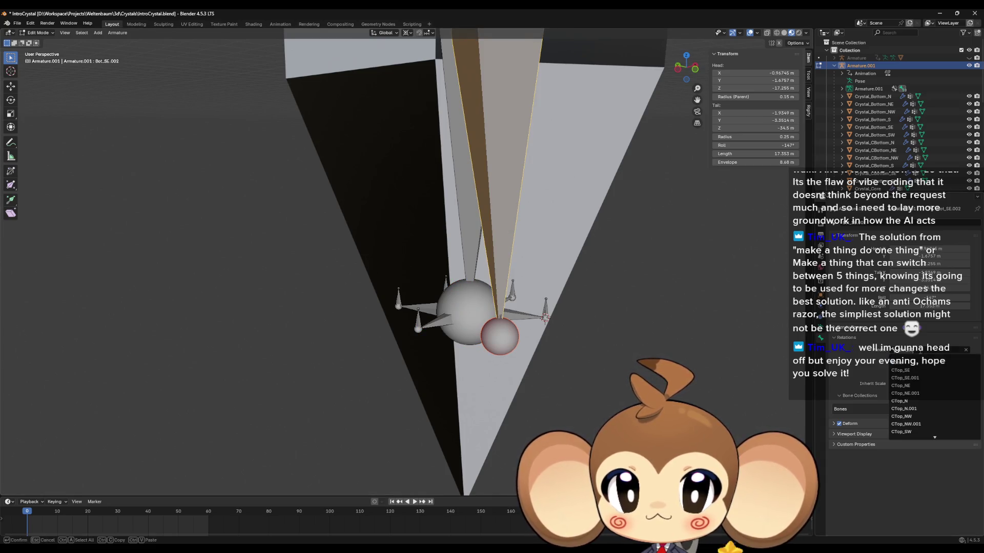
pyautogui.press('Return')
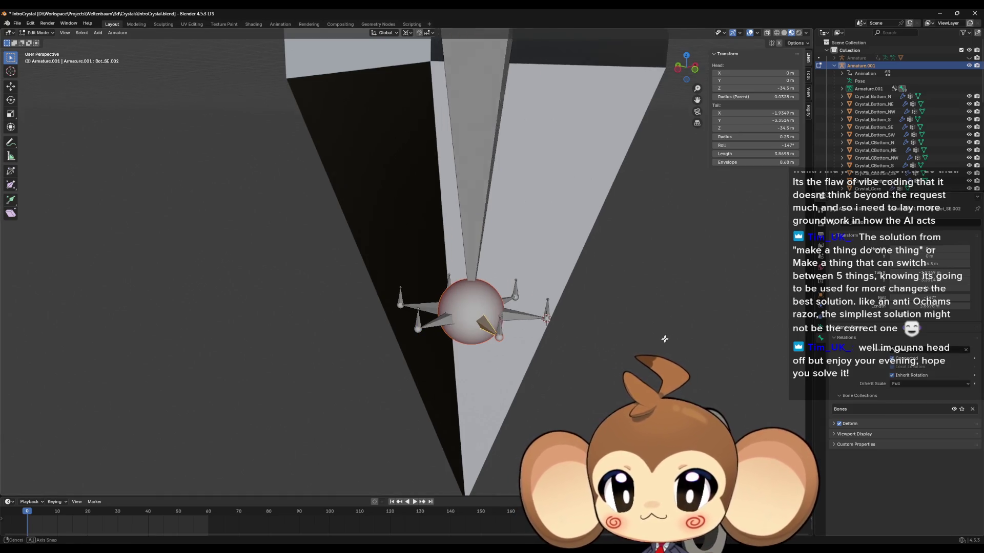
pyautogui.moveTo(512, 359)
pyautogui.mouseDown()
pyautogui.moveTo(571, 380)
pyautogui.moveTo(563, 326)
pyautogui.moveTo(551, 373)
pyautogui.moveTo(533, 371)
pyautogui.moveTo(570, 325)
pyautogui.moveTo(568, 312)
pyautogui.moveTo(512, 269)
pyautogui.moveTo(483, 297)
pyautogui.mouseUp()
pyautogui.scroll(3, 483, 296)
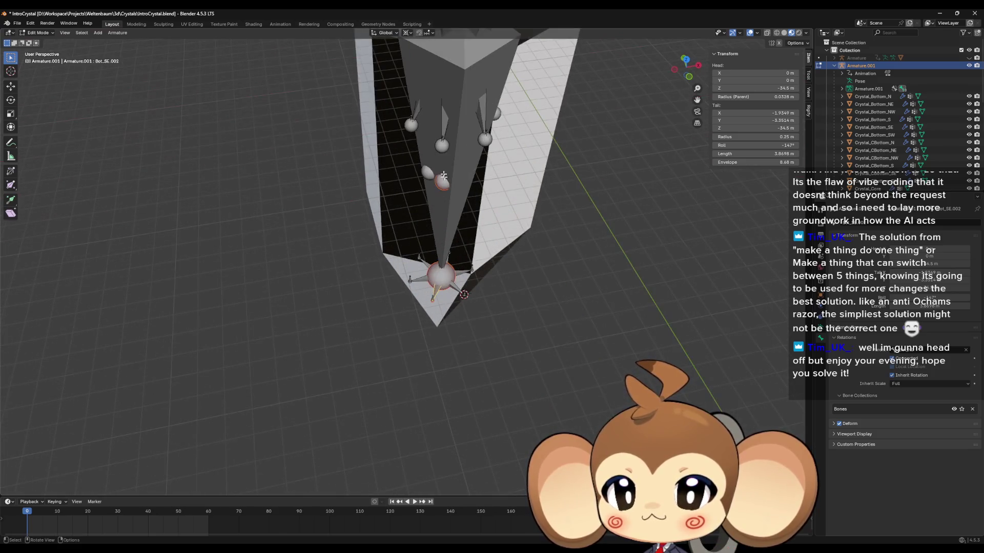
pyautogui.click(442, 174)
pyautogui.moveTo(446, 191)
pyautogui.mouseDown()
pyautogui.moveTo(475, 182)
pyautogui.moveTo(465, 143)
pyautogui.mouseUp()
pyautogui.click(420, 148)
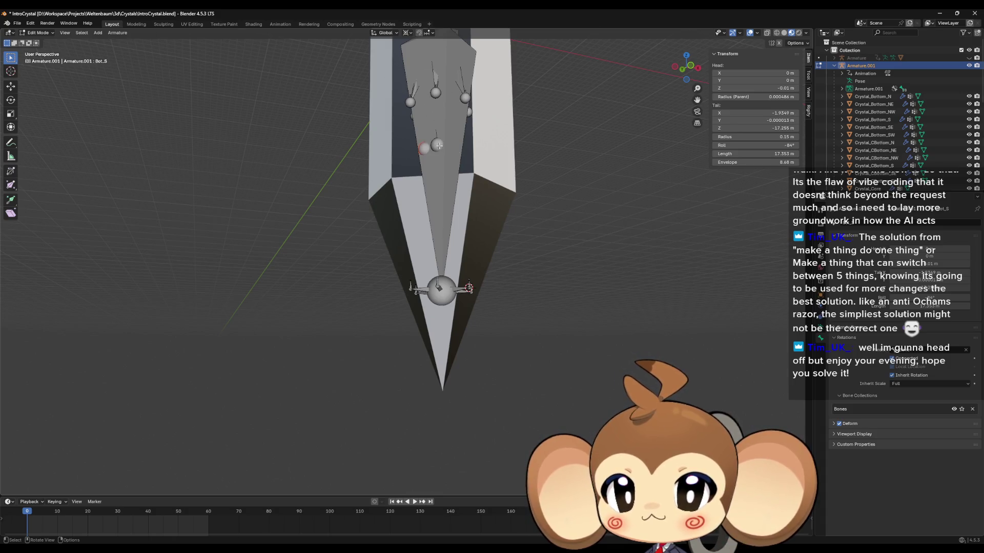
pyautogui.click(436, 145)
pyautogui.click(422, 147)
pyautogui.moveTo(423, 148)
pyautogui.mouseDown()
pyautogui.moveTo(480, 186)
pyautogui.moveTo(428, 138)
pyautogui.moveTo(399, 319)
pyautogui.mouseUp()
pyautogui.click(423, 136)
pyautogui.click(390, 351)
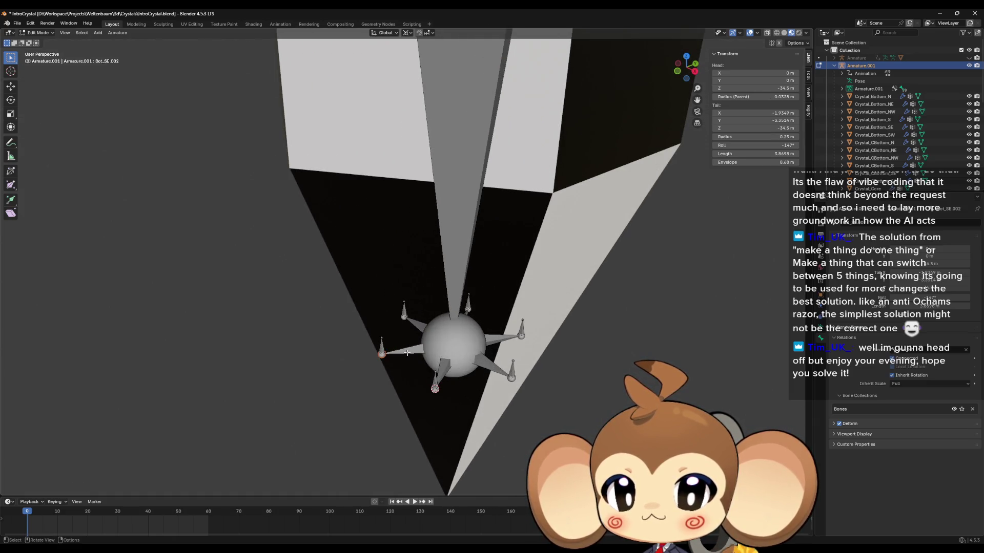
pyautogui.click(406, 353)
pyautogui.moveTo(444, 346); pyautogui.dragTo(443, 350)
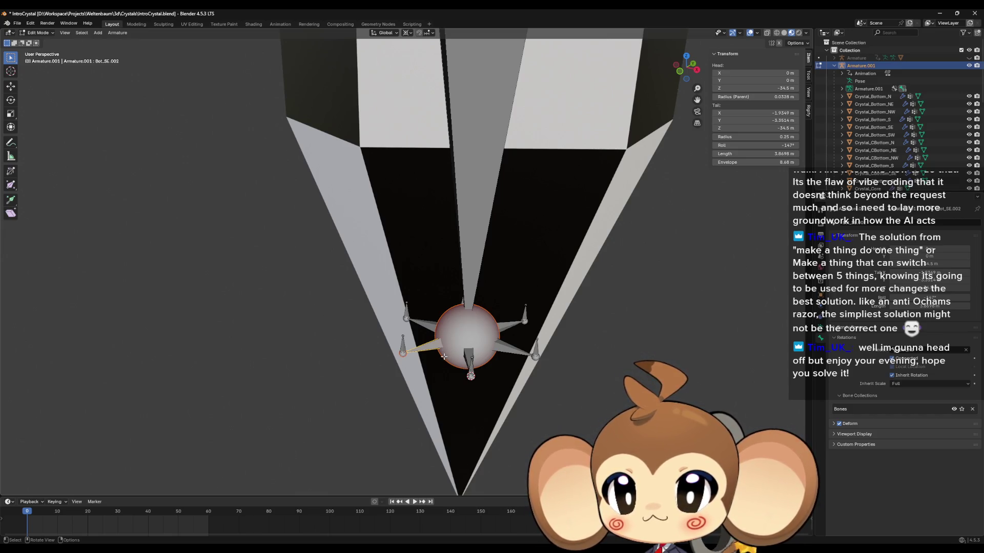
pyautogui.click(403, 341)
pyautogui.click(454, 340)
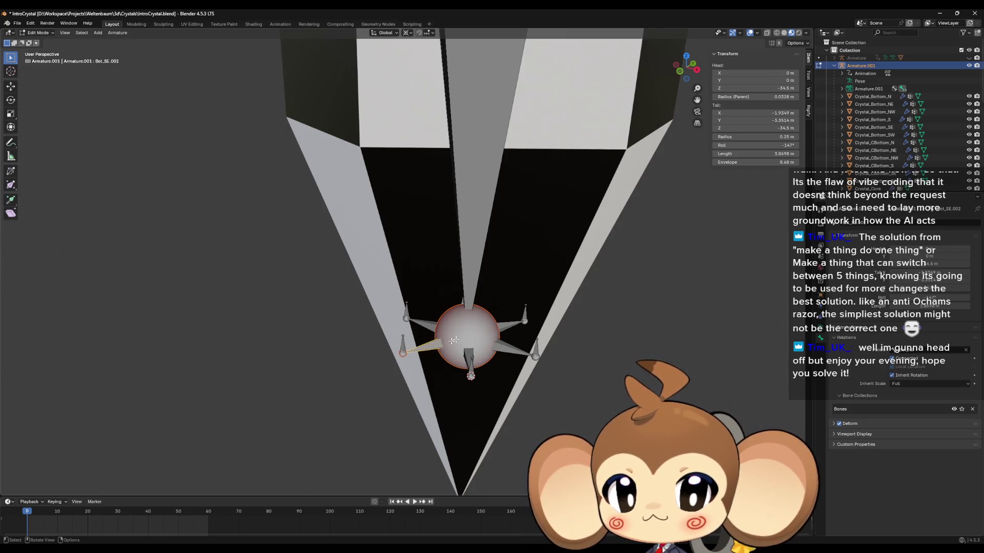
pyautogui.click(473, 236)
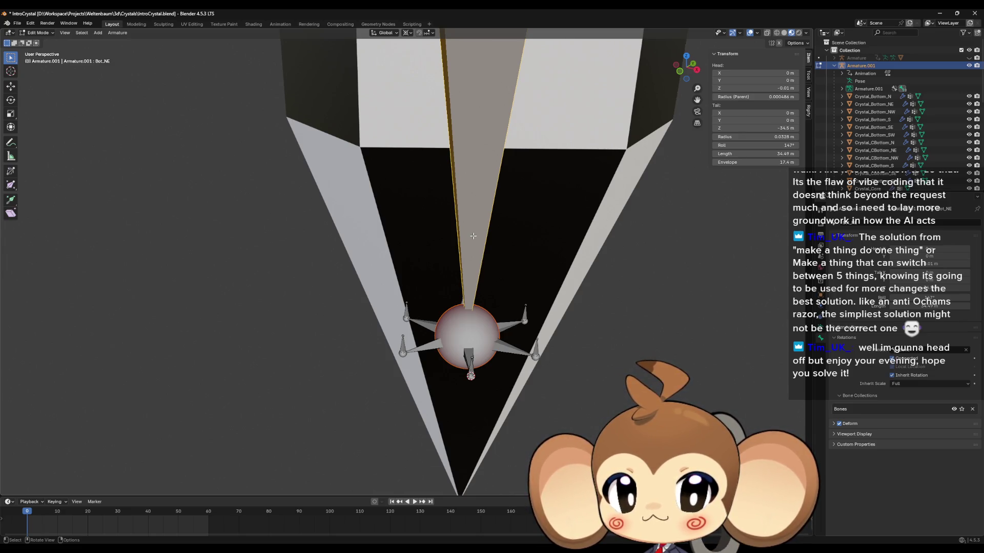
pyautogui.press('F2')
# - Rename the Bot_NE bone to Bot_Center
pyautogui.click(474, 236)
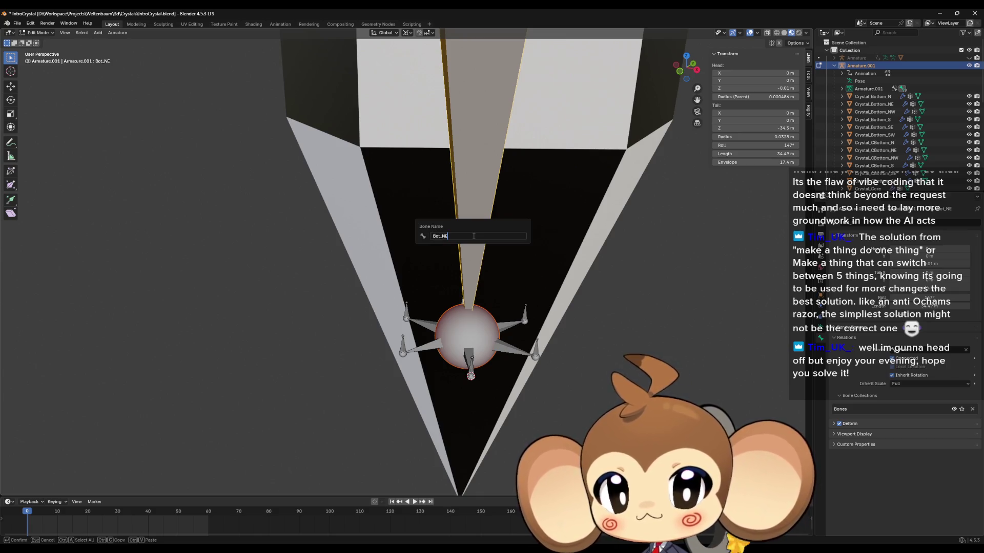
pyautogui.press('BackSpace')
pyautogui.press('BackSpace')
pyautogui.write('Center')
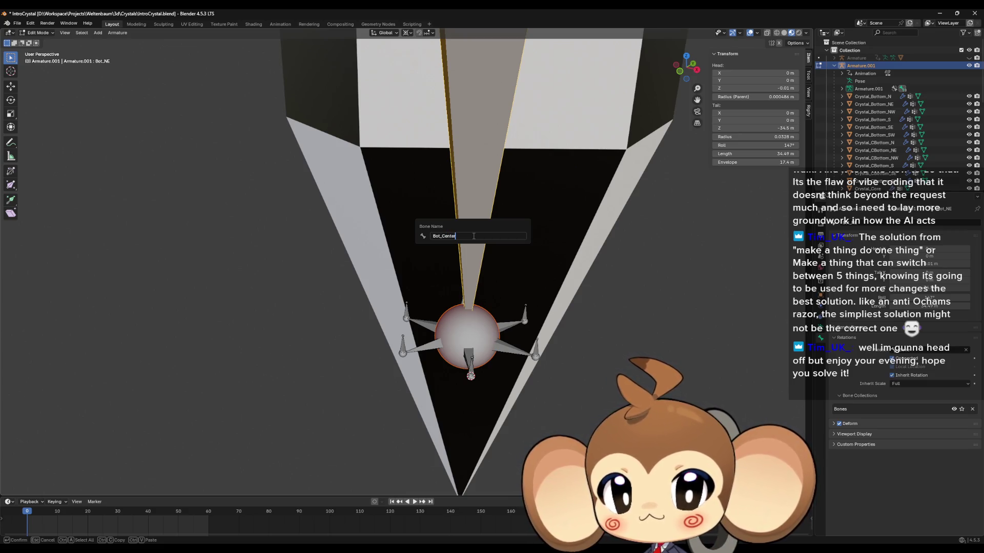
pyautogui.press('Return')
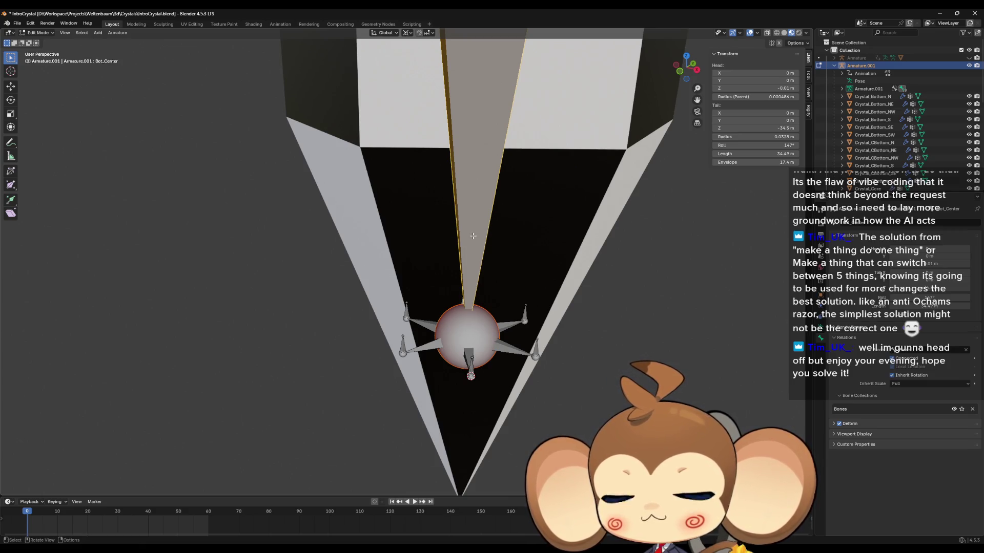
# - Select the Bot_N bone and orbit around the crystal
pyautogui.scroll(-6, 473, 236)
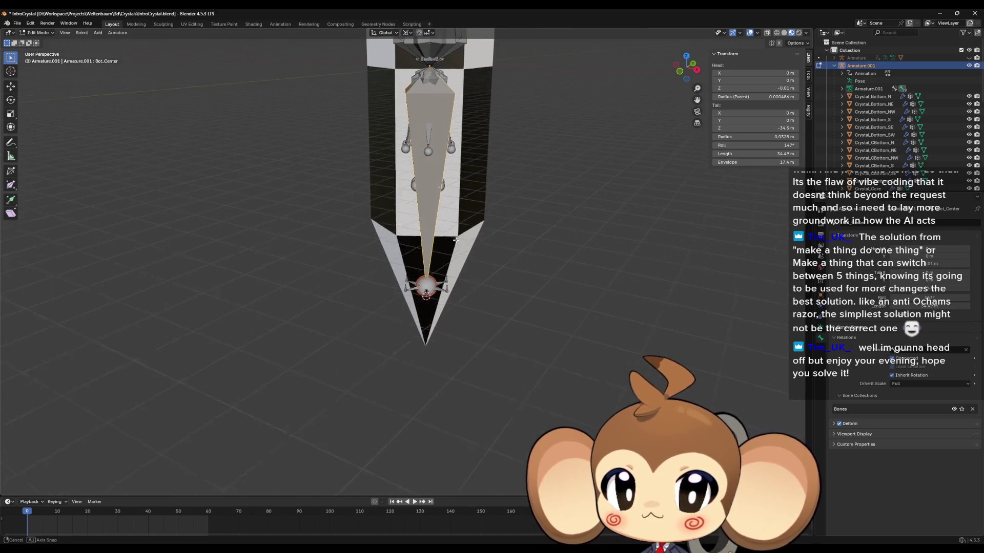
pyautogui.scroll(8, 456, 239)
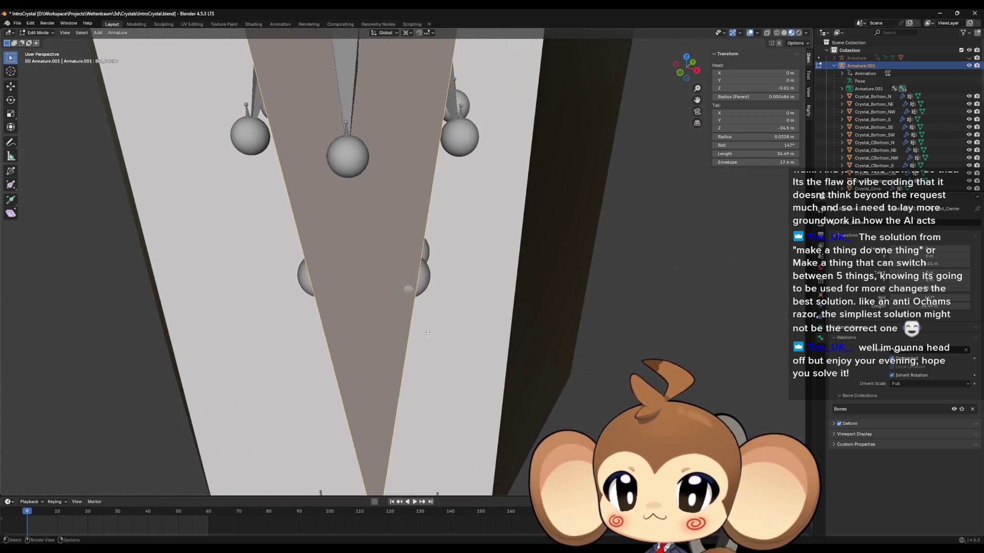
pyautogui.click(426, 266)
pyautogui.scroll(-3, 389, 271)
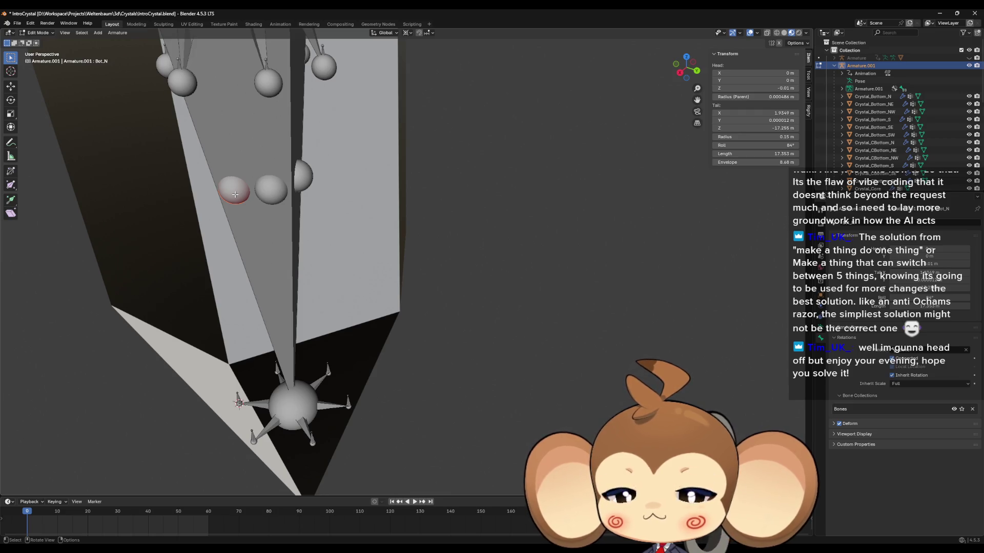
pyautogui.moveTo(235, 194); pyautogui.dragTo(256, 210)
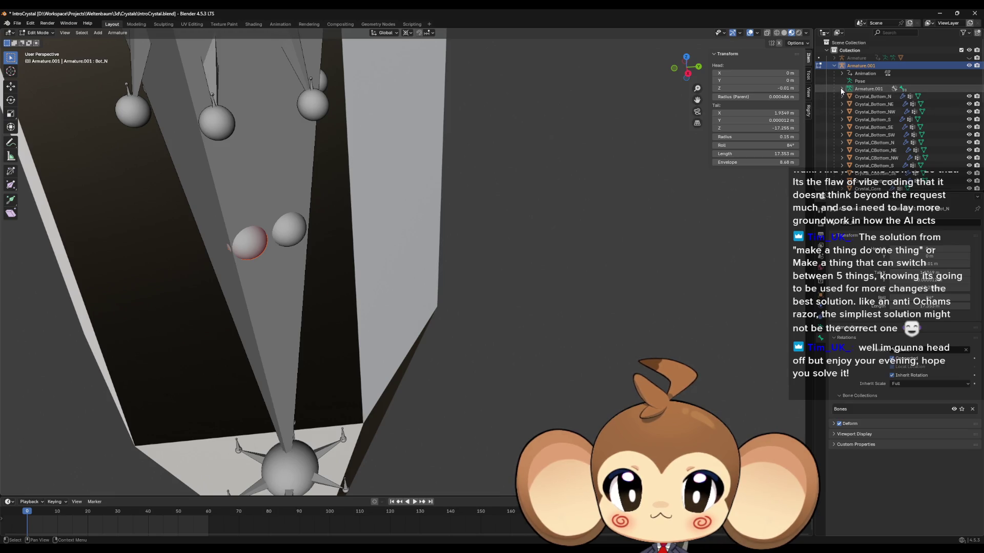
# - In the Outliner, delete the Bot_NW, Bot_SW and Bot_S bones
pyautogui.click(840, 89)
pyautogui.scroll(-6, 871, 108)
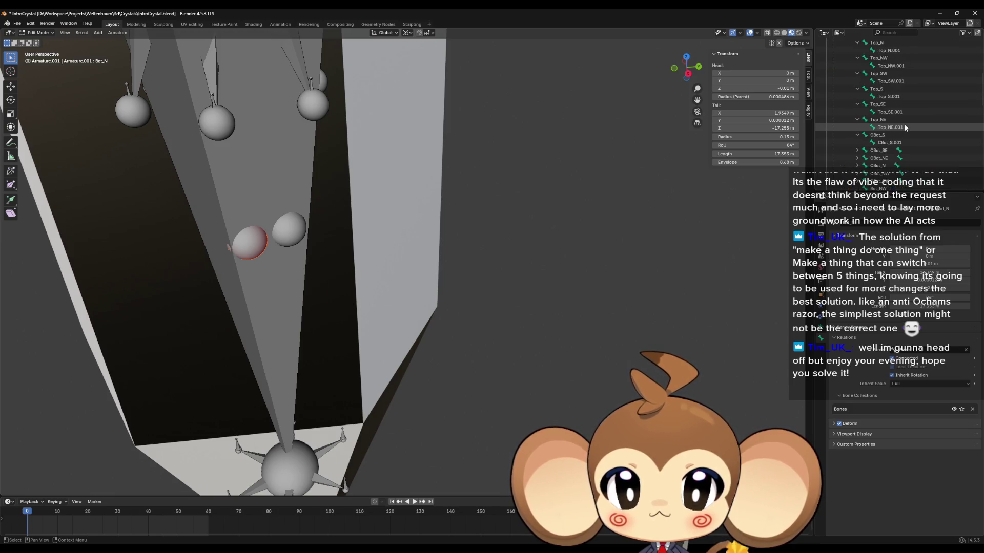
pyautogui.scroll(-4, 886, 128)
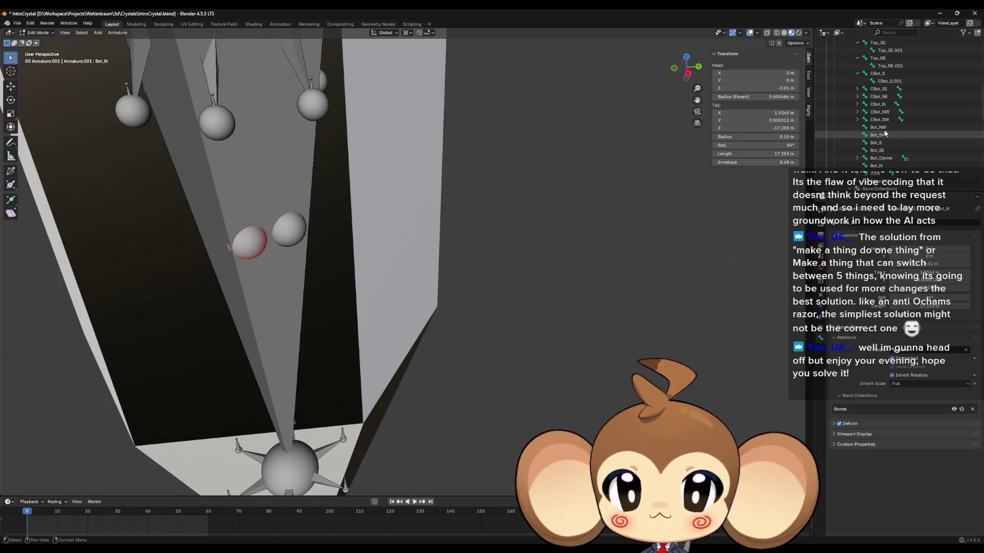
pyautogui.click(886, 128)
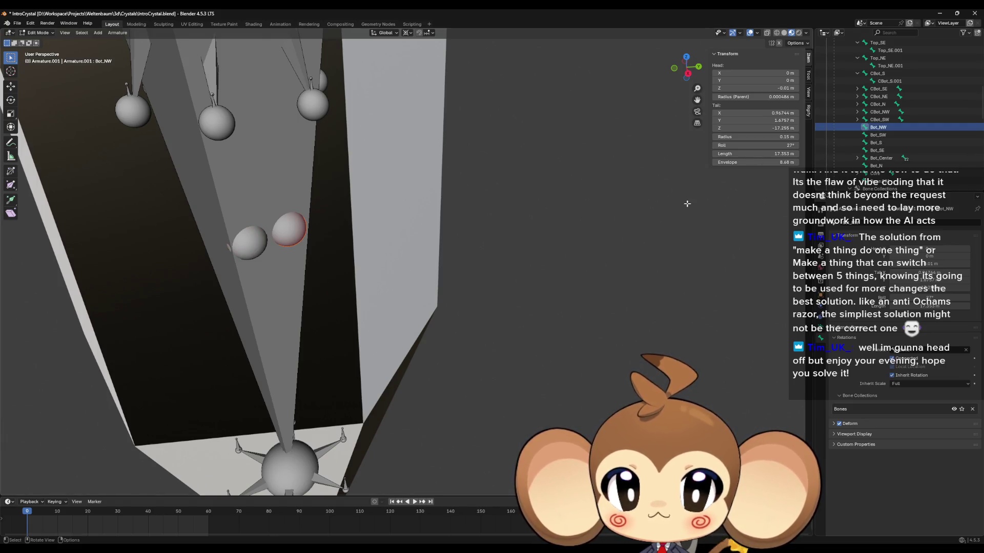
pyautogui.press('x')
pyautogui.click(661, 225)
pyautogui.click(866, 134)
pyautogui.press('x')
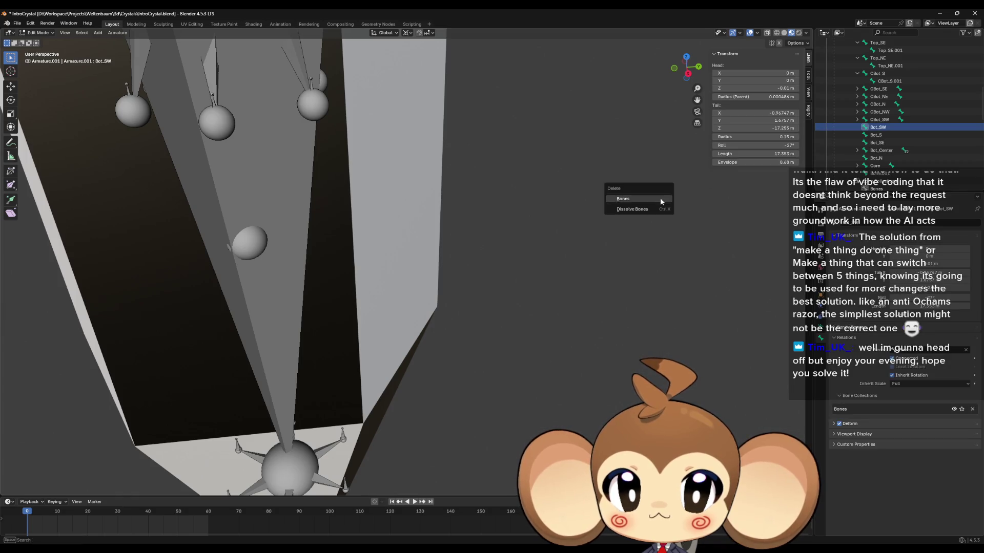
pyautogui.click(661, 210)
pyautogui.click(876, 128)
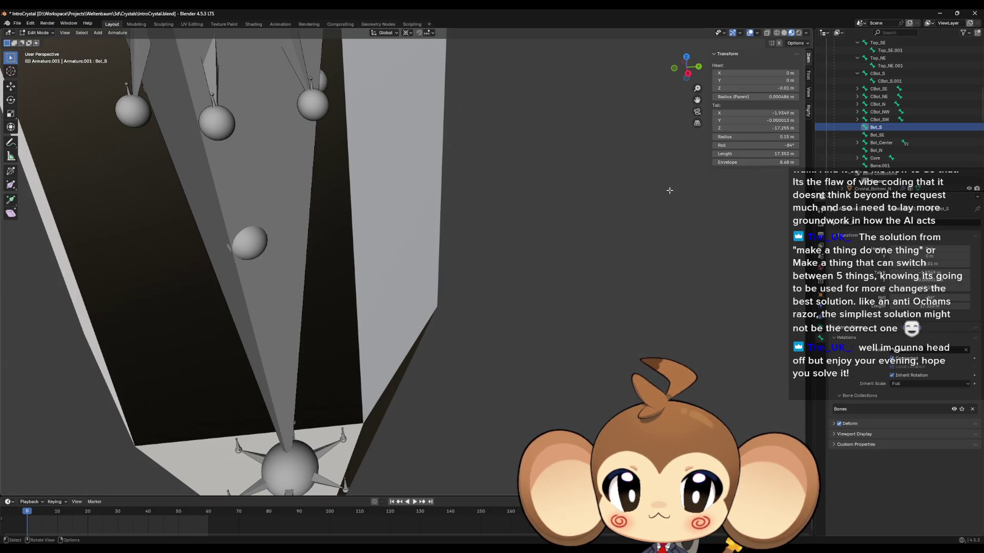
pyautogui.press('x')
pyautogui.click(666, 201)
# - Delete Bot_SE and Bot_N, then view the armature from above and select Bot_Center
pyautogui.click(895, 128)
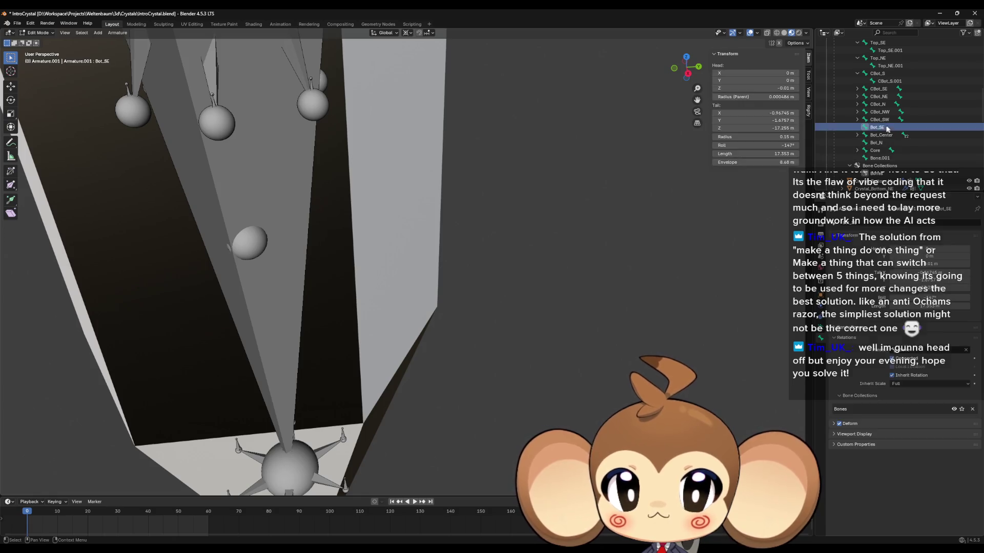
pyautogui.press('x')
pyautogui.click(671, 184)
pyautogui.click(871, 135)
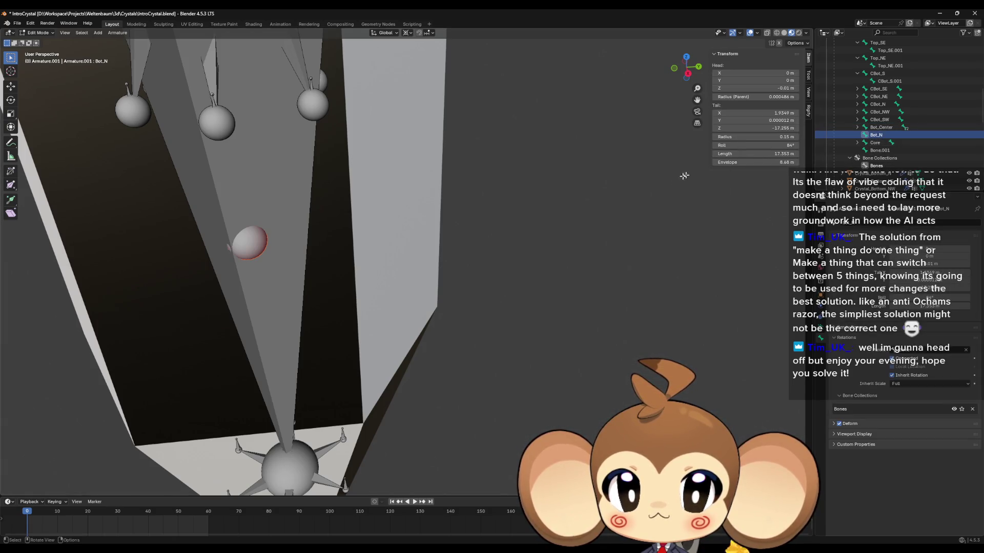
pyautogui.press('x')
pyautogui.click(643, 180)
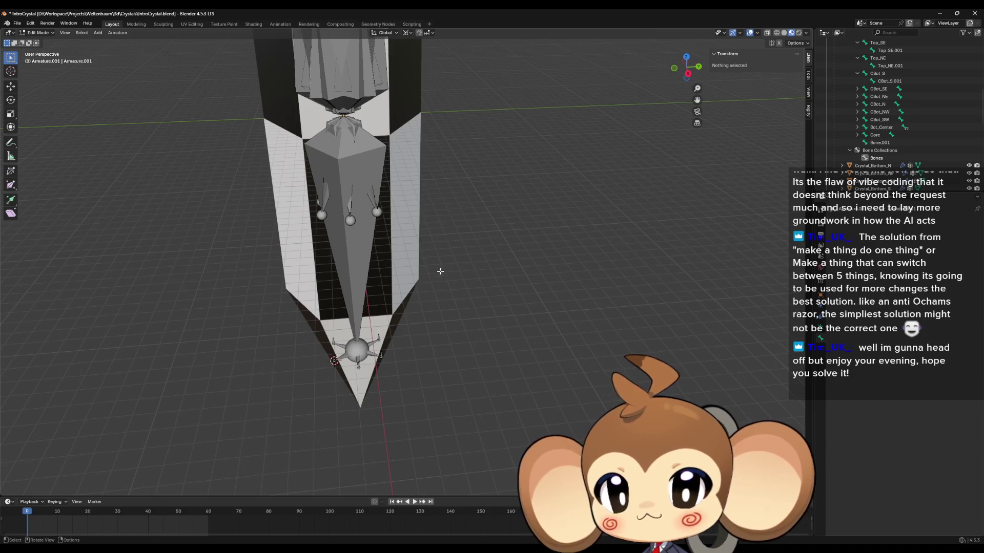
pyautogui.moveTo(492, 227); pyautogui.dragTo(466, 249)
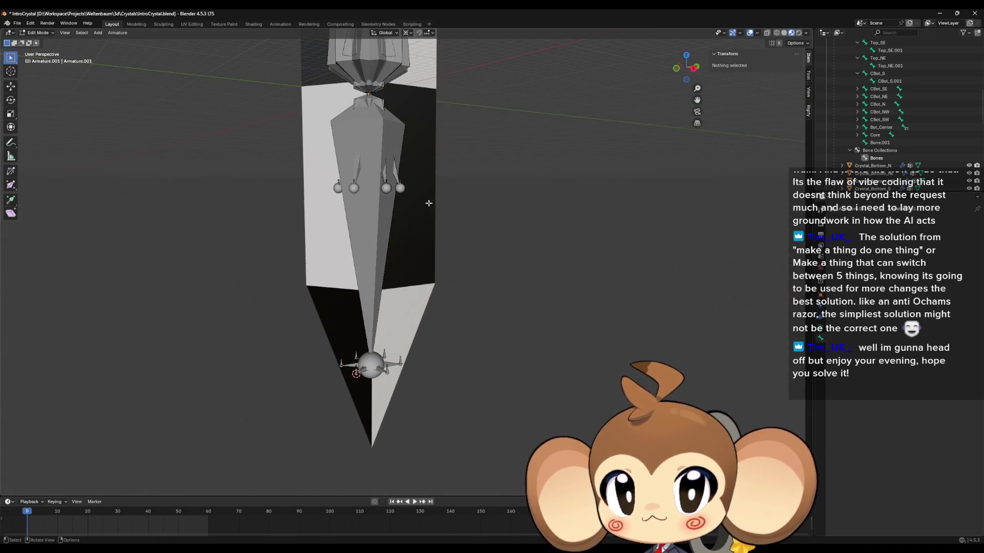
pyautogui.moveTo(418, 181)
pyautogui.mouseDown()
pyautogui.moveTo(398, 240)
pyautogui.moveTo(376, 251)
pyautogui.mouseUp()
pyautogui.scroll(3, 399, 239)
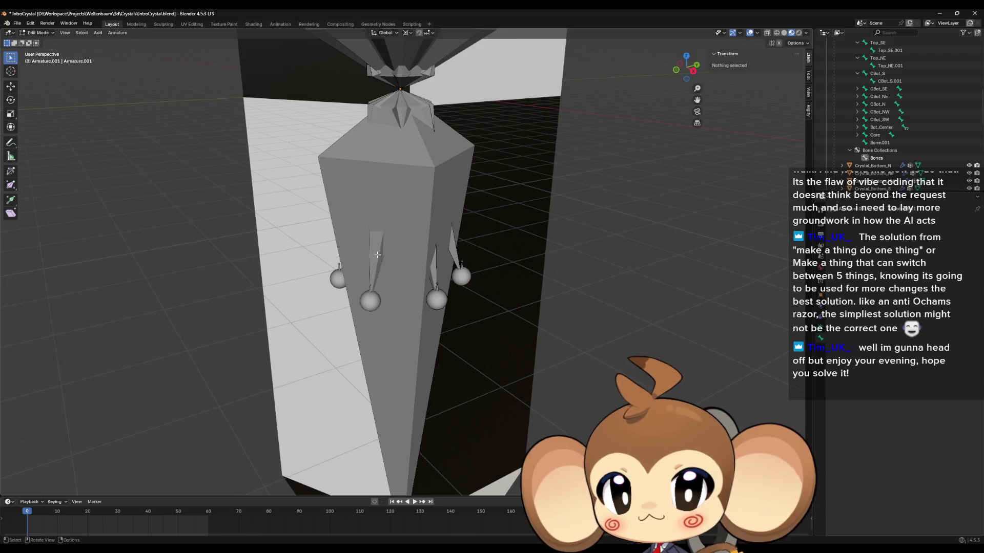
pyautogui.click(376, 267)
# - Hide Bot_Center and subdivide CBot_NE into two bones
pyautogui.click(416, 222)
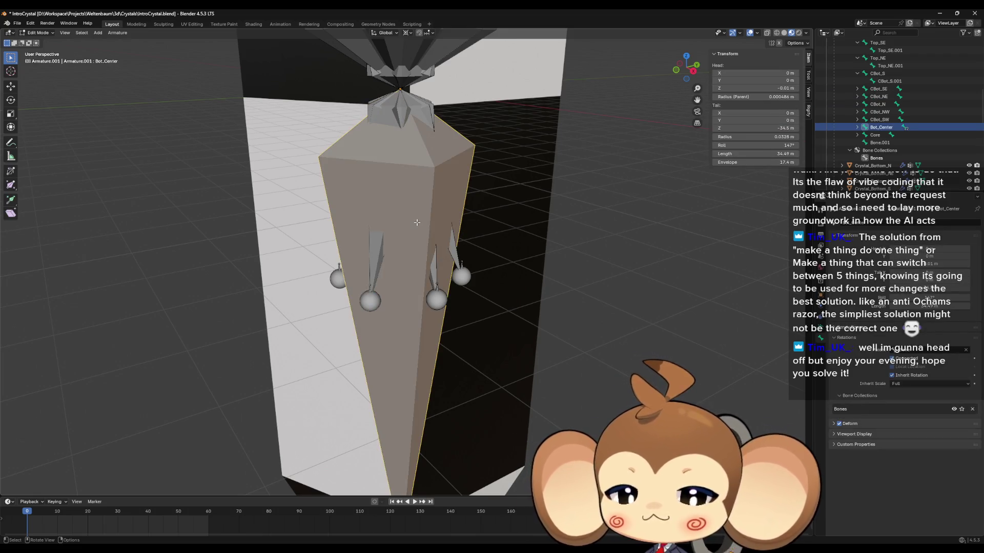
pyautogui.press('h')
pyautogui.click(376, 261)
pyautogui.scroll(4, 395, 251)
pyautogui.moveTo(397, 251); pyautogui.dragTo(389, 214)
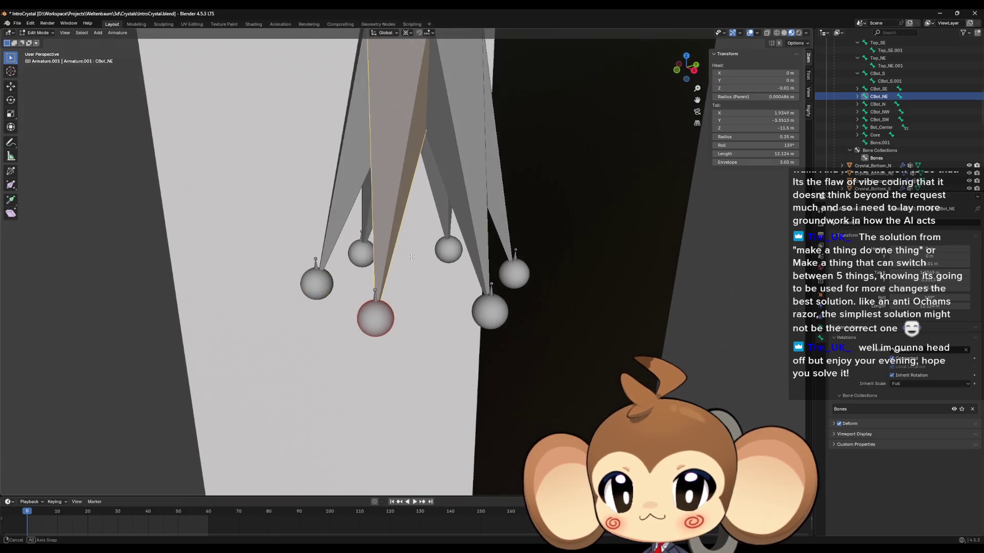
pyautogui.rightClick(389, 224)
pyautogui.click(388, 223)
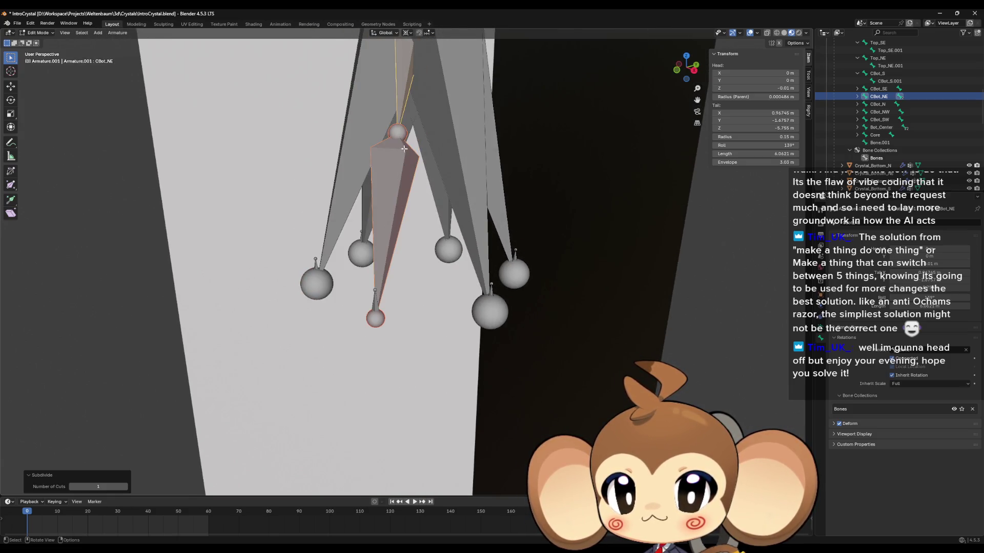
# - Set the upper CBot_NE half's tail X and Y to 0
pyautogui.click(398, 135)
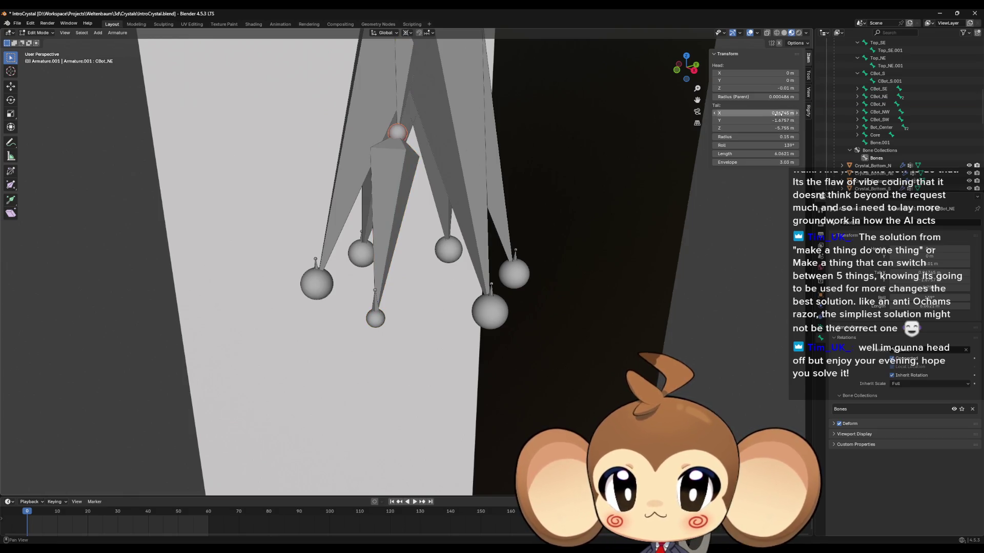
pyautogui.moveTo(768, 113); pyautogui.dragTo(768, 112)
pyautogui.write('0')
pyautogui.press('Tab')
pyautogui.write('0')
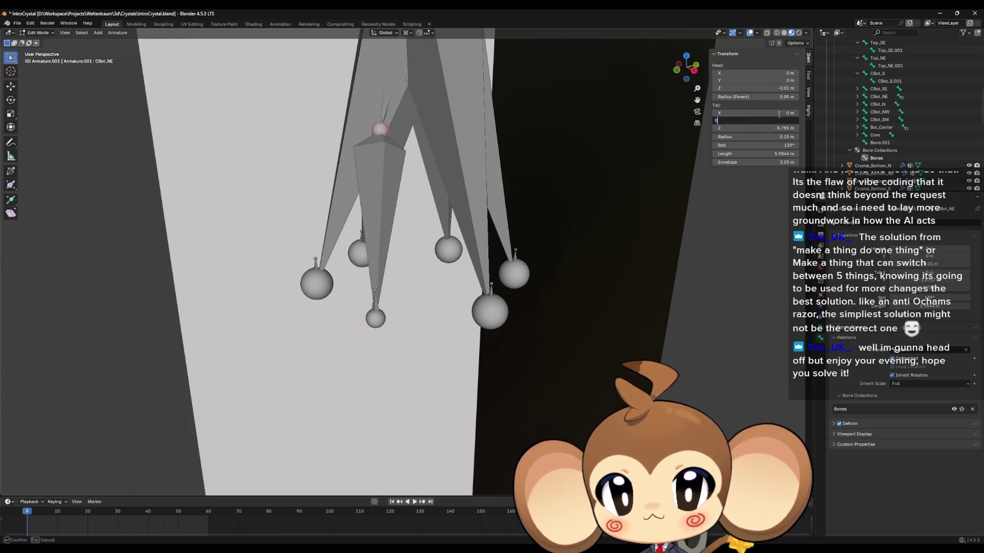
pyautogui.press('Return')
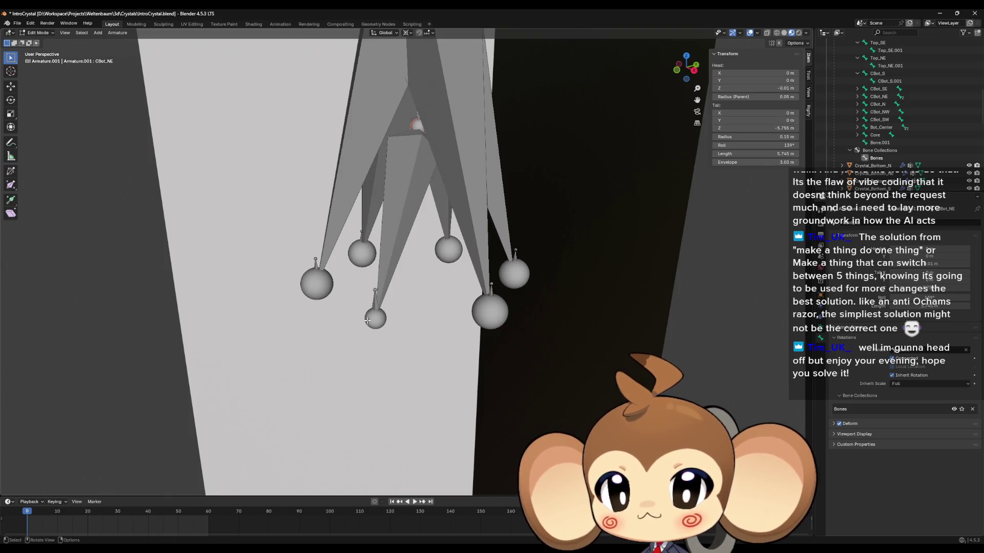
# - Scale the middle joint to 0 along Z so it drops to Z -11.5
pyautogui.click(368, 321)
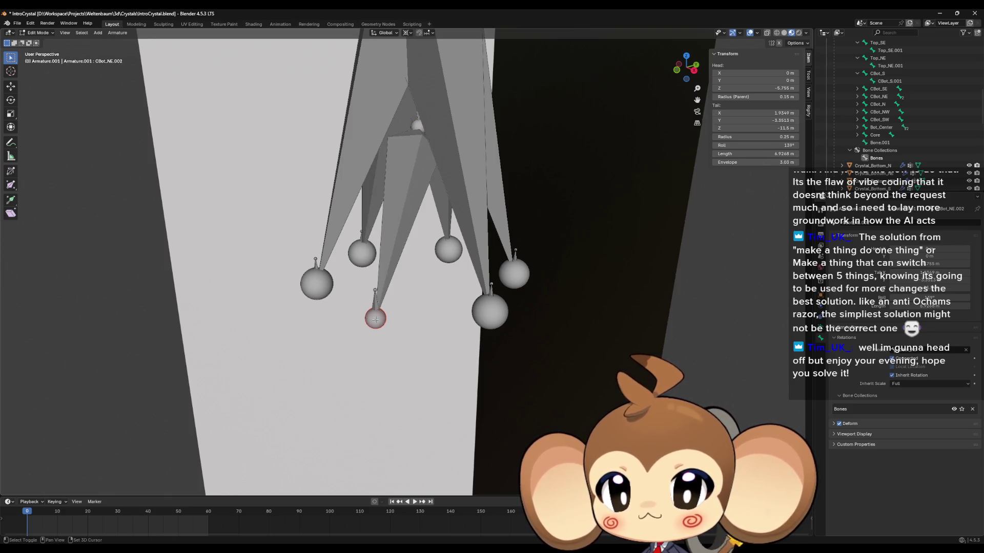
pyautogui.click(417, 124)
pyautogui.press('s')
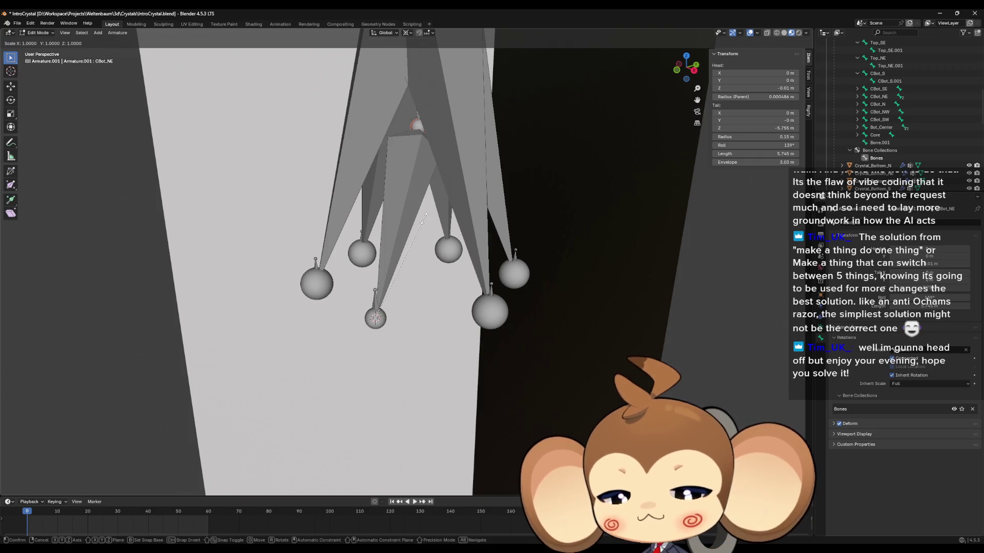
pyautogui.press('z')
pyautogui.press('0')
pyautogui.press('Return')
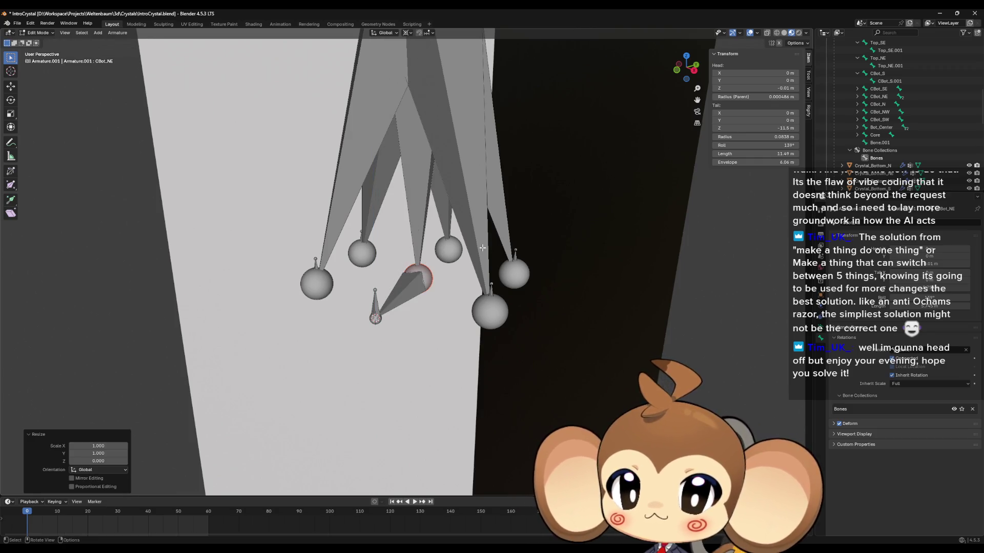
pyautogui.scroll(2, 461, 287)
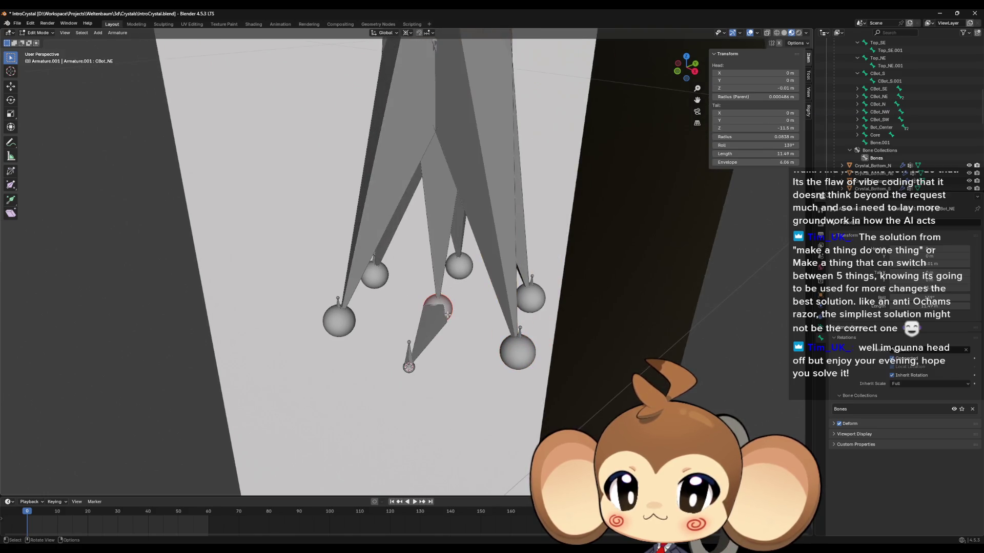
pyautogui.hscroll(3, 452, 311)
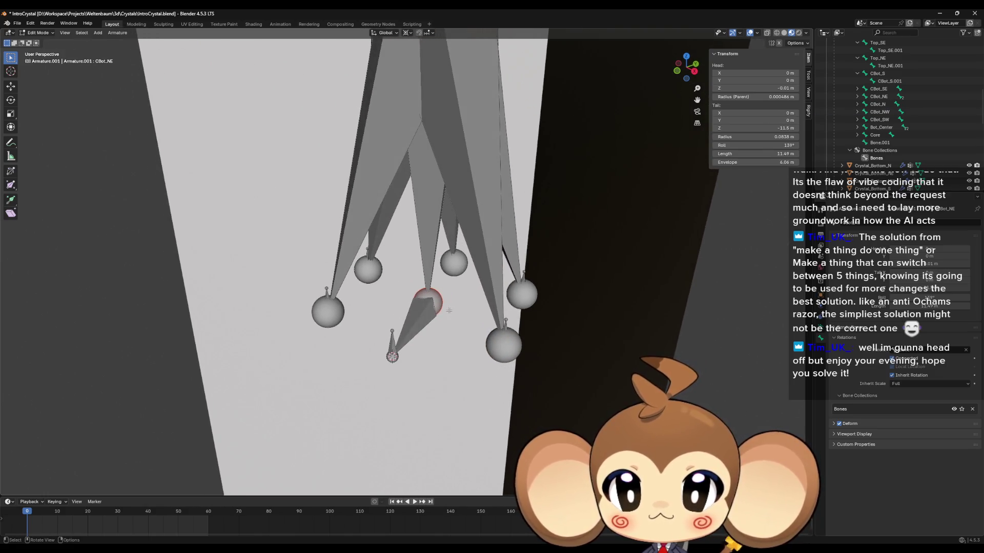
# - Undo the last two edits and reparent CBot_NW to the vertical bone's lower end
pyautogui.click(420, 327)
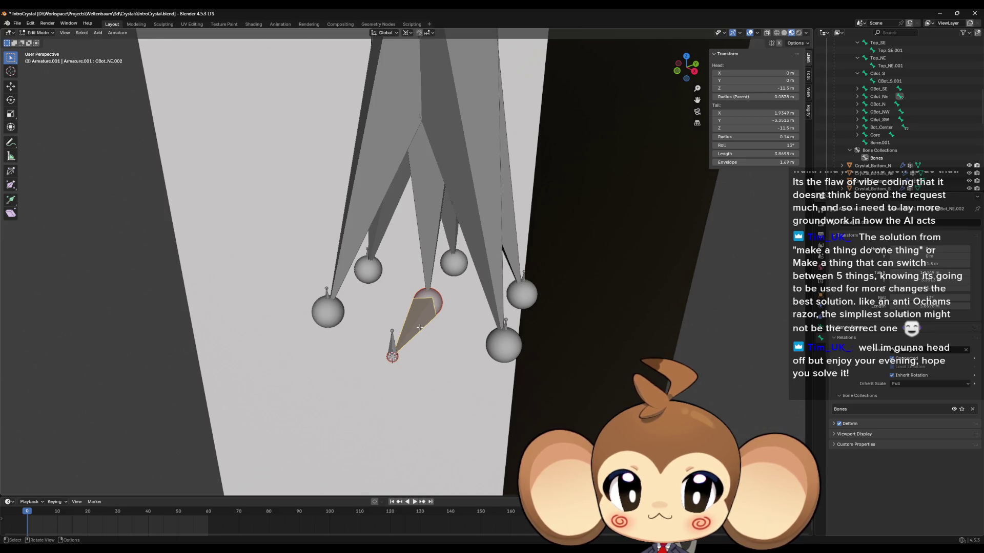
pyautogui.click(921, 351)
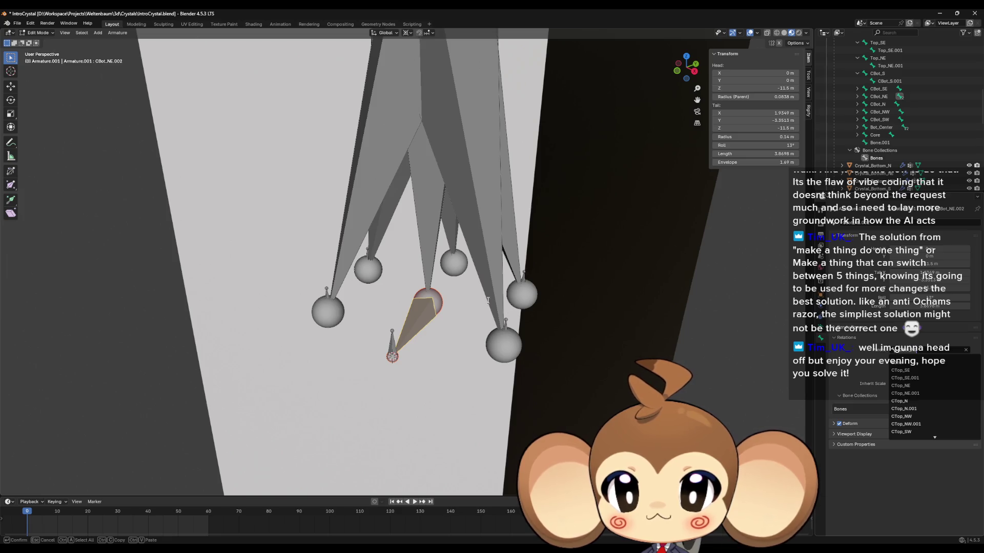
pyautogui.press('Escape')
pyautogui.hotkey('ctrl', 'z')
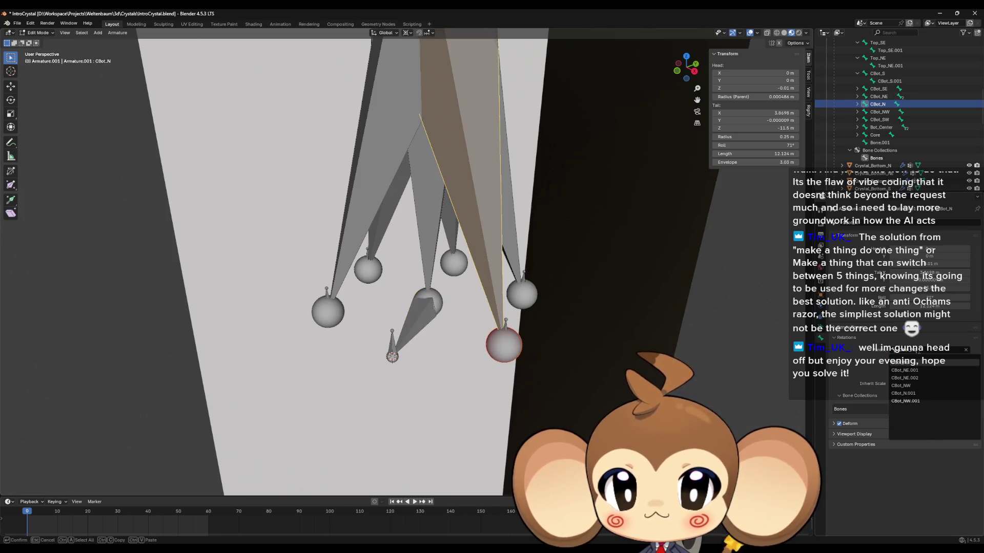
pyautogui.hotkey('ctrl', 'z')
pyautogui.hotkey('ctrl', 'z')
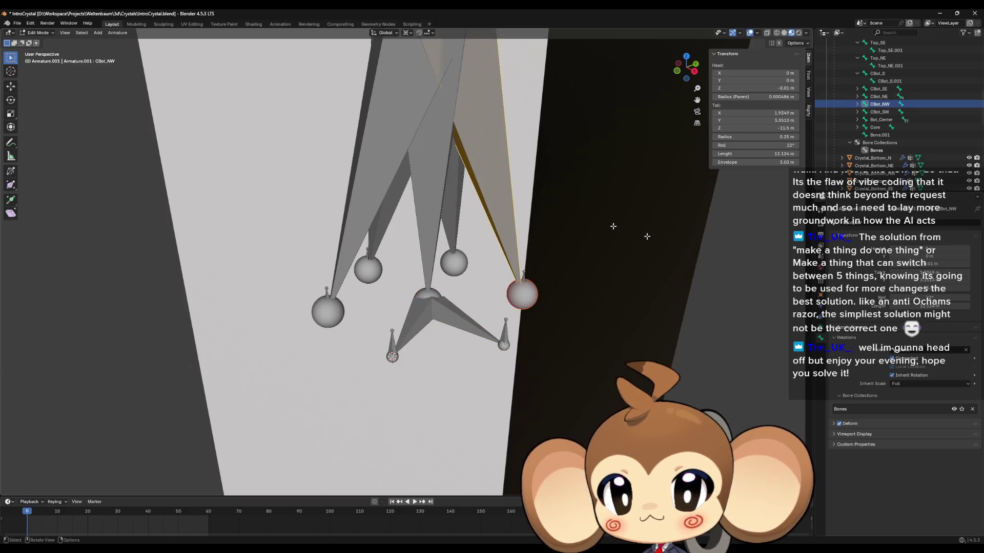
pyautogui.click(922, 353)
pyautogui.click(905, 417)
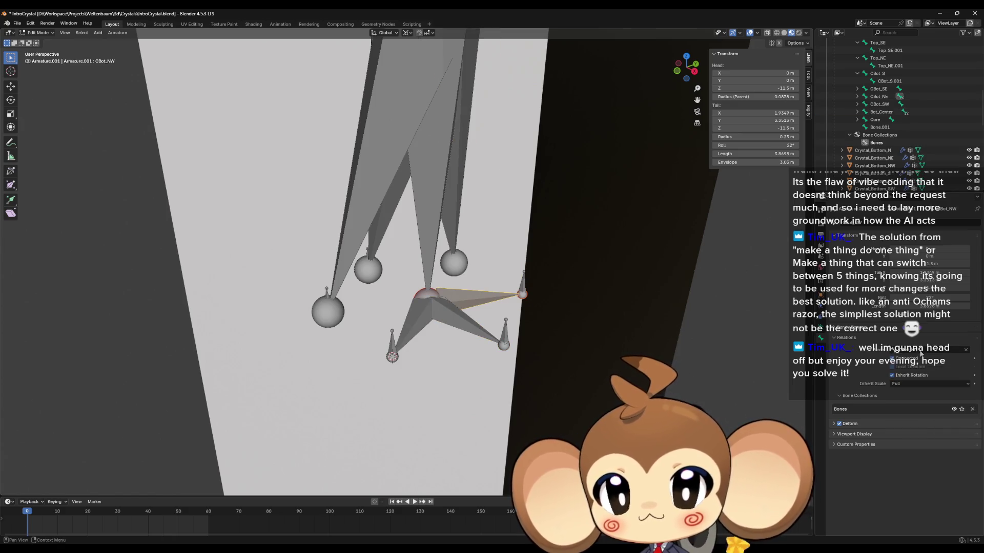
# - Reparent CBot_SW, CBot_S and CBot_SE the same way, forming the star of spokes
pyautogui.click(451, 211)
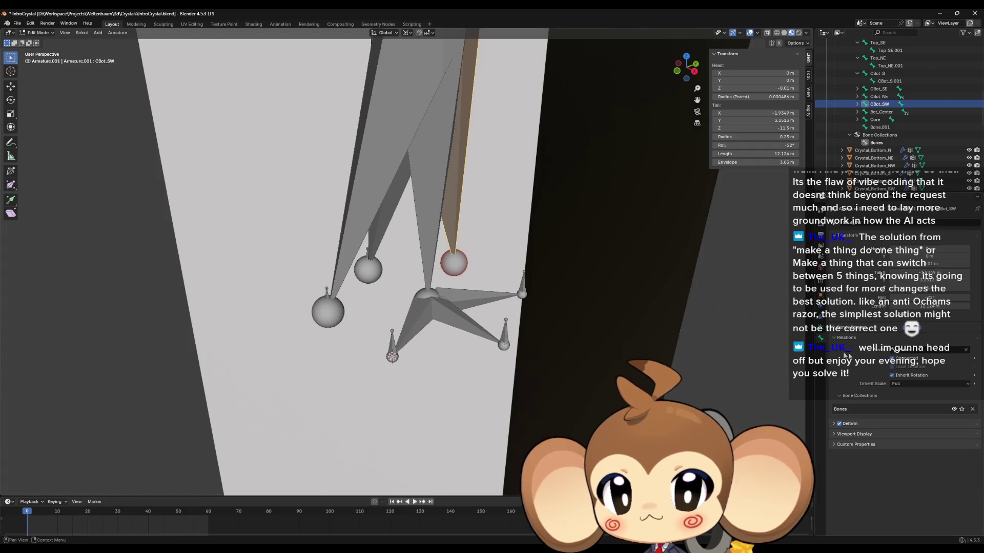
pyautogui.click(921, 353)
pyautogui.click(905, 409)
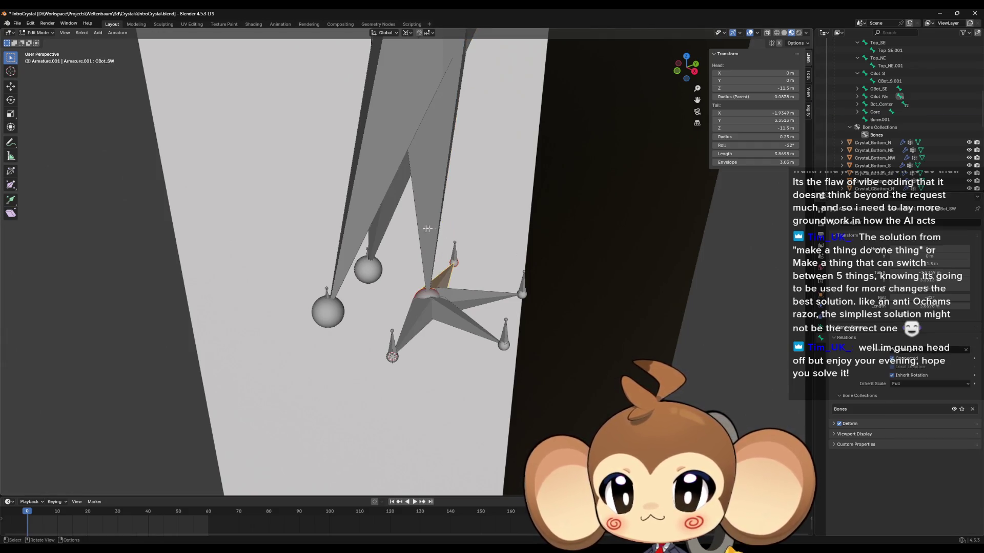
pyautogui.click(382, 216)
pyautogui.click(920, 353)
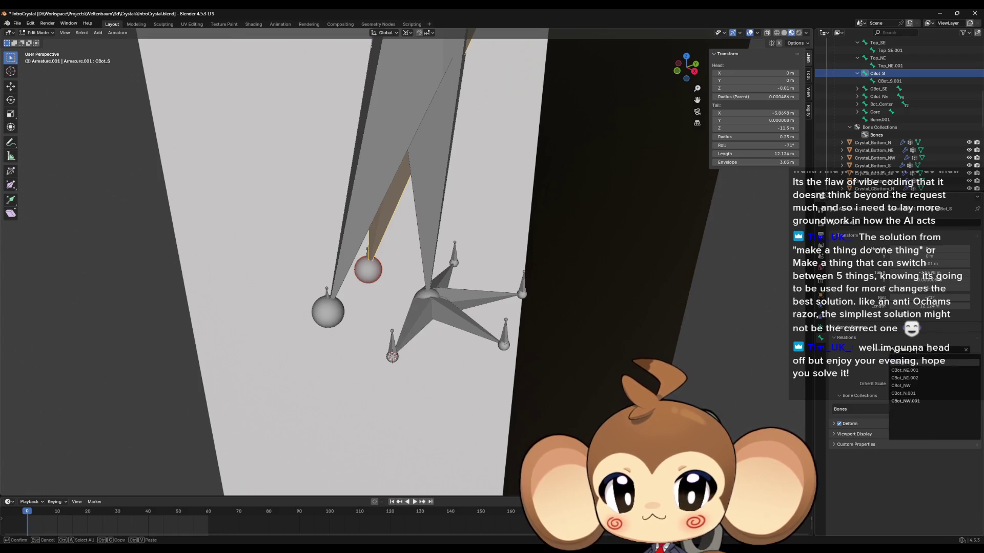
pyautogui.click(904, 408)
pyautogui.click(379, 154)
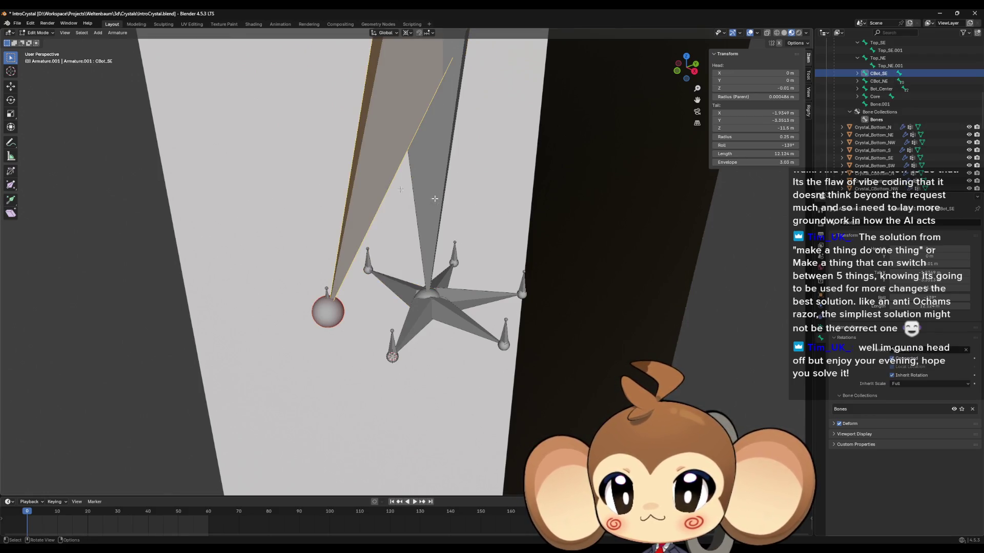
pyautogui.click(920, 352)
pyautogui.click(904, 409)
pyautogui.scroll(-5, 483, 258)
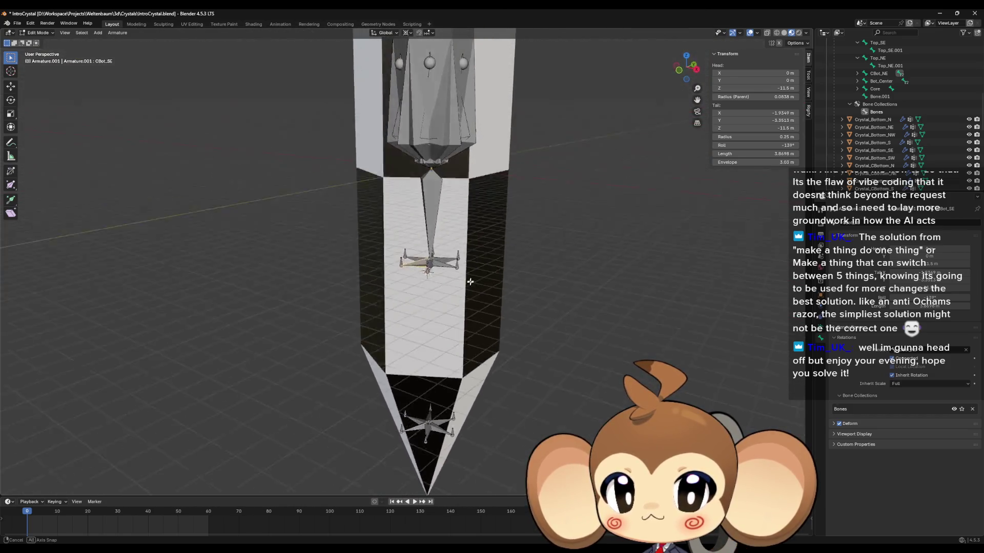
# - Subdivide the Top_N bone and select the joint between its two halves
pyautogui.scroll(8, 489, 277)
pyautogui.scroll(-4, 496, 299)
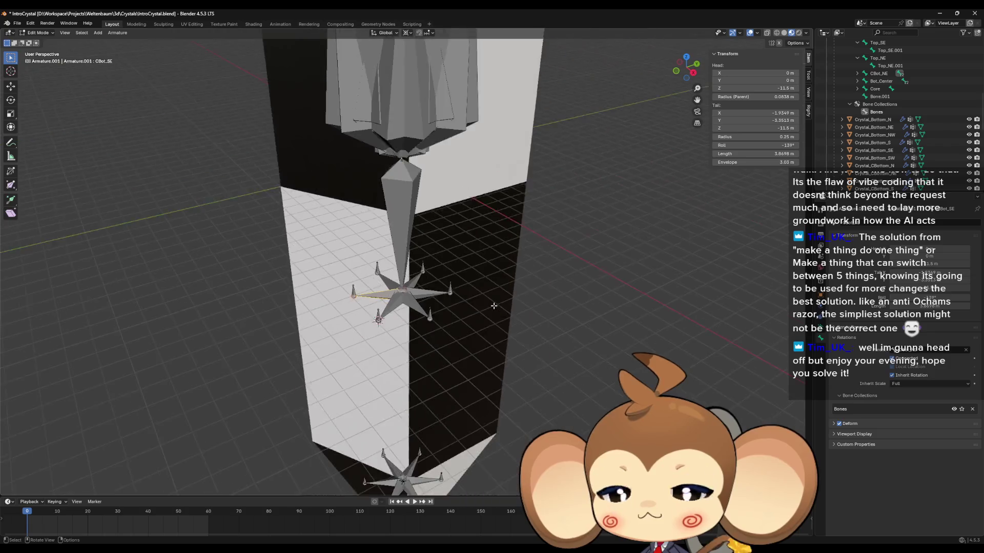
pyautogui.moveTo(494, 303)
pyautogui.mouseDown()
pyautogui.moveTo(502, 321)
pyautogui.moveTo(499, 233)
pyautogui.moveTo(481, 408)
pyautogui.mouseUp()
pyautogui.scroll(2, 480, 408)
pyautogui.moveTo(477, 368)
pyautogui.mouseDown()
pyautogui.moveTo(484, 262)
pyautogui.moveTo(440, 196)
pyautogui.mouseUp()
pyautogui.click(432, 223)
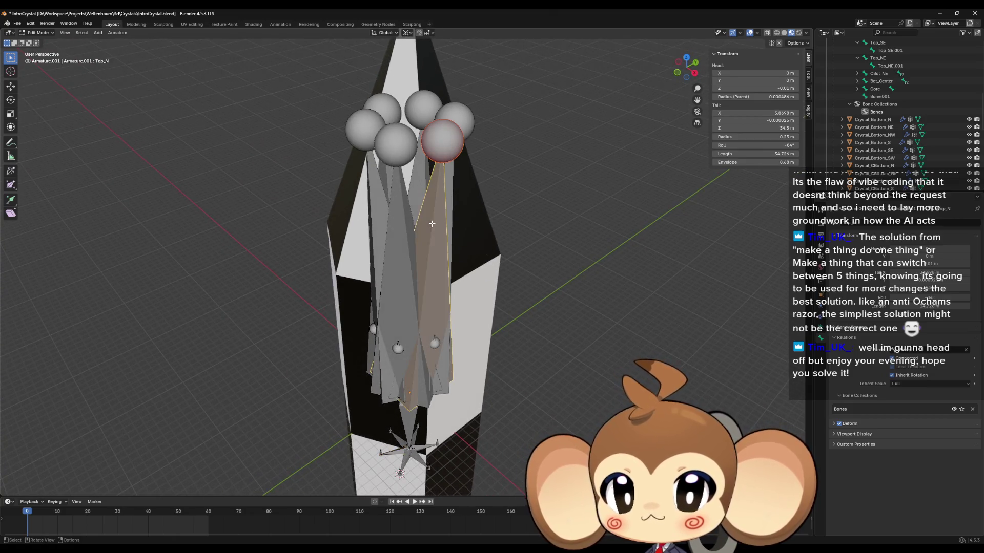
pyautogui.rightClick(430, 225)
pyautogui.press('Escape')
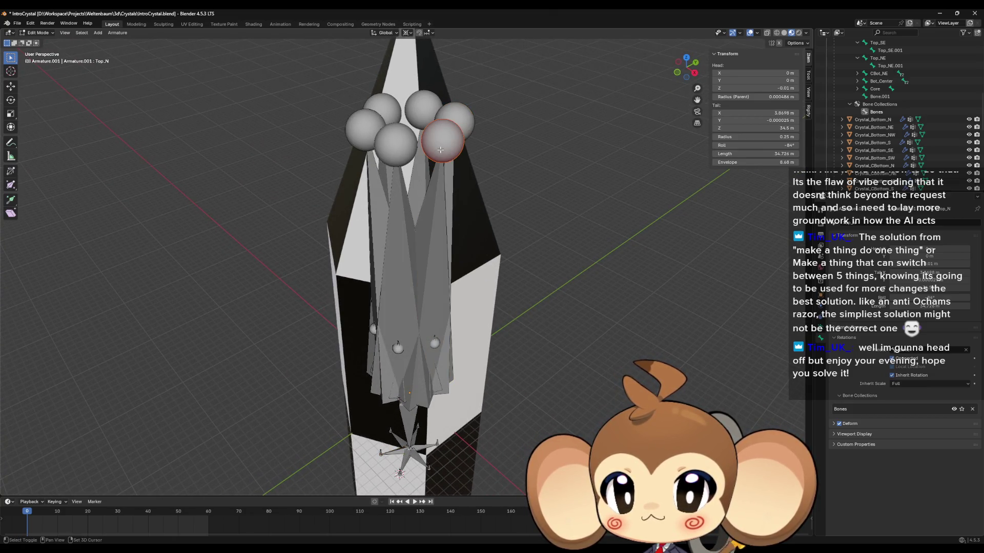
pyautogui.hotkey('shift', 's')
pyautogui.press('Escape')
pyautogui.rightClick(431, 232)
pyautogui.click(432, 232)
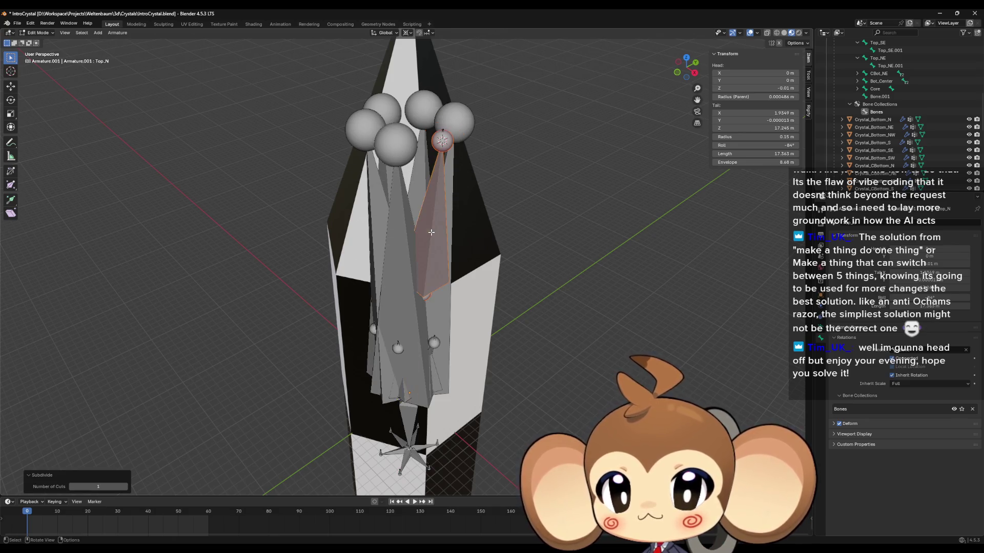
pyautogui.click(427, 296)
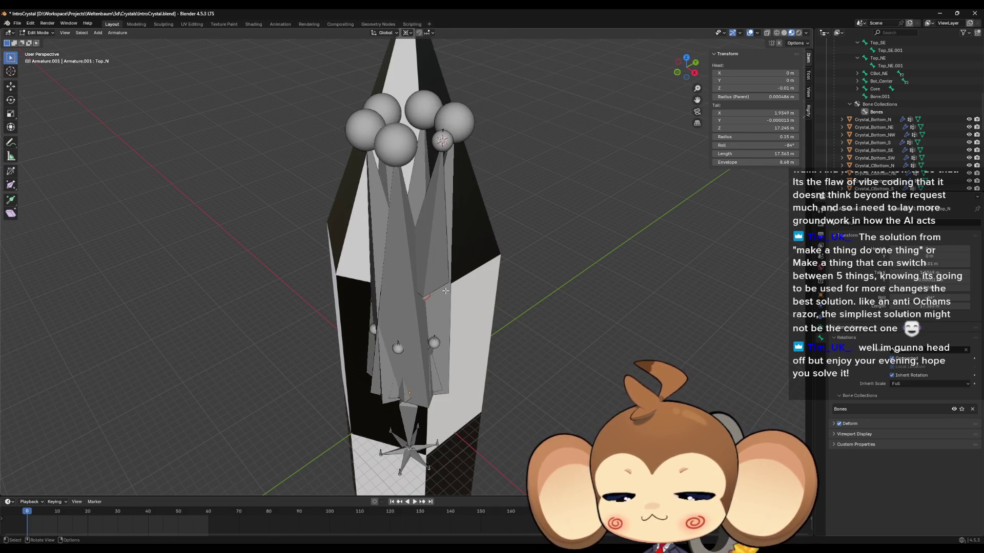
# - Set Top_N's tail X to 0 and scale it up to reach Z 34.5 m
pyautogui.click(773, 113)
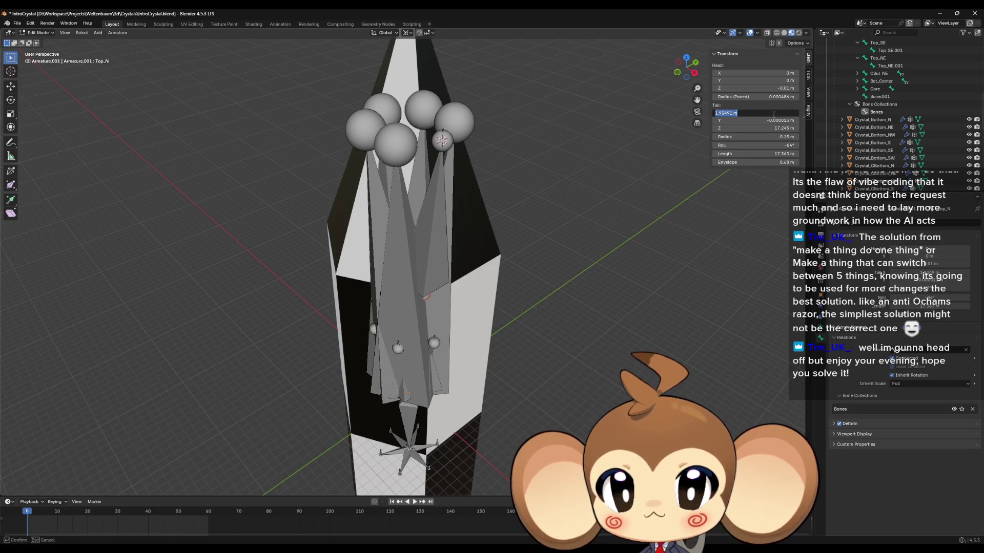
pyautogui.write('0')
pyautogui.press('Return')
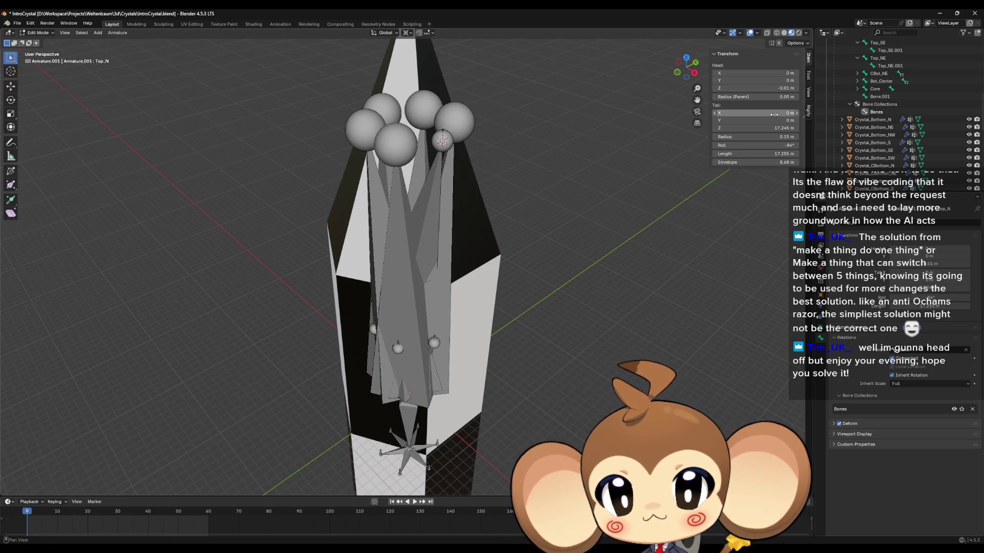
pyautogui.press('s')
pyautogui.click(460, 370)
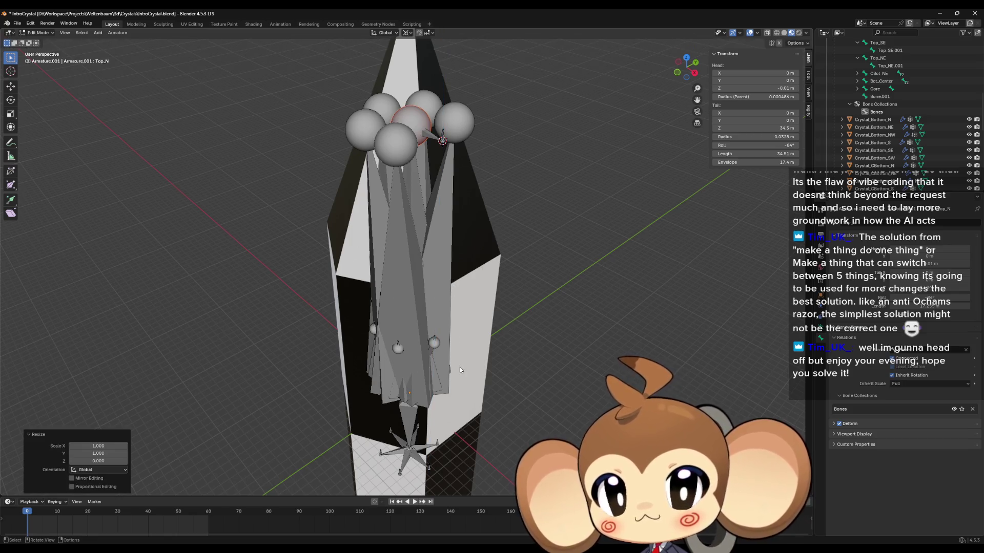
# - Extrude a short new bone, Top_N.002, from Top_N's tip
pyautogui.scroll(5, 456, 253)
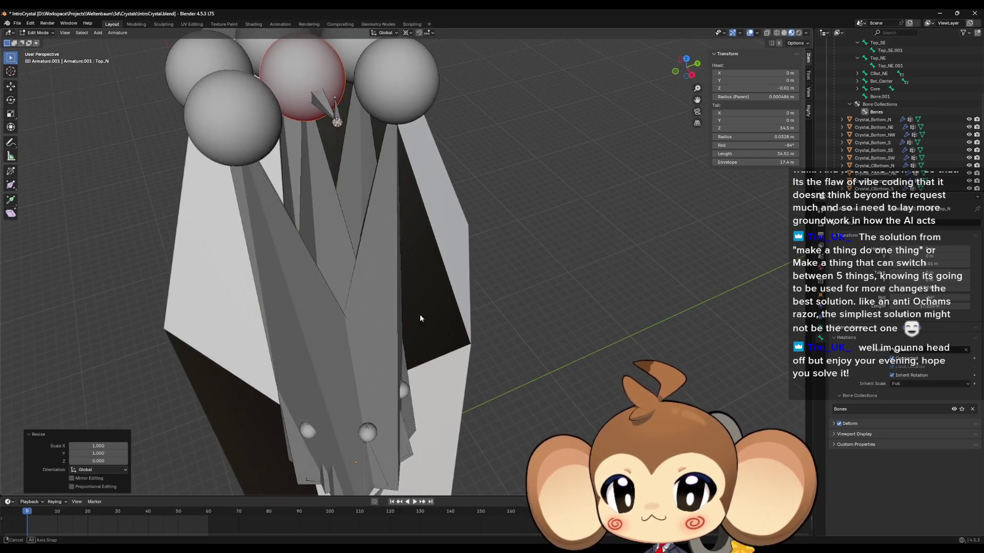
pyautogui.click(322, 113)
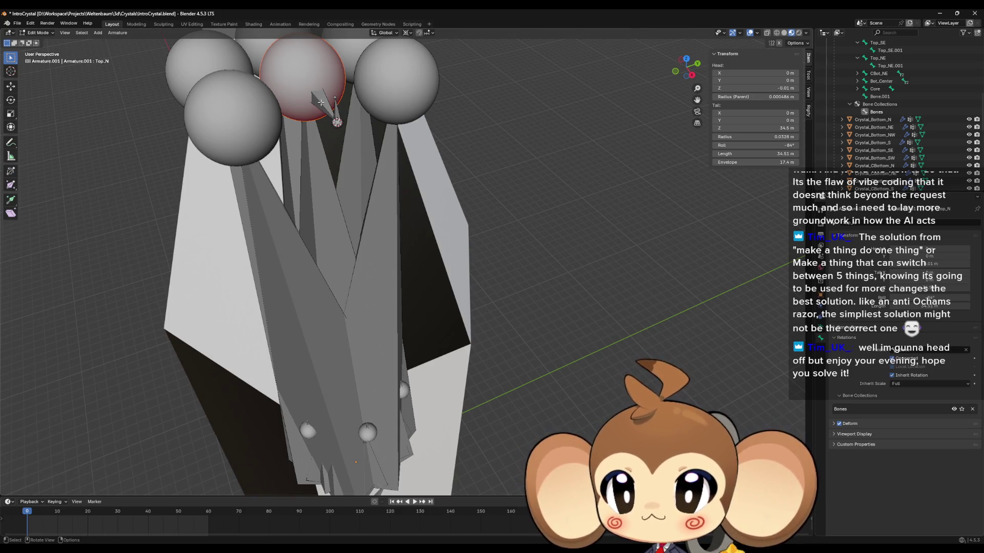
pyautogui.scroll(3, 511, 213)
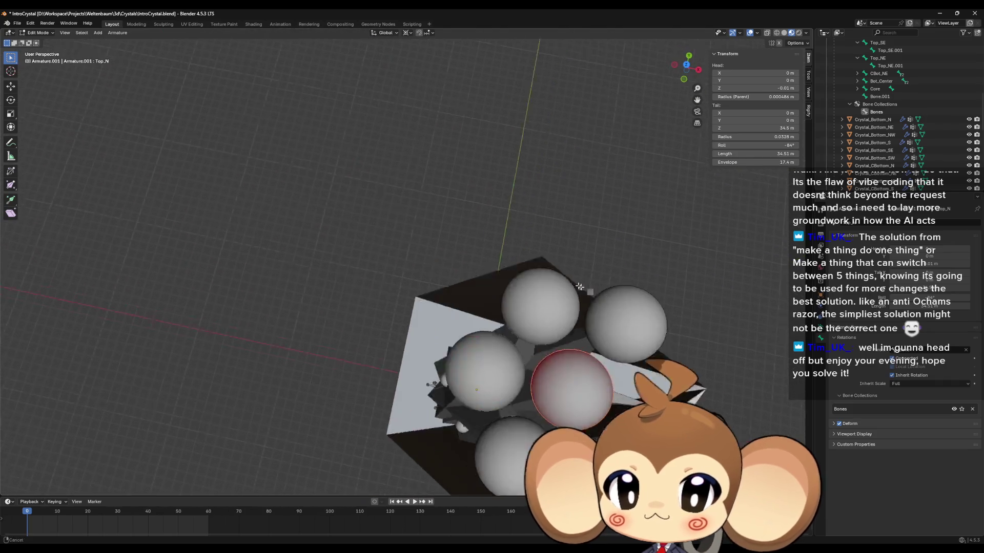
pyautogui.rightClick(585, 367)
pyautogui.moveTo(553, 354); pyautogui.dragTo(553, 287)
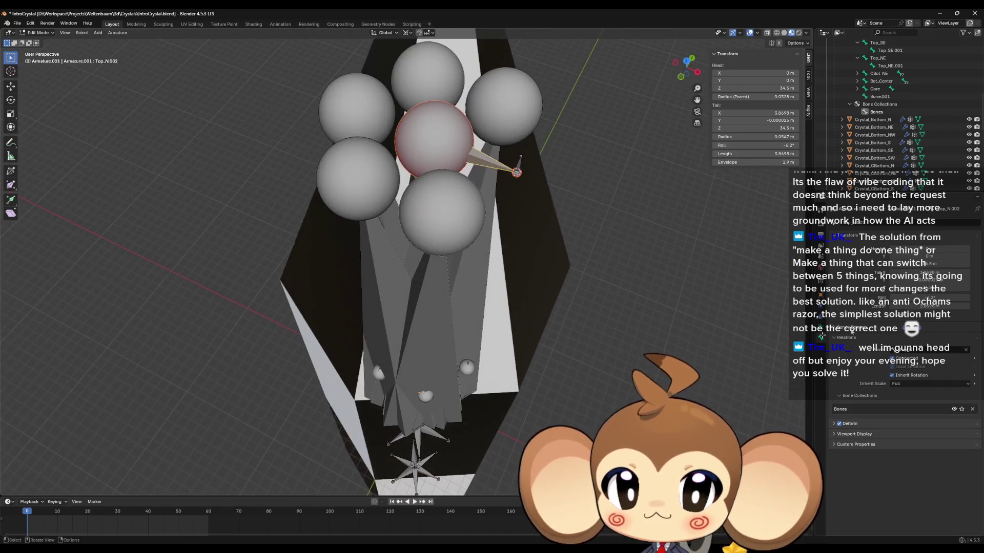
# - Parent the Top_NW bone to Core
pyautogui.click(934, 352)
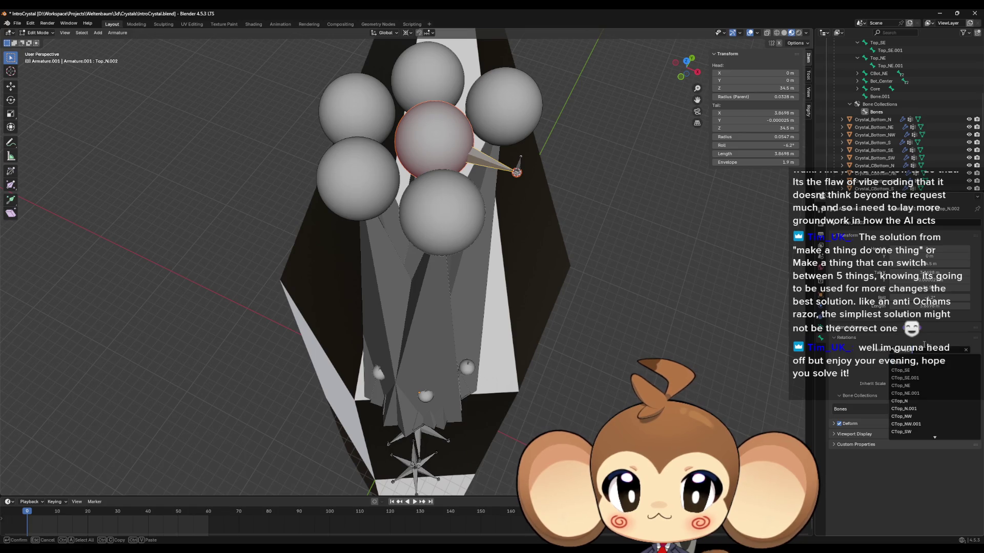
pyautogui.click(475, 103)
pyautogui.moveTo(504, 248)
pyautogui.mouseDown()
pyautogui.moveTo(459, 231)
pyautogui.moveTo(453, 207)
pyautogui.moveTo(464, 216)
pyautogui.mouseUp()
pyautogui.click(917, 350)
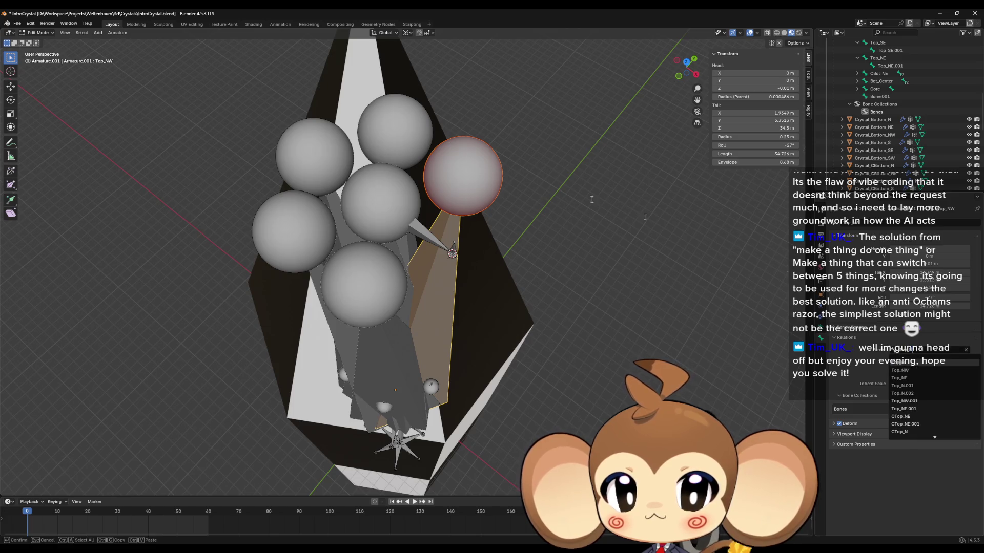
pyautogui.press('Escape')
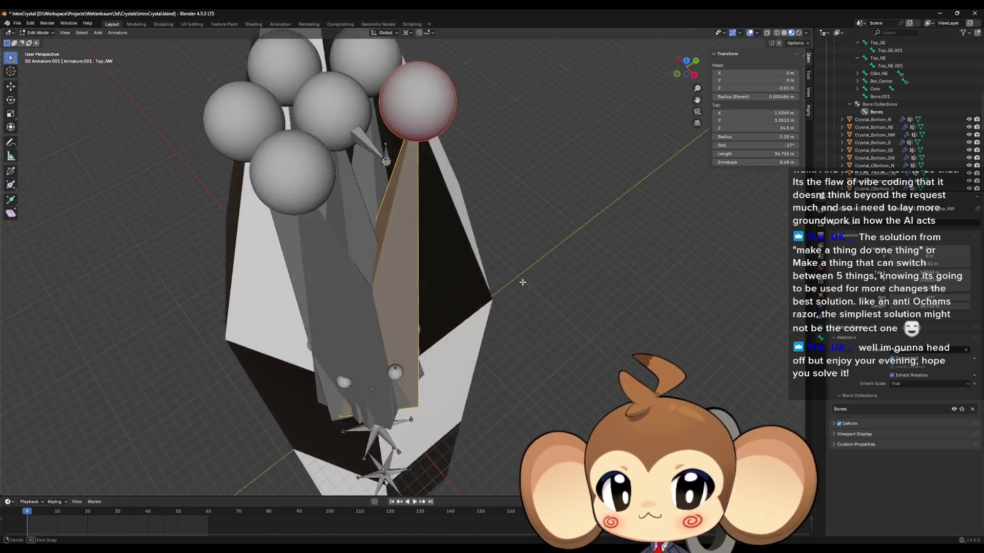
pyautogui.press('KP_Decimal')
pyautogui.click(923, 353)
pyautogui.write('core')
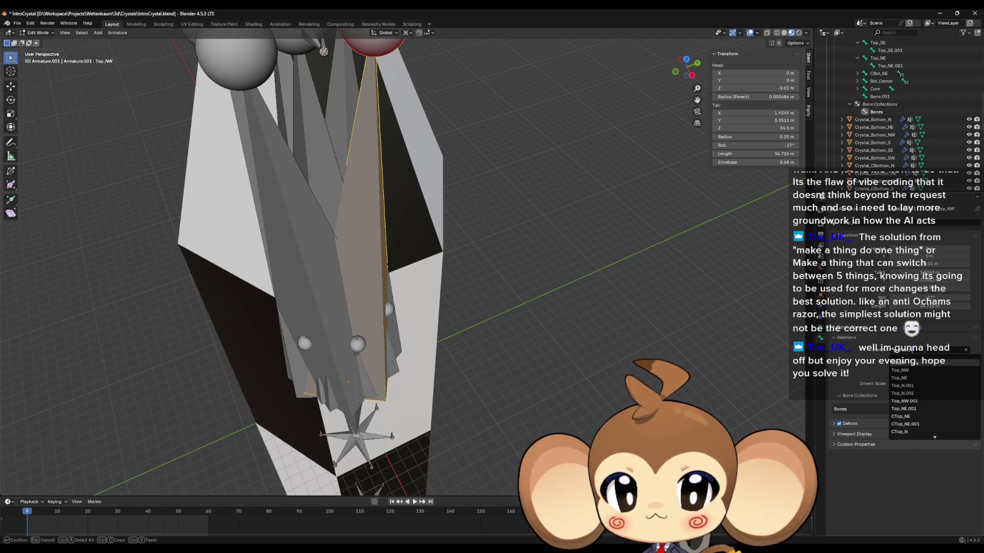
pyautogui.press('Return')
# - Parent the Top_NE and Top_SE bones to Core
pyautogui.click(301, 216)
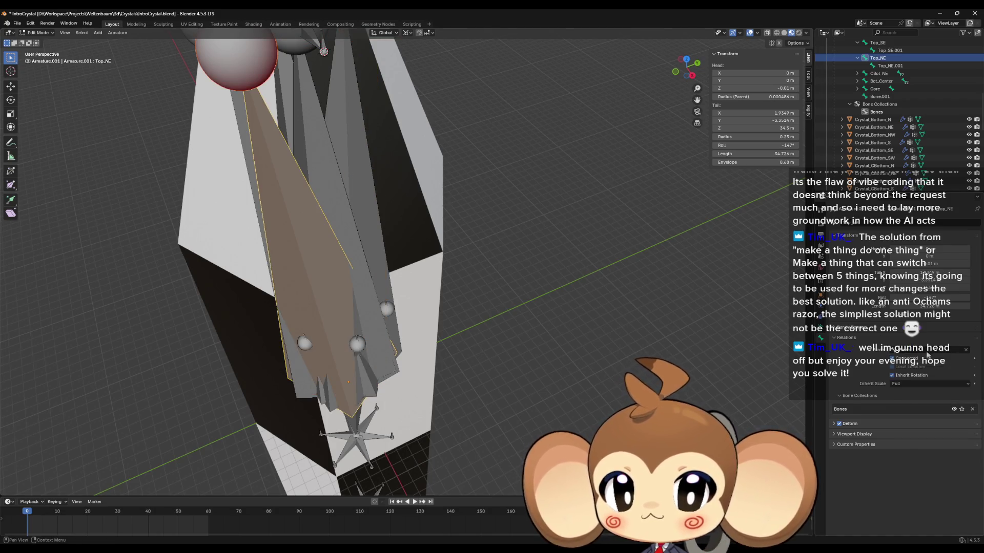
pyautogui.click(928, 354)
pyautogui.write('core')
pyautogui.press('Return')
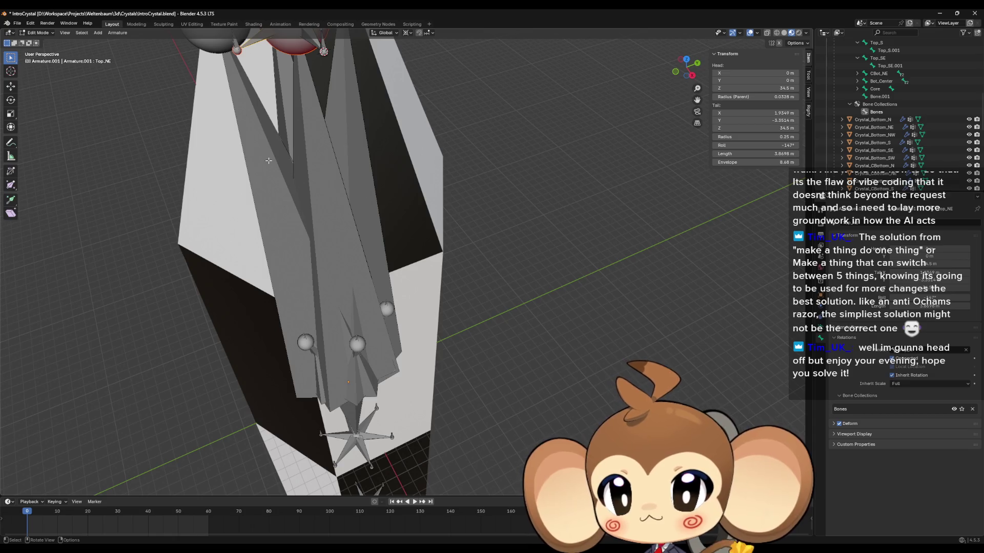
pyautogui.click(268, 160)
pyautogui.click(927, 354)
pyautogui.write('core')
pyautogui.press('Return')
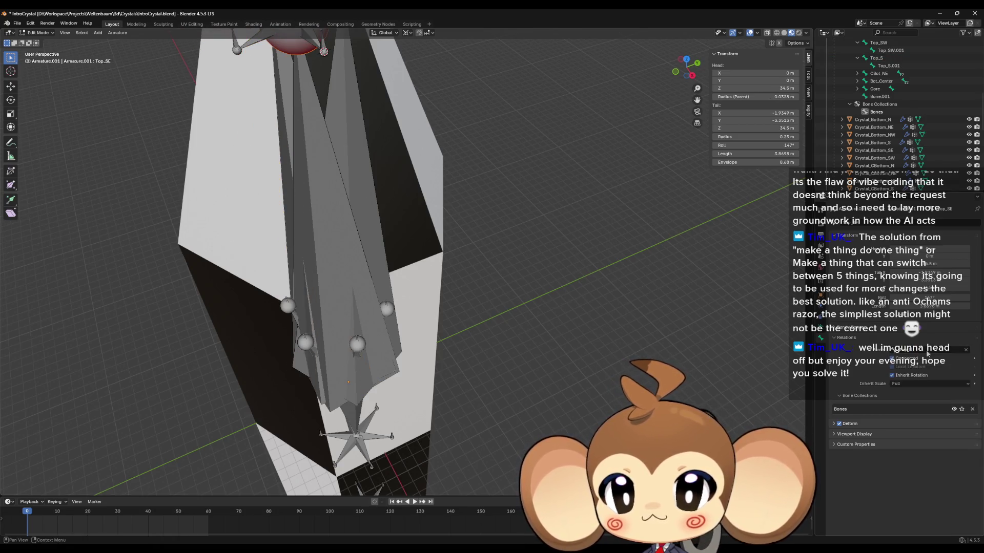
# - Parent the Top_S and Top_SW bones to Core
pyautogui.click(295, 130)
pyautogui.click(283, 123)
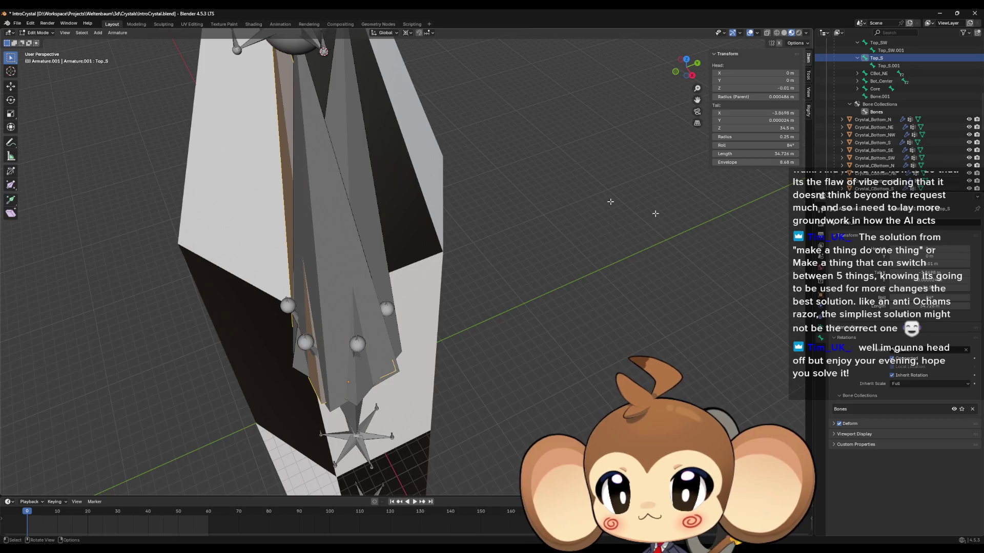
pyautogui.click(925, 350)
pyautogui.write('core')
pyautogui.press('Return')
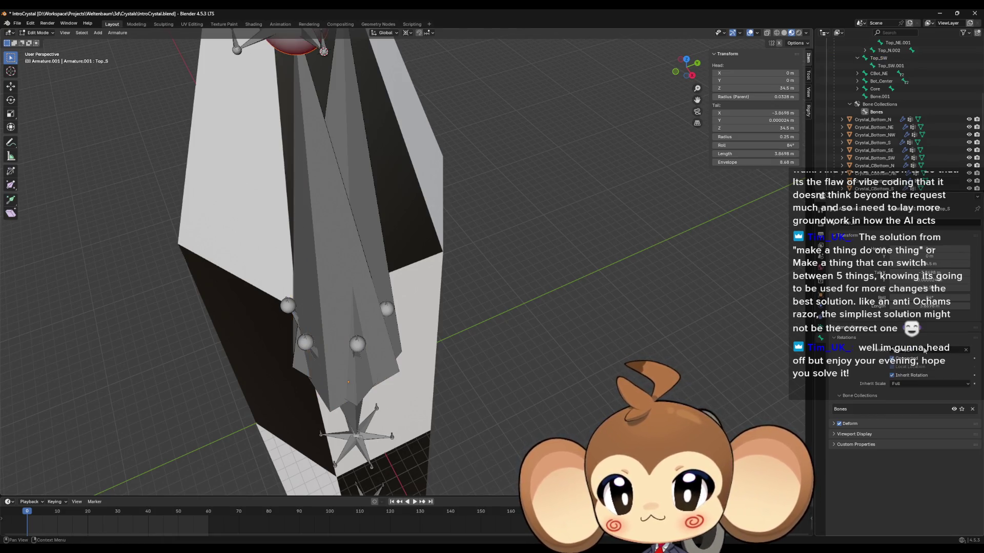
pyautogui.click(337, 131)
pyautogui.click(917, 351)
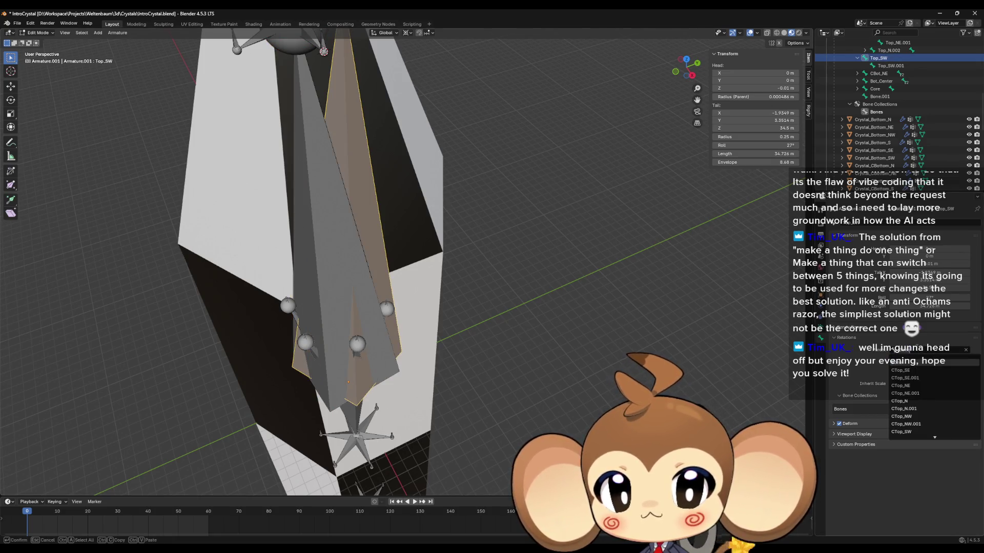
pyautogui.write('core')
pyautogui.press('Return')
pyautogui.scroll(-3, 417, 208)
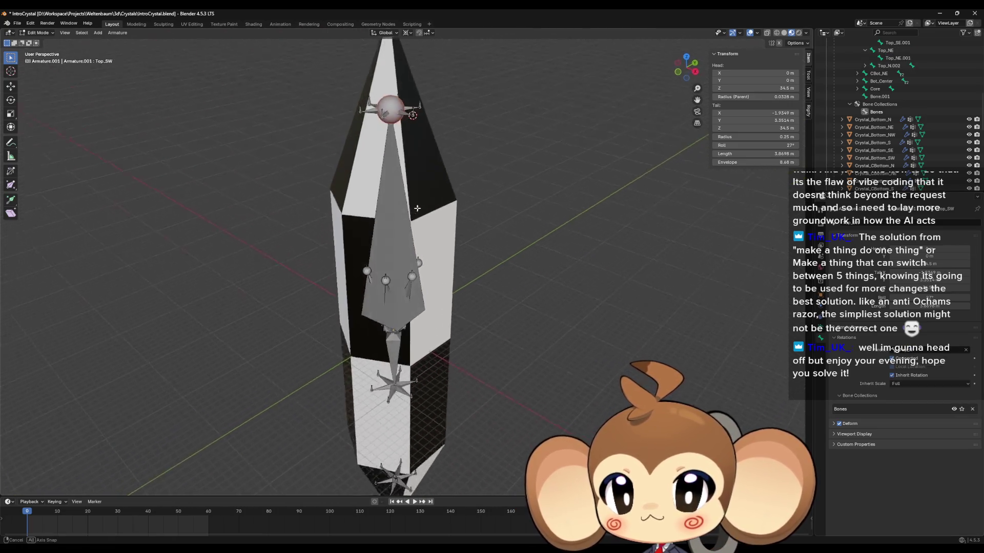
# - Rename the Top_N bone to Top_Center
pyautogui.moveTo(417, 208); pyautogui.dragTo(410, 185)
pyautogui.click(402, 177)
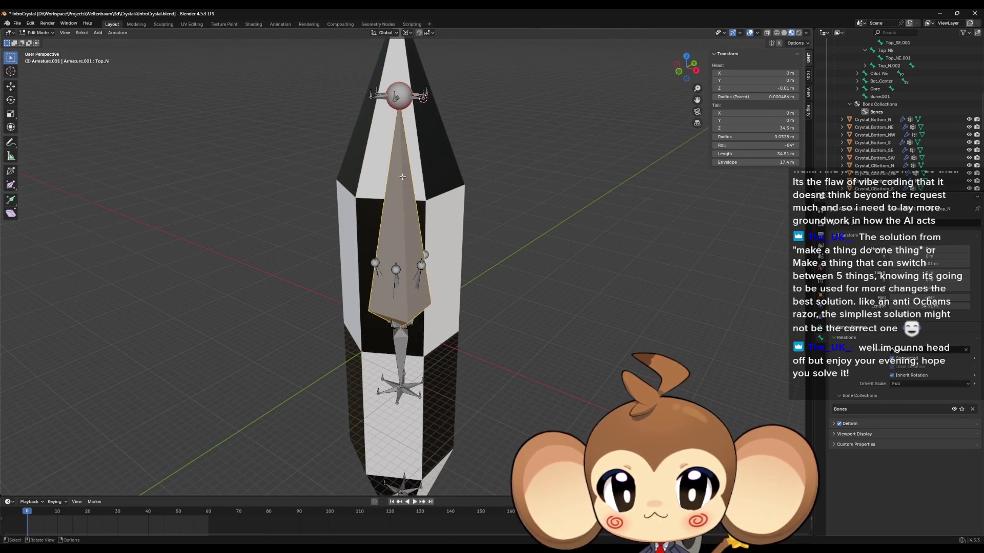
pyautogui.press('F2')
pyautogui.click(403, 172)
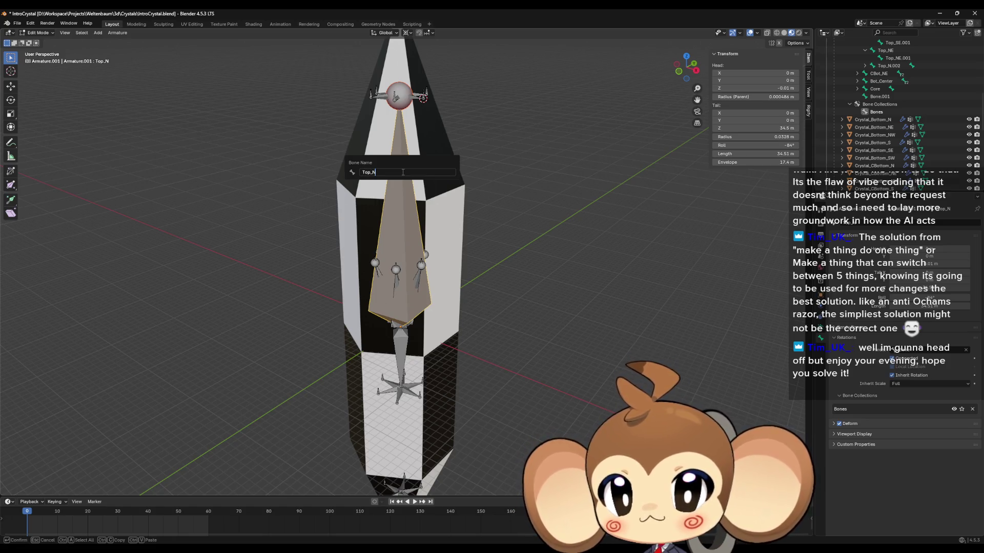
pyautogui.write('er')
pyautogui.press('Return')
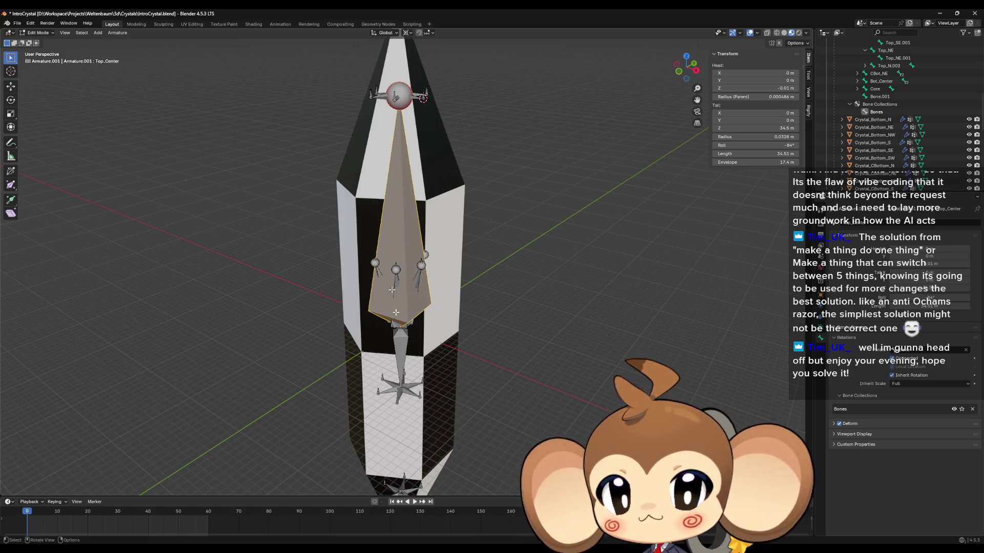
# - Rename the CBot_NE bone to CBot_Center
pyautogui.click(407, 350)
pyautogui.press('F2')
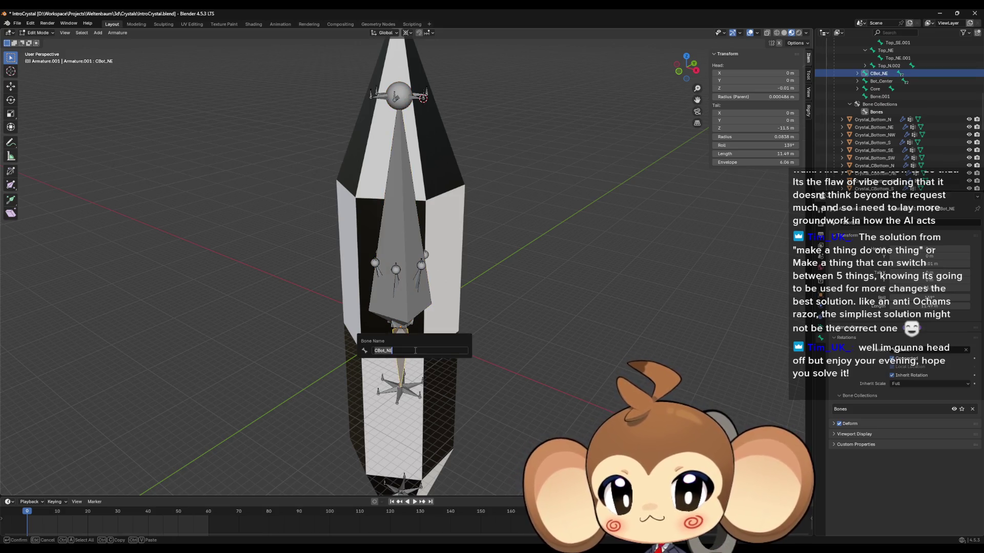
pyautogui.click(415, 350)
pyautogui.press('BackSpace')
pyautogui.write('er')
pyautogui.press('Return')
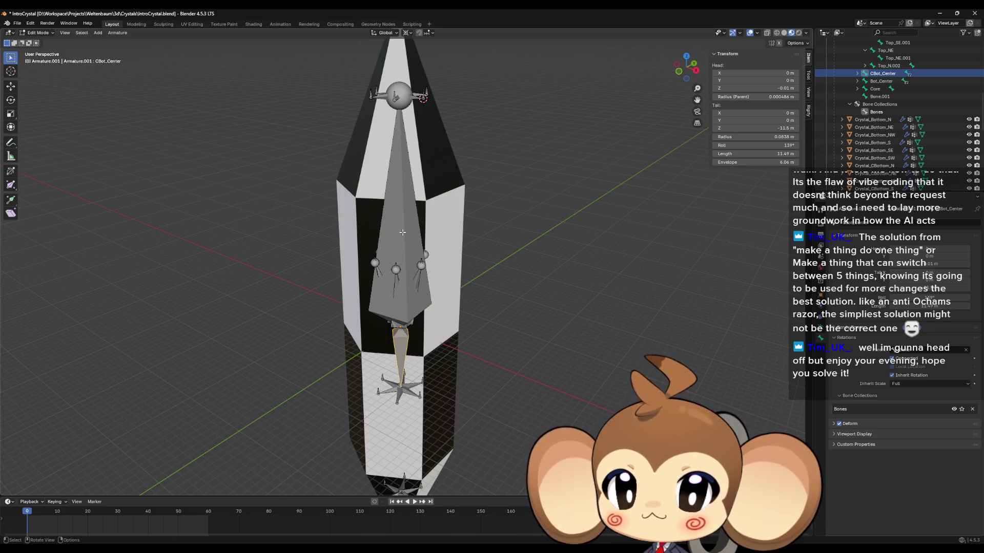
# - Try subdividing CTop_NE, undo it, and snap the cursor to the selected CTop_SW bone
pyautogui.scroll(3, 395, 287)
pyautogui.rightClick(383, 341)
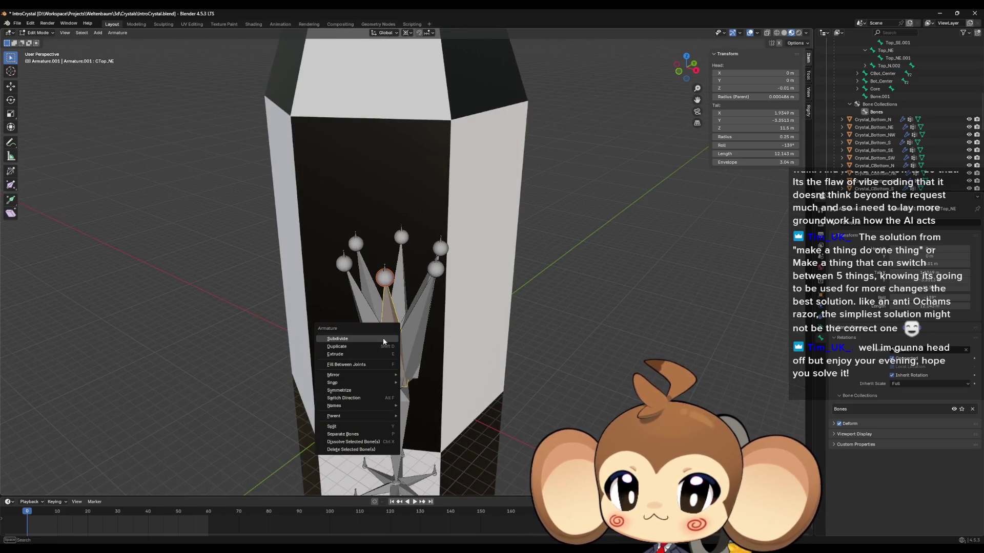
pyautogui.click(383, 339)
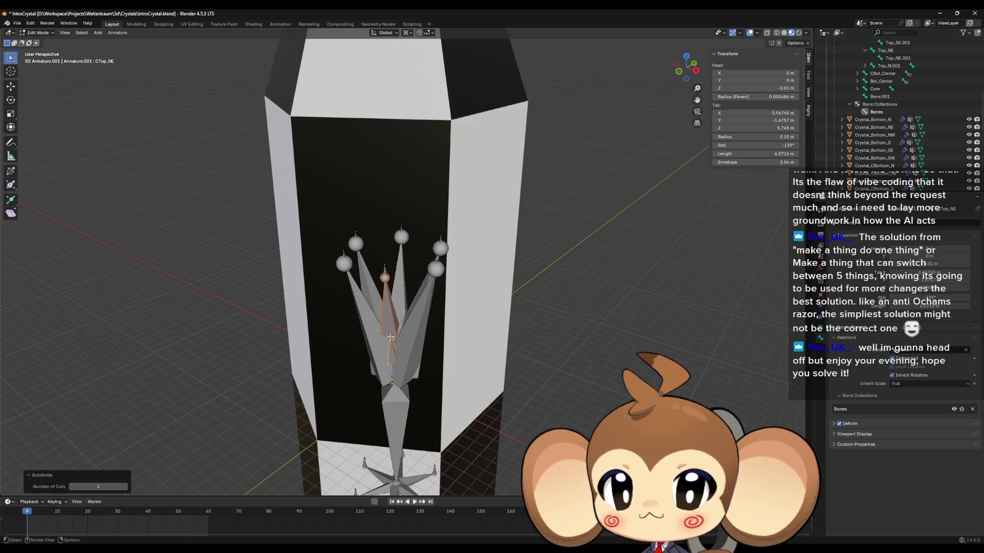
pyautogui.hotkey('ctrl', 'z')
pyautogui.click(405, 220)
pyautogui.hotkey('shift', 's')
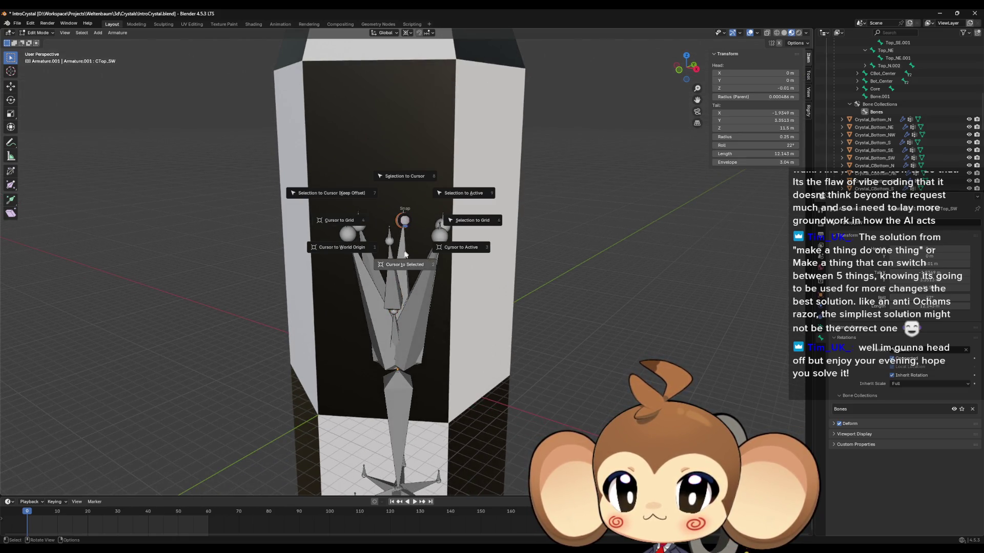
pyautogui.click(404, 254)
# - Set CTop_NE's tail X and Y to 0 and scale along Z so it rises straight to 11.5 m
pyautogui.click(393, 315)
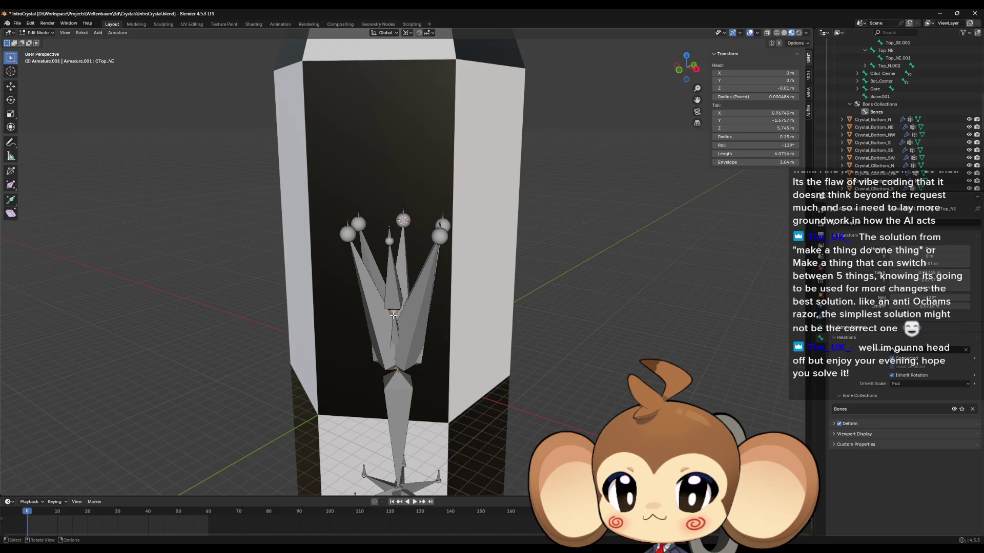
pyautogui.click(781, 112)
pyautogui.write('0')
pyautogui.press('Tab')
pyautogui.write('0')
pyautogui.press('Return')
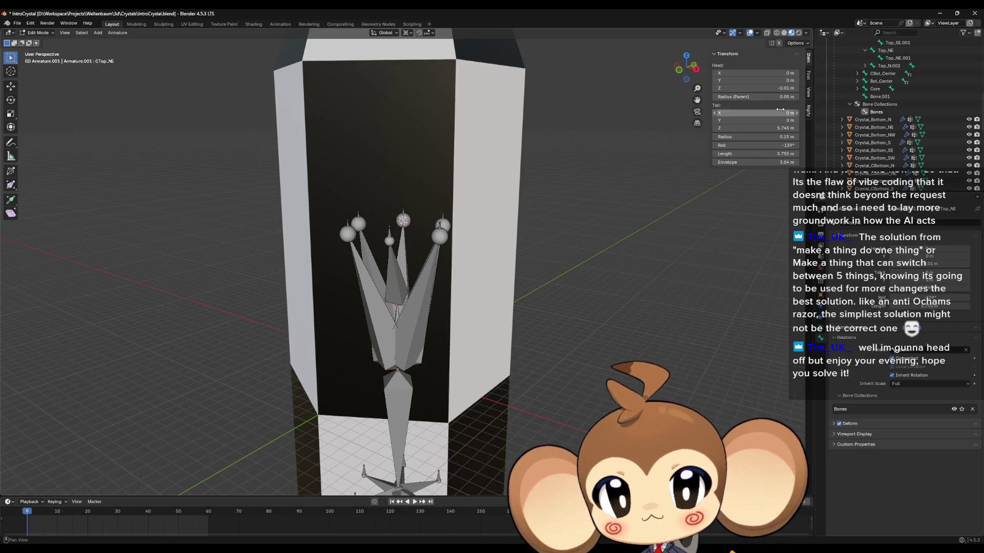
pyautogui.press('s')
pyautogui.press('z')
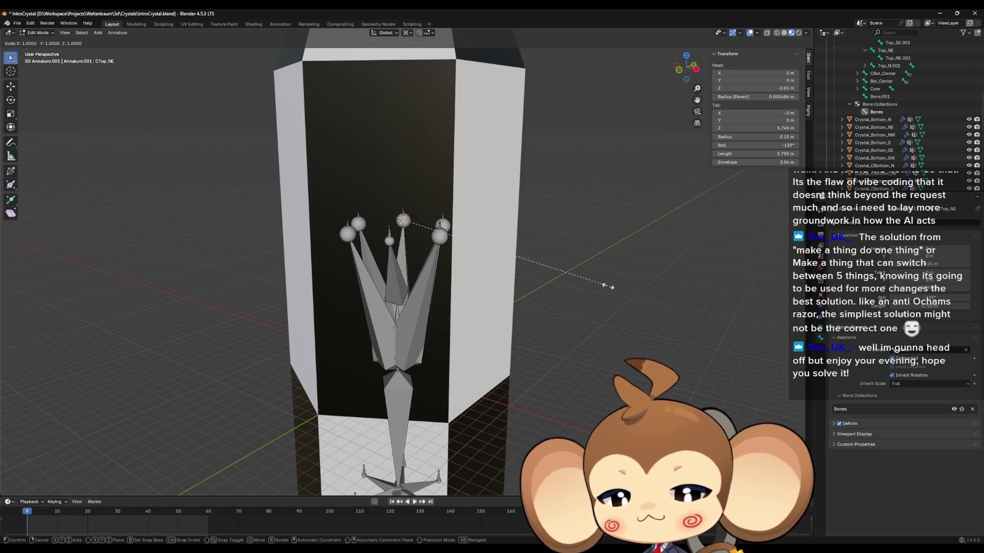
pyautogui.press('0')
pyautogui.press('Return')
# - Start renaming CTop_NE, deleting the trailing E from its name
pyautogui.moveTo(472, 246); pyautogui.dragTo(393, 282)
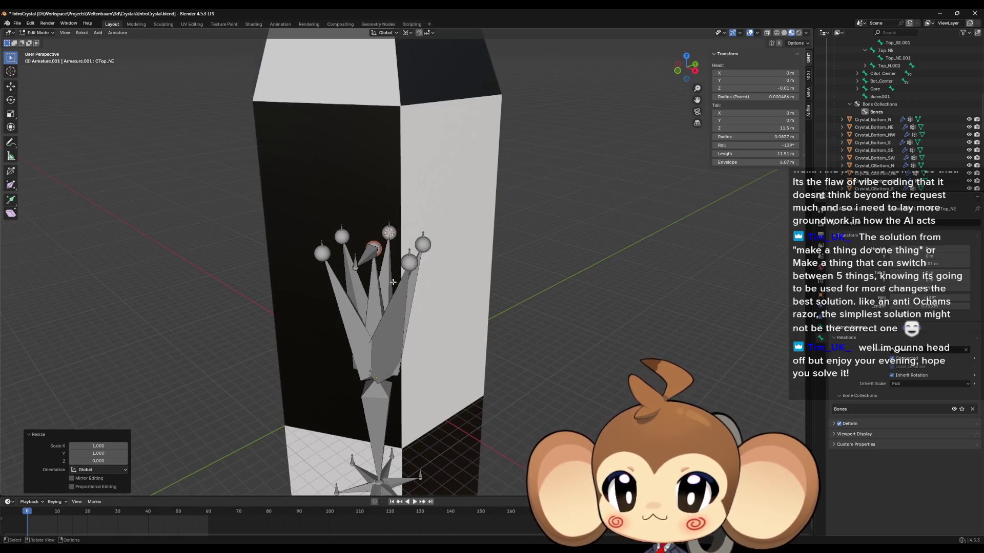
pyautogui.click(375, 290)
pyautogui.press('F2')
pyautogui.click(452, 288)
pyautogui.press('BackSpace')
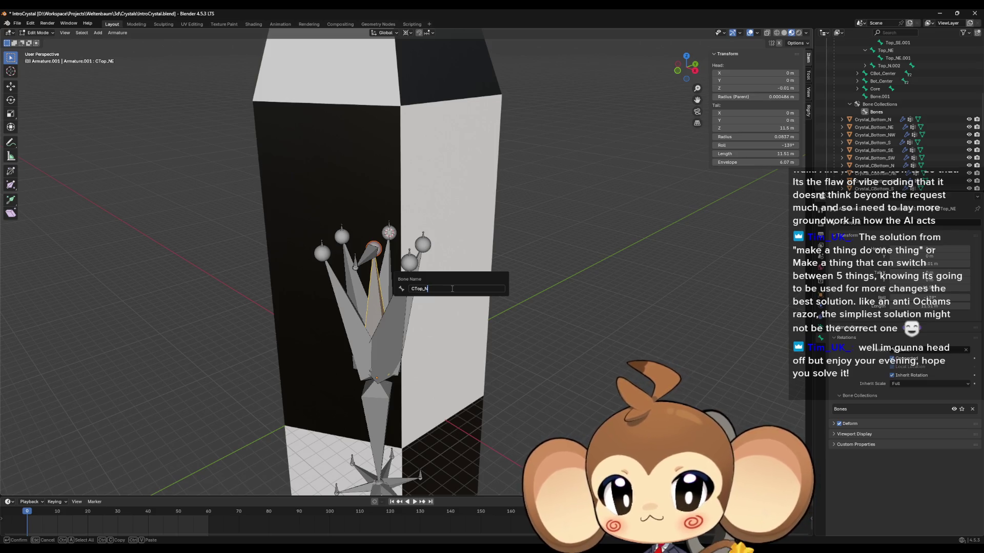
# - Finish renaming the bone to CTop_Center and select CTop_NE.002 at its tip
pyautogui.write('r')
pyautogui.press('Return')
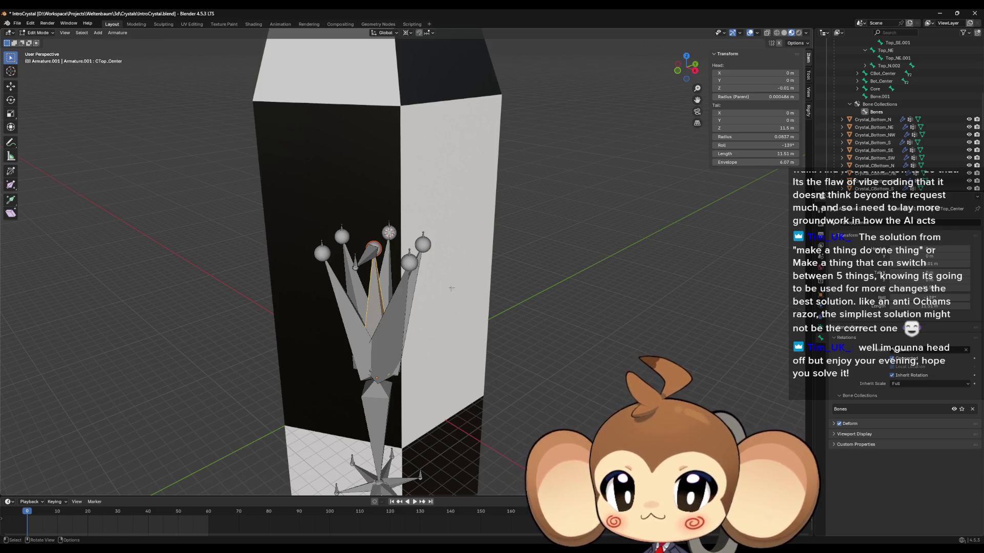
pyautogui.click(367, 254)
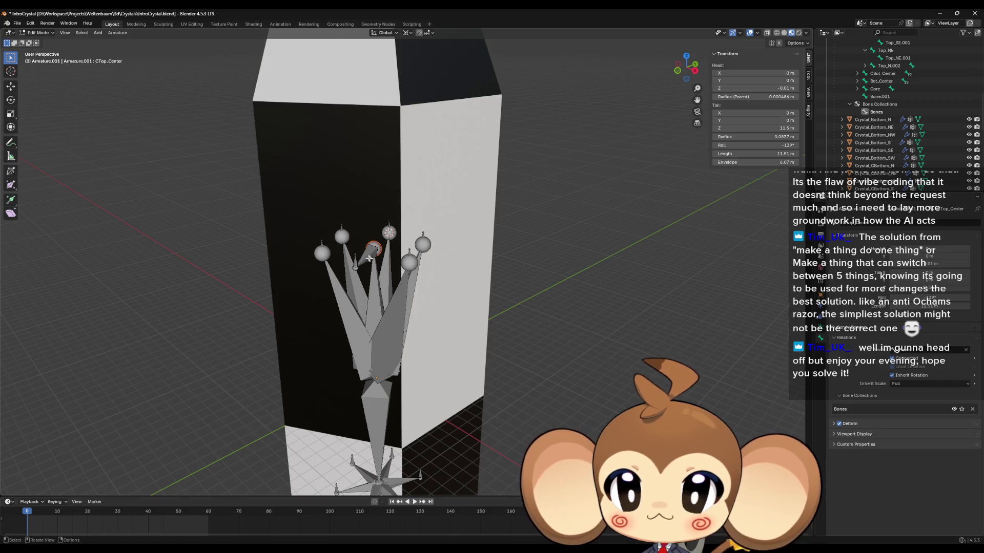
pyautogui.click(368, 257)
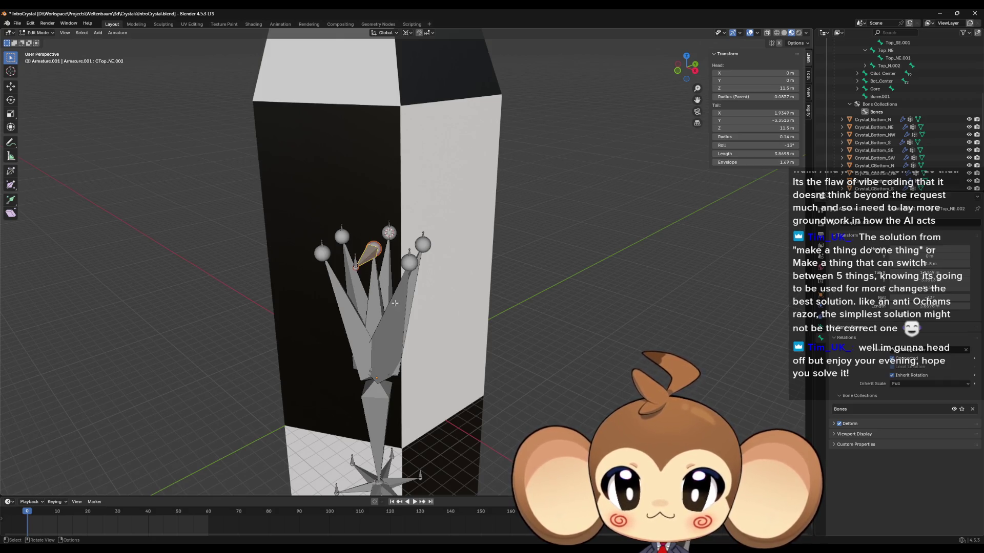
# - Reparent CTop_N and CTop_NW so their heads snap to the top joint at 11.5 m
pyautogui.click(407, 310)
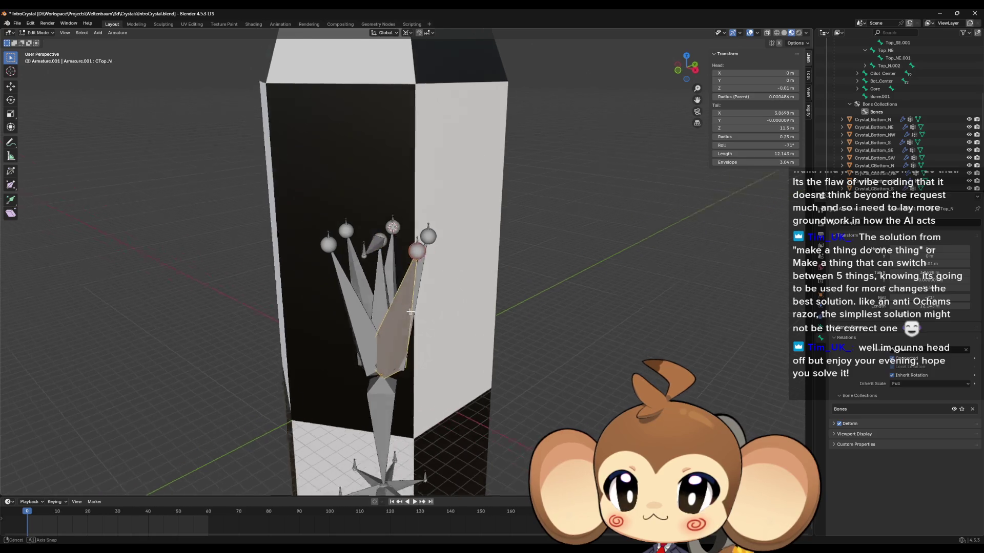
pyautogui.click(938, 352)
pyautogui.click(938, 353)
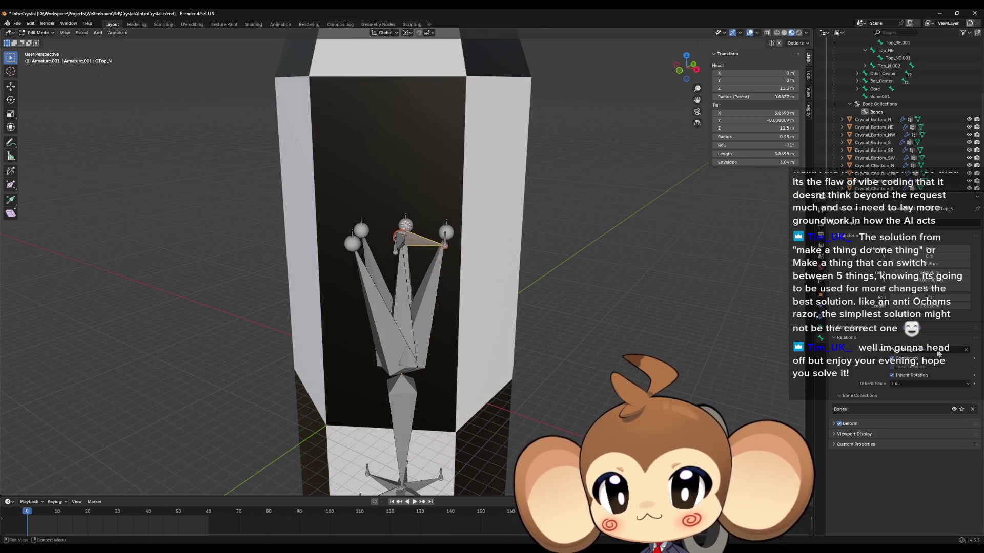
pyautogui.click(433, 288)
pyautogui.click(911, 351)
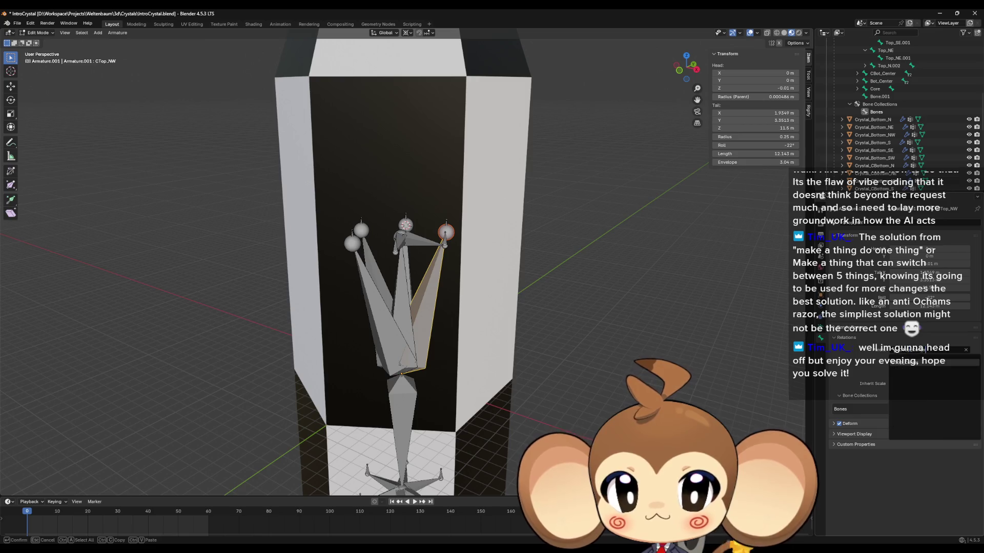
pyautogui.click(917, 361)
# - Reparent CTop_SE, CTop_S and CTop_SW so their heads snap to the top joint
pyautogui.click(386, 307)
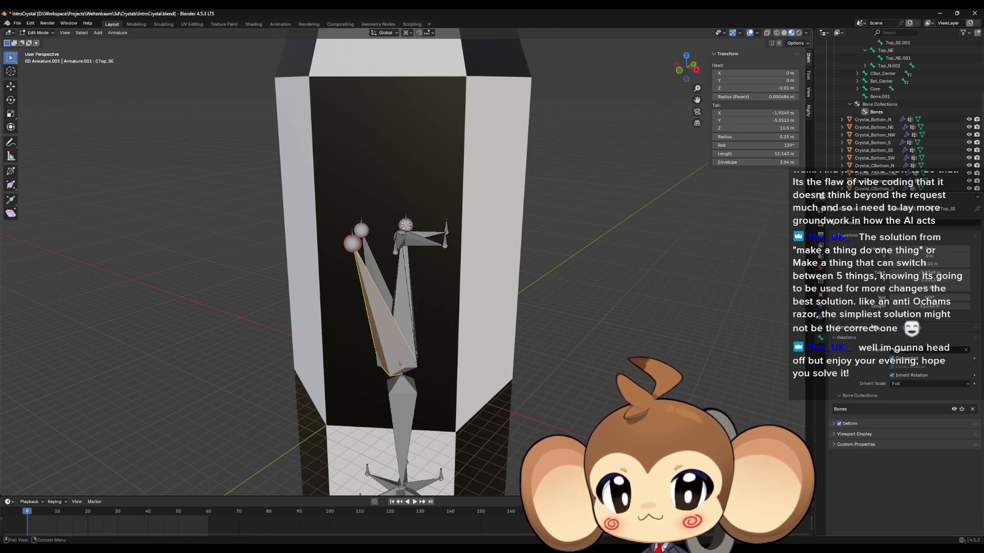
pyautogui.click(912, 351)
pyautogui.click(917, 361)
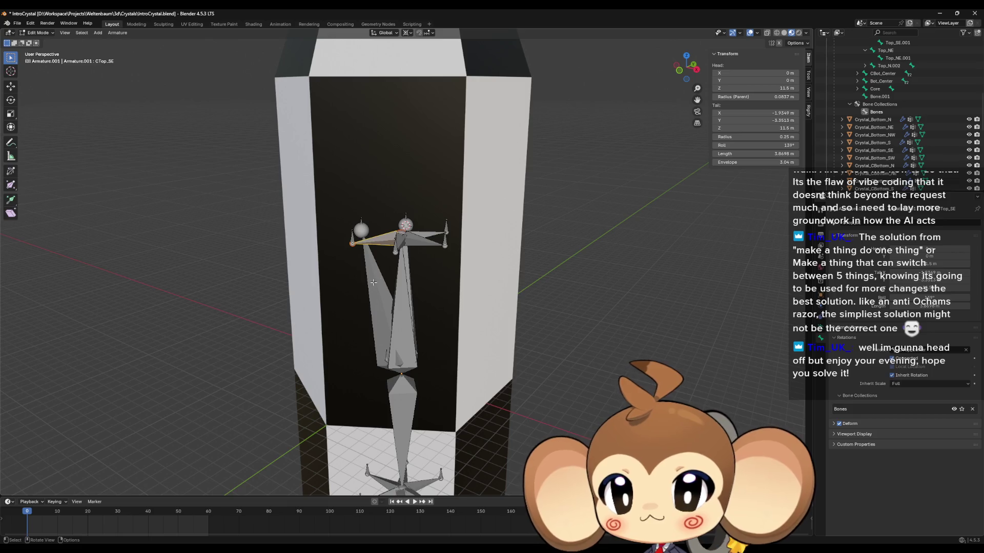
pyautogui.click(409, 272)
pyautogui.click(915, 352)
pyautogui.click(917, 361)
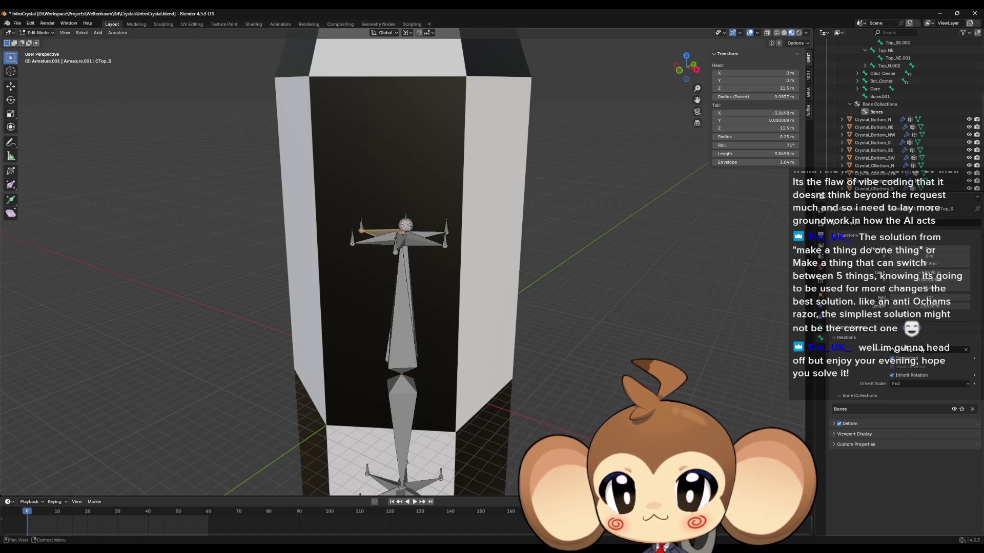
pyautogui.click(345, 264)
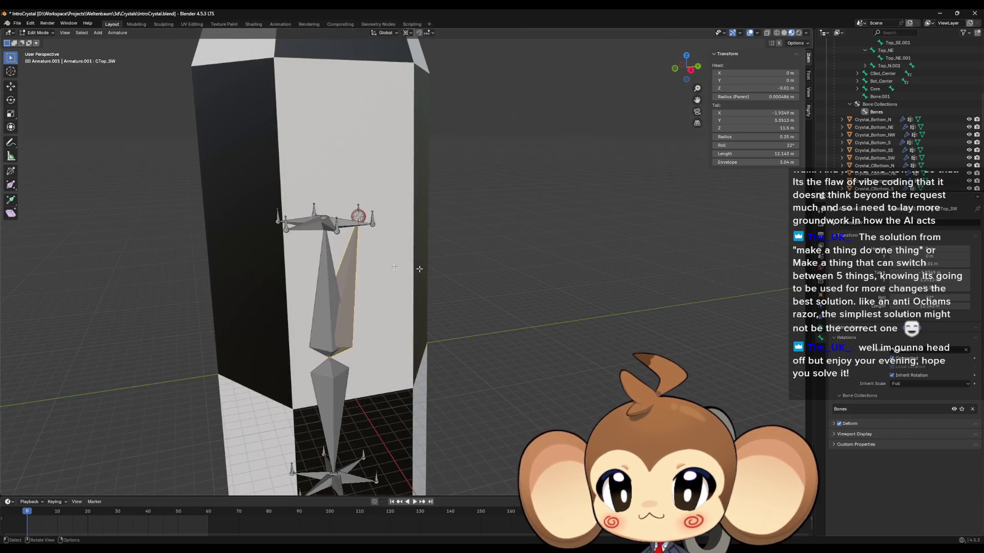
pyautogui.click(914, 351)
pyautogui.click(917, 361)
pyautogui.scroll(-5, 466, 351)
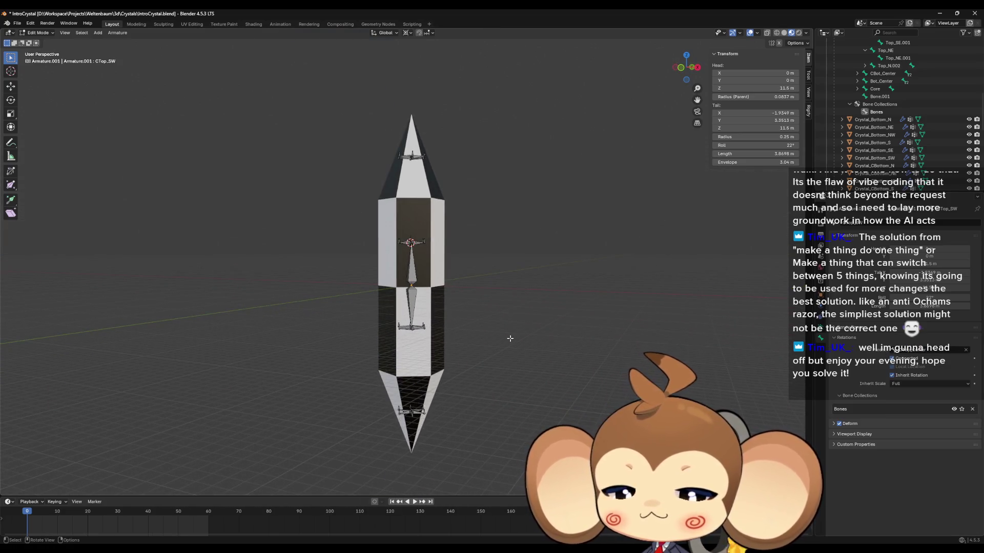
# - Reveal all hidden bones with Alt+H and clear the selection
pyautogui.hotkey('alt', 'h')
pyautogui.click(567, 274)
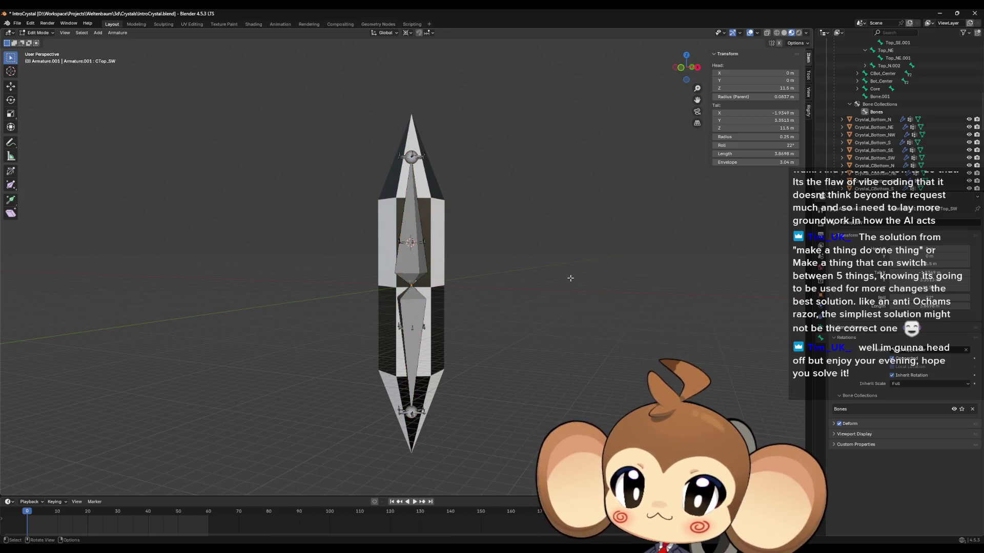
pyautogui.scroll(3, 558, 322)
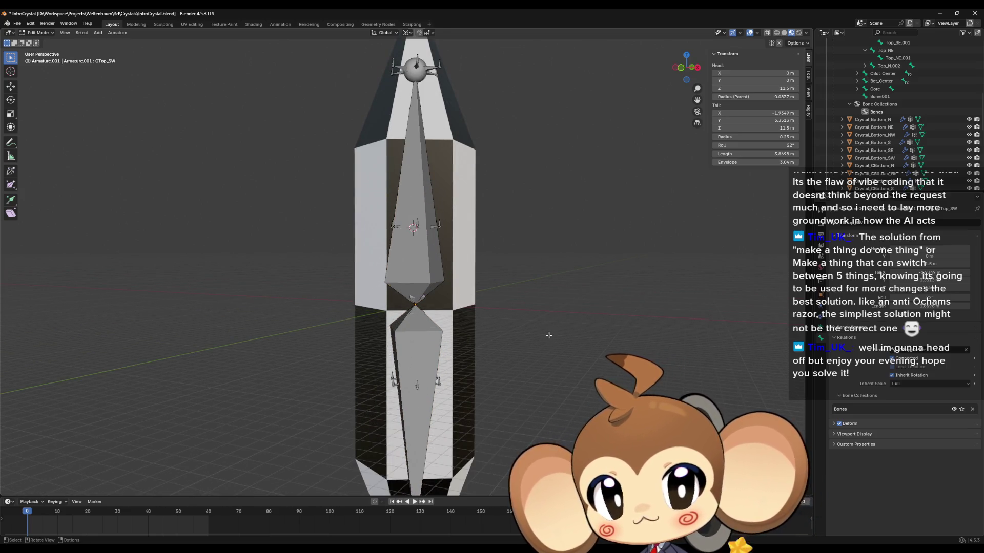
pyautogui.scroll(-2, 547, 314)
pyautogui.scroll(2, 547, 315)
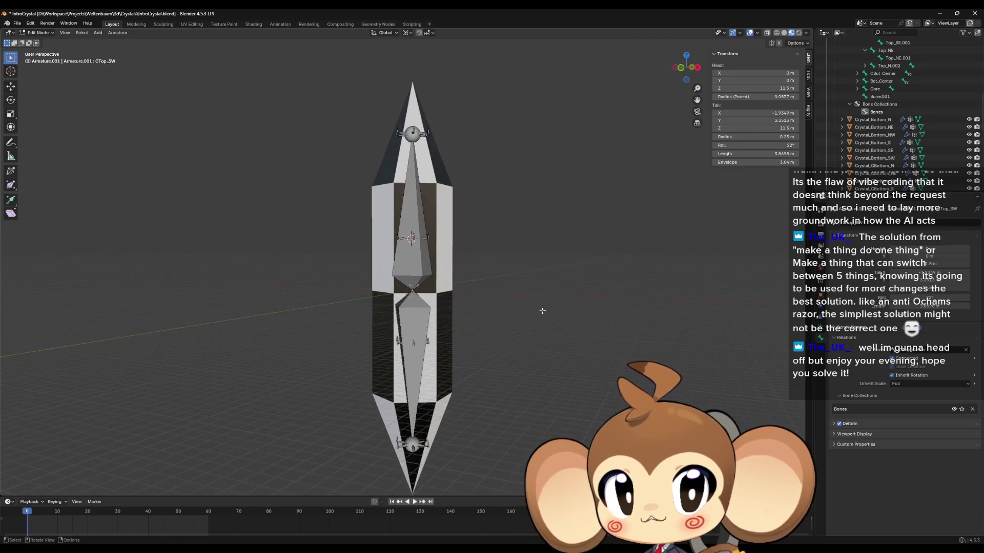
pyautogui.moveTo(547, 314); pyautogui.dragTo(569, 341)
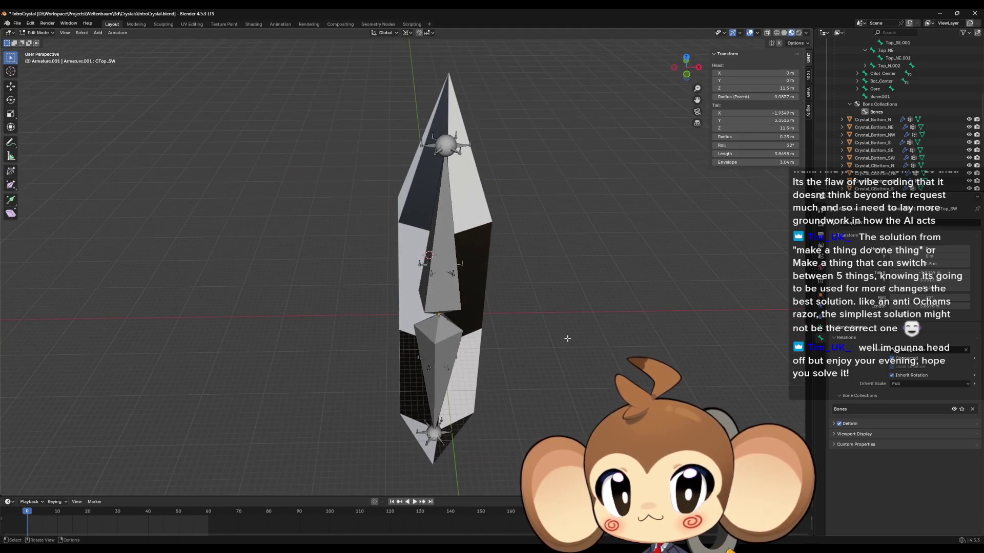
# - Select all bones and recalculate their roll to Global +Z Axis
pyautogui.press('a')
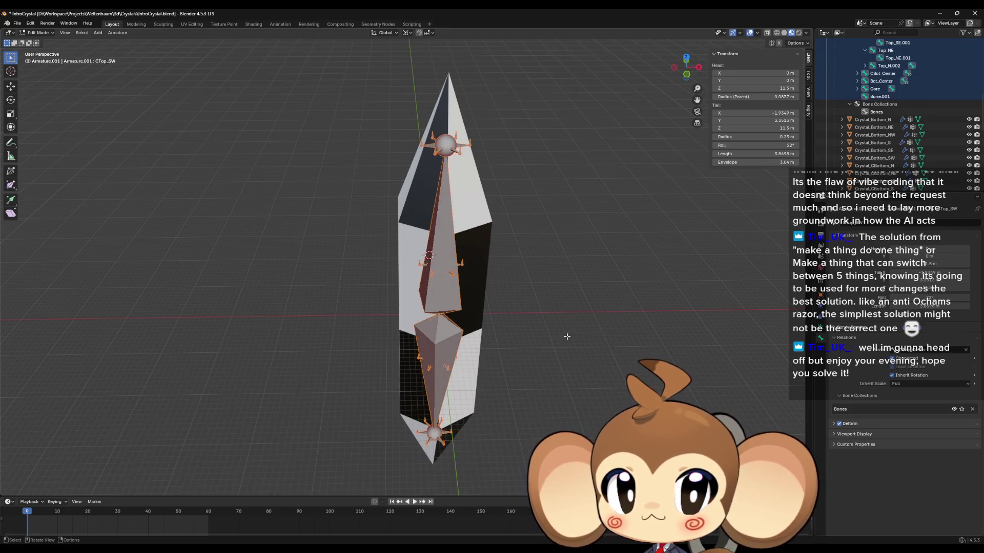
pyautogui.click(117, 32)
pyautogui.moveTo(145, 67)
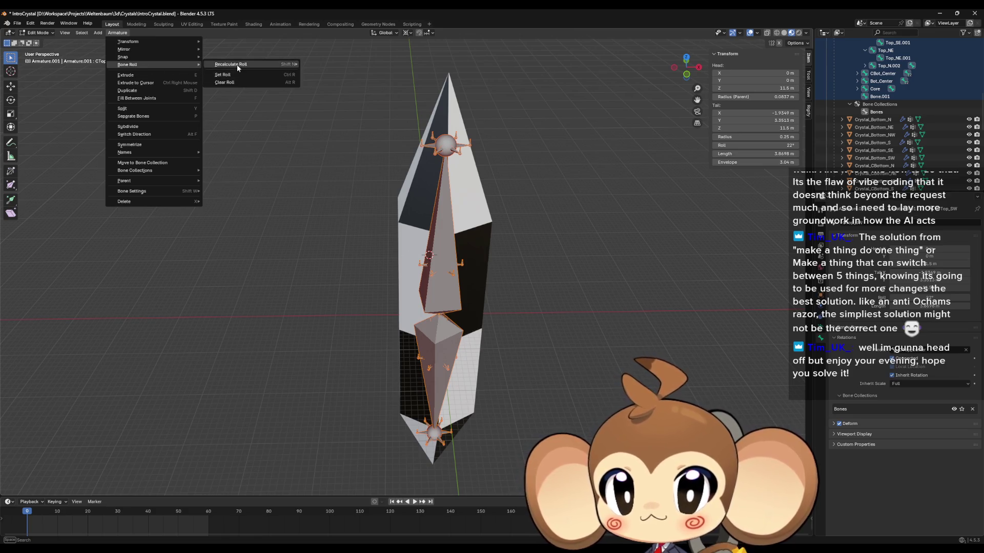
pyautogui.moveTo(239, 66)
pyautogui.click(342, 110)
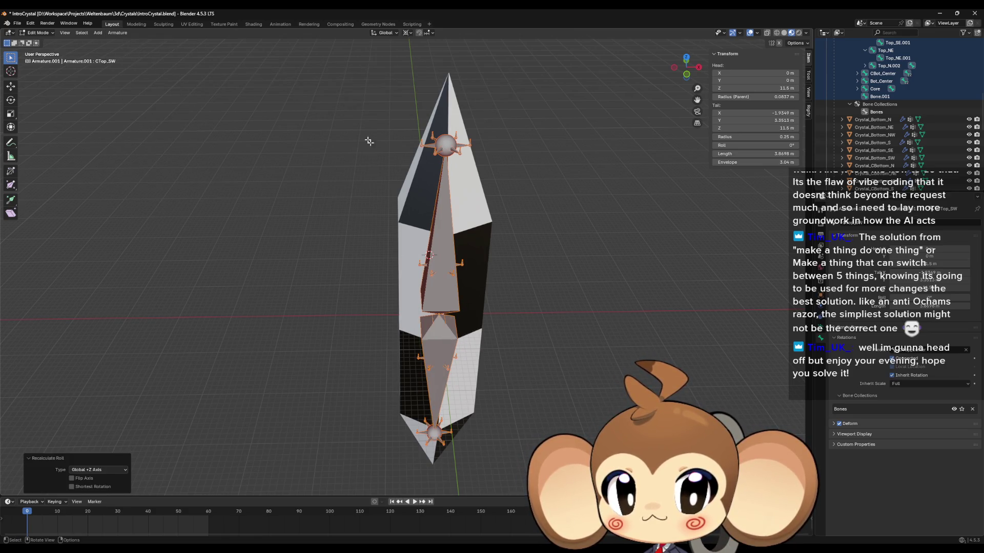
pyautogui.click(618, 201)
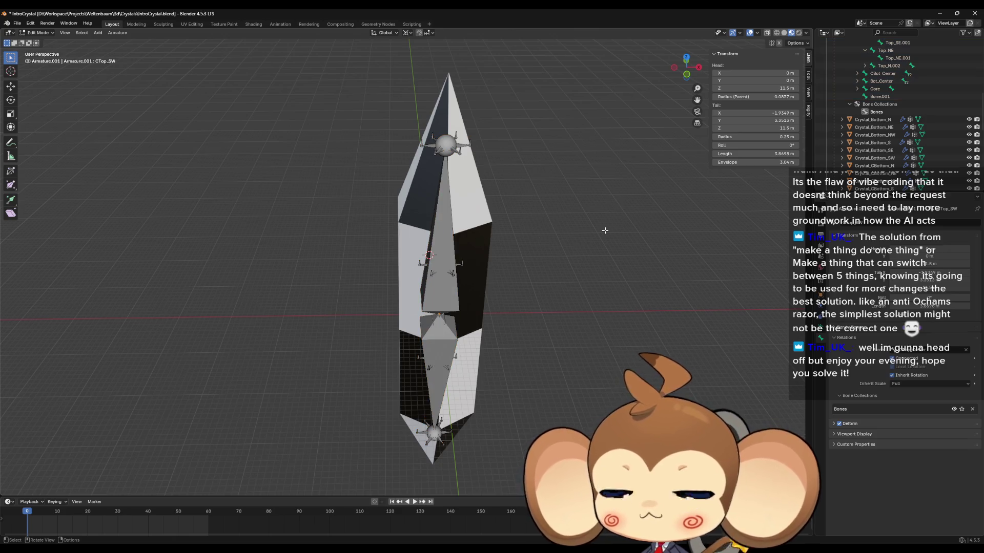
pyautogui.moveTo(604, 230); pyautogui.dragTo(577, 194)
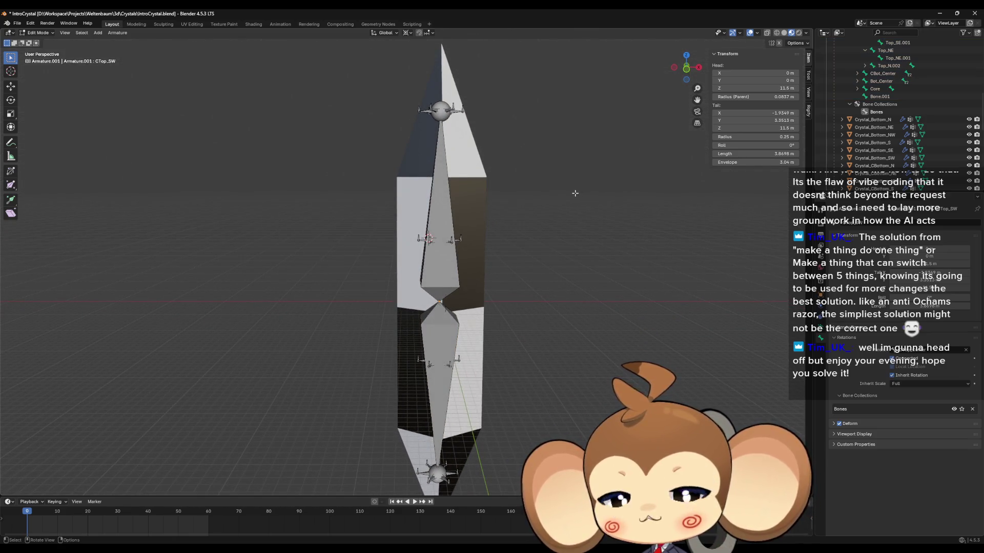
# - Inspect the rerolled crystal armature from several angles, then bring up the File menu
pyautogui.scroll(4, 549, 184)
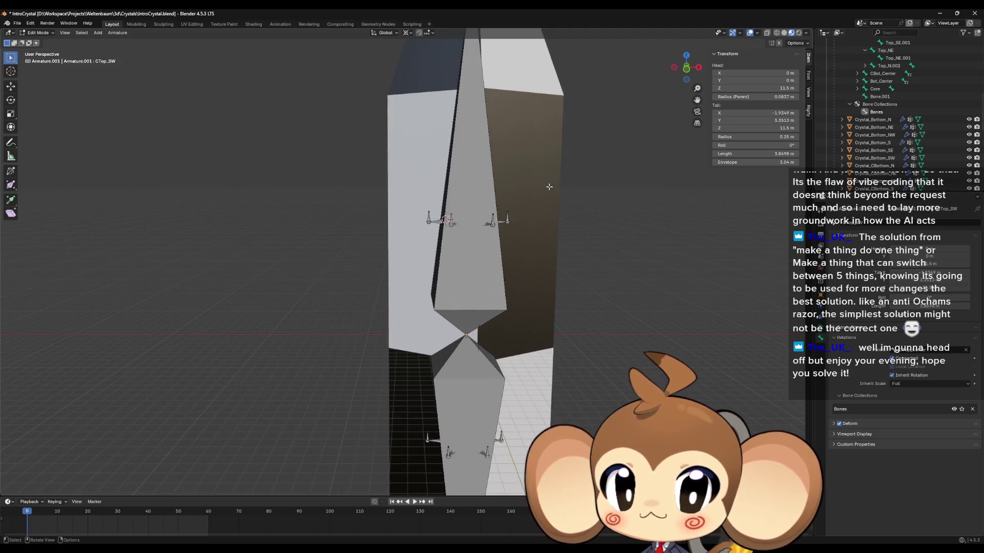
pyautogui.moveTo(544, 209); pyautogui.dragTo(549, 197)
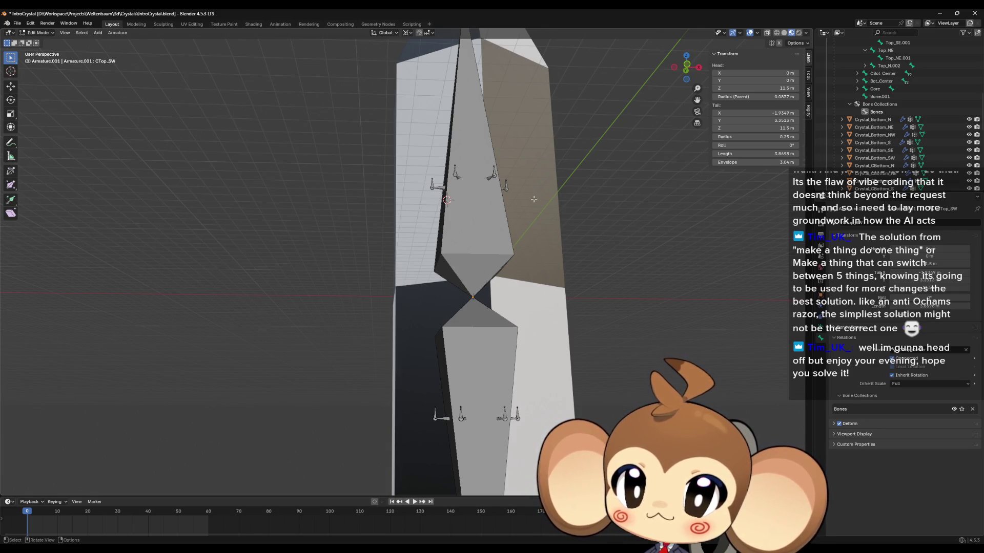
pyautogui.moveTo(535, 182)
pyautogui.mouseDown()
pyautogui.moveTo(532, 234)
pyautogui.moveTo(531, 175)
pyautogui.moveTo(527, 198)
pyautogui.mouseUp()
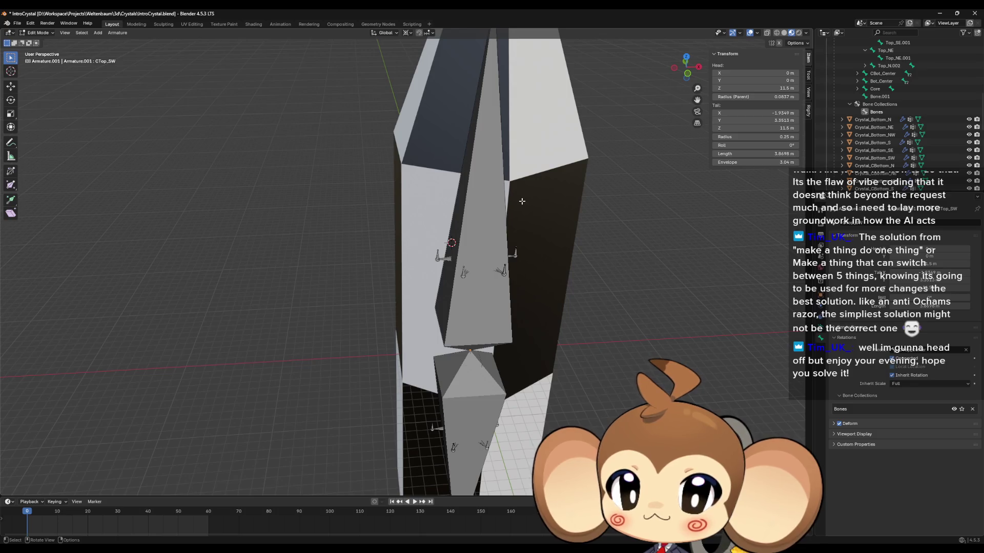
pyautogui.scroll(-4, 521, 202)
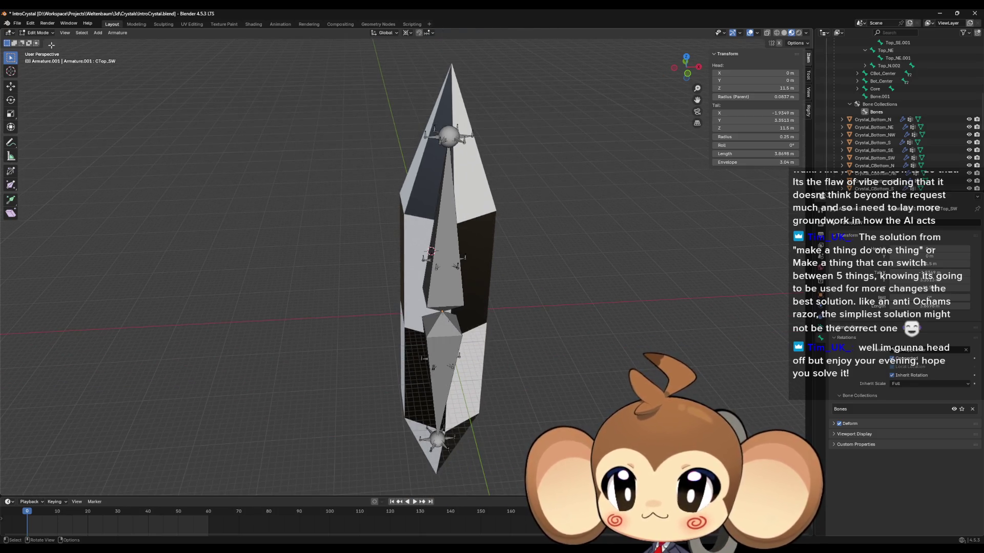
pyautogui.scroll(-2, 283, 223)
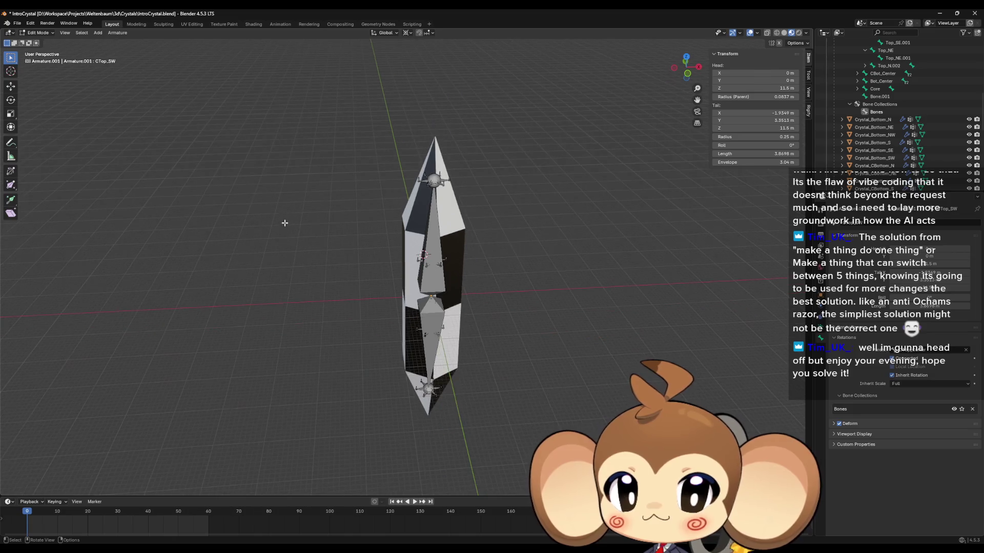
pyautogui.moveTo(303, 236); pyautogui.dragTo(299, 200)
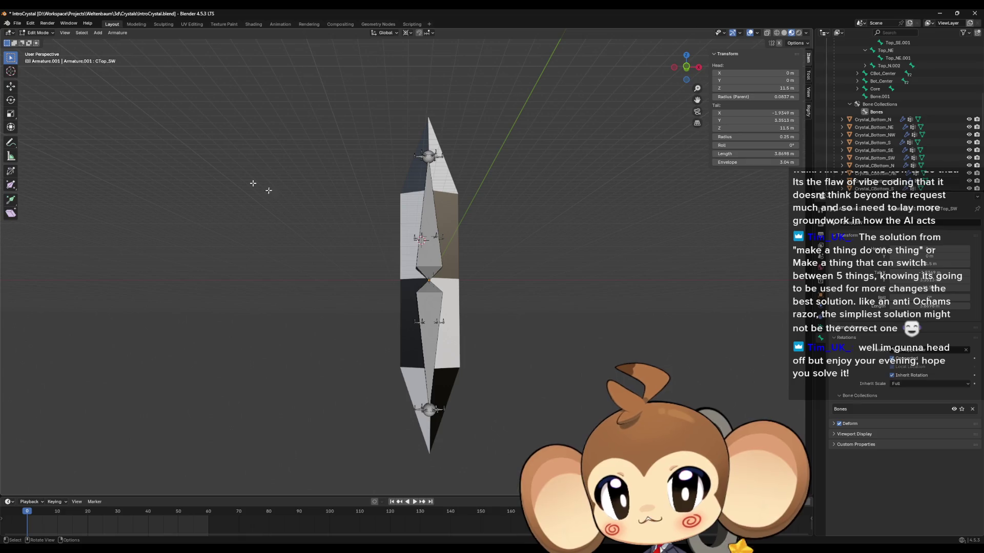
pyautogui.click(17, 24)
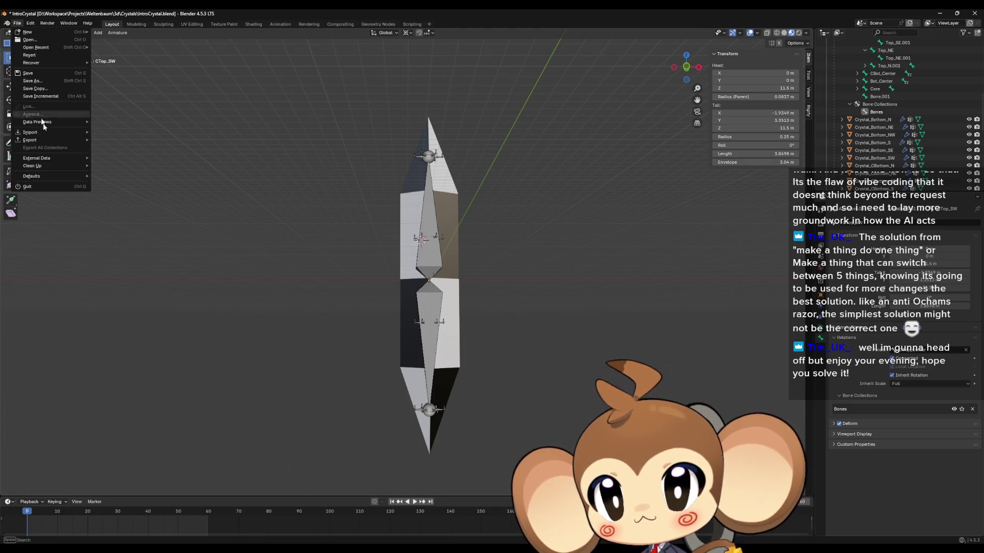
# - Save IntroCrystal.blend, export the rig as IntroCrystalWithSkeletal.fbx, and minimize Blender
pyautogui.click(28, 73)
pyautogui.click(17, 23)
pyautogui.moveTo(49, 146)
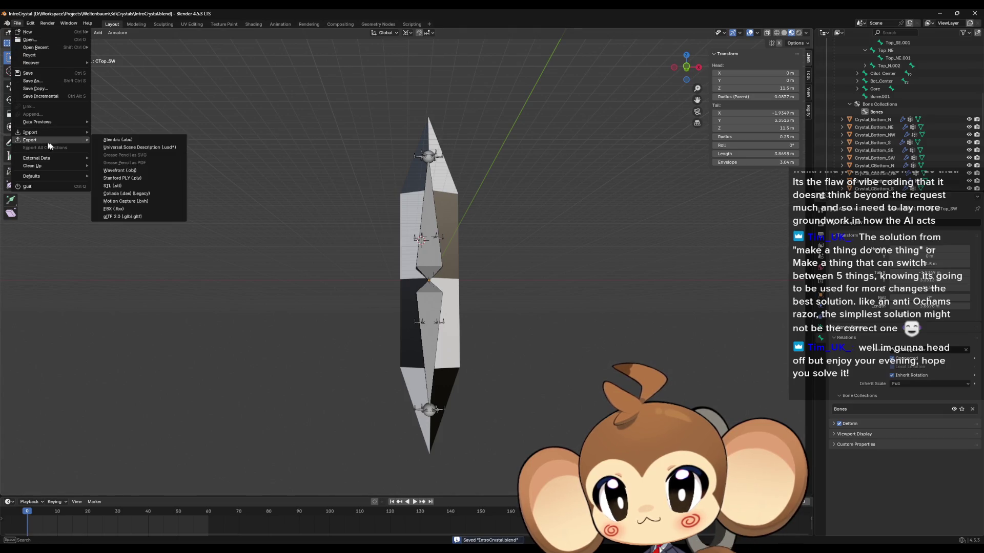
pyautogui.click(114, 210)
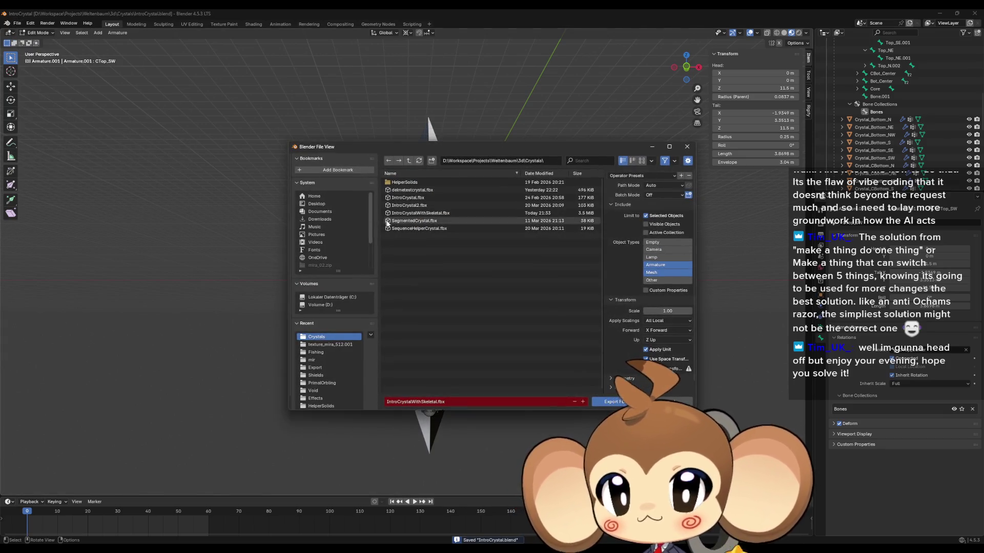
pyautogui.click(413, 213)
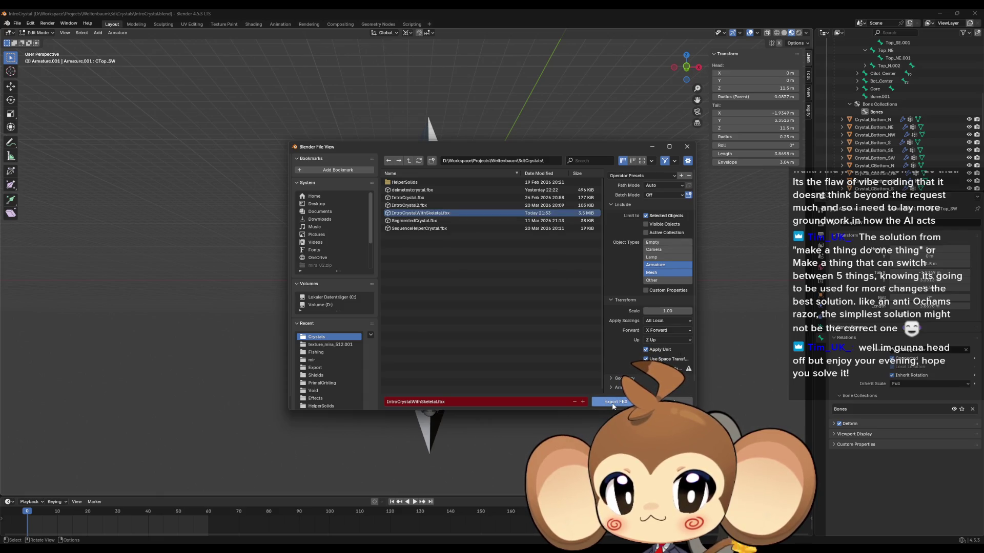
pyautogui.click(614, 402)
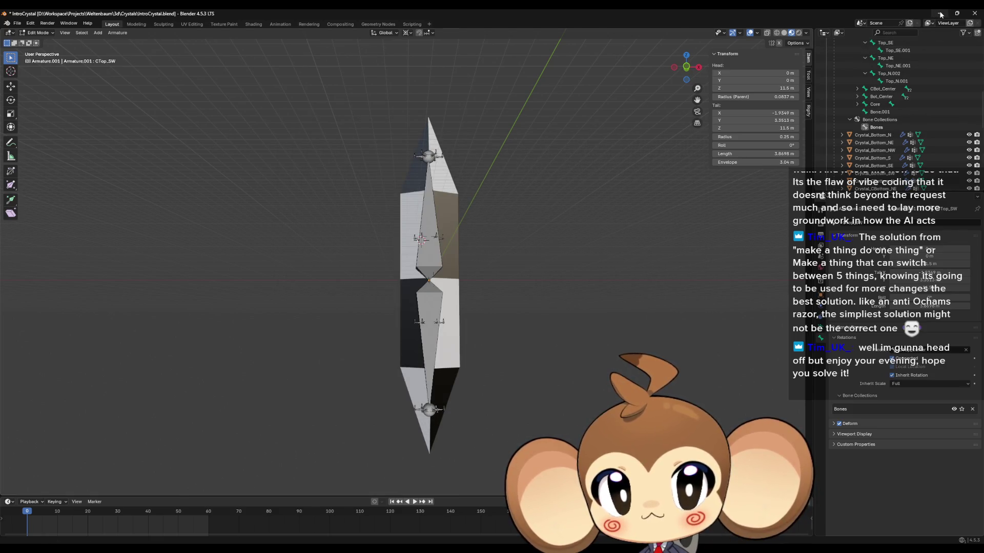
pyautogui.click(940, 15)
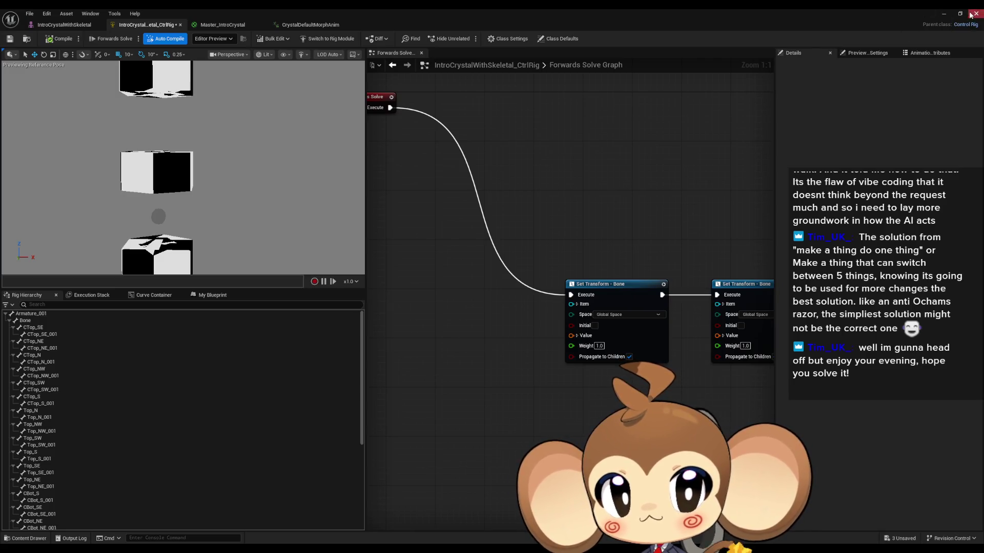
# - Close the Control Rig editor and force delete the two crystal morph animations
pyautogui.click(969, 15)
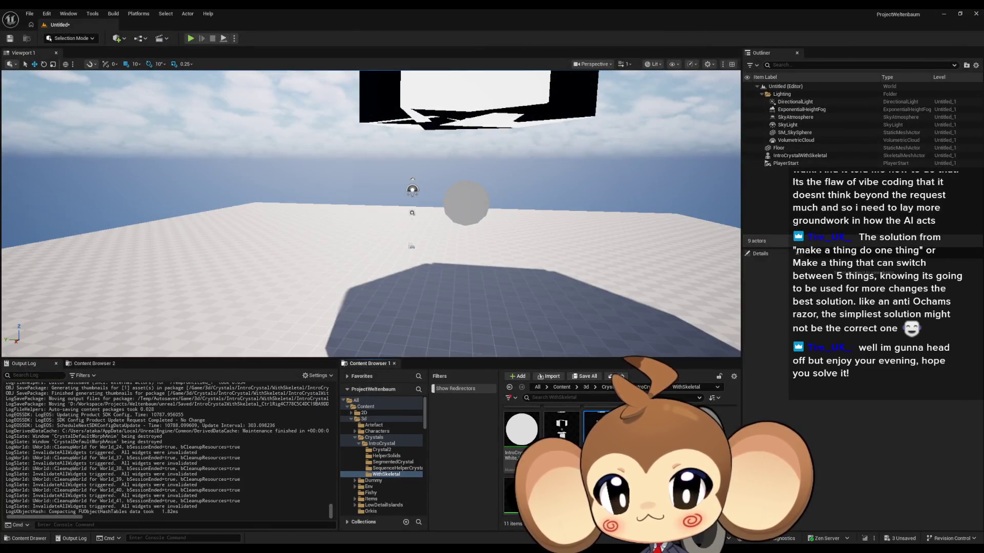
pyautogui.click(521, 436)
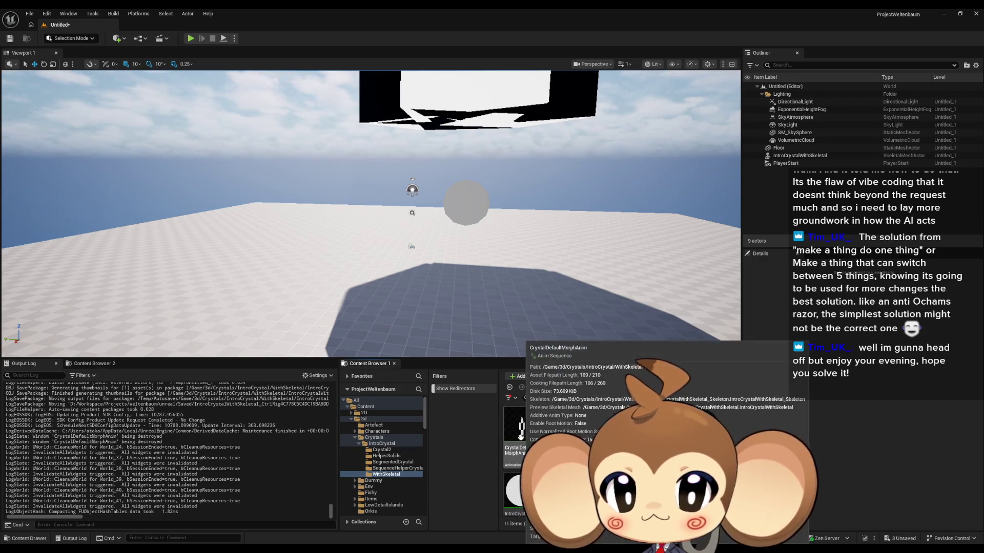
pyautogui.scroll(-1, 521, 435)
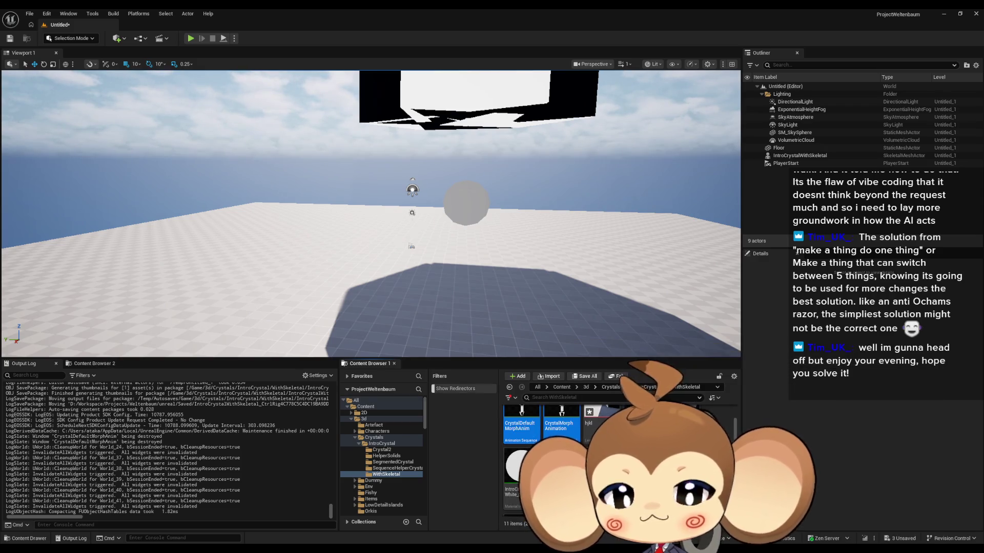
pyautogui.press('Delete')
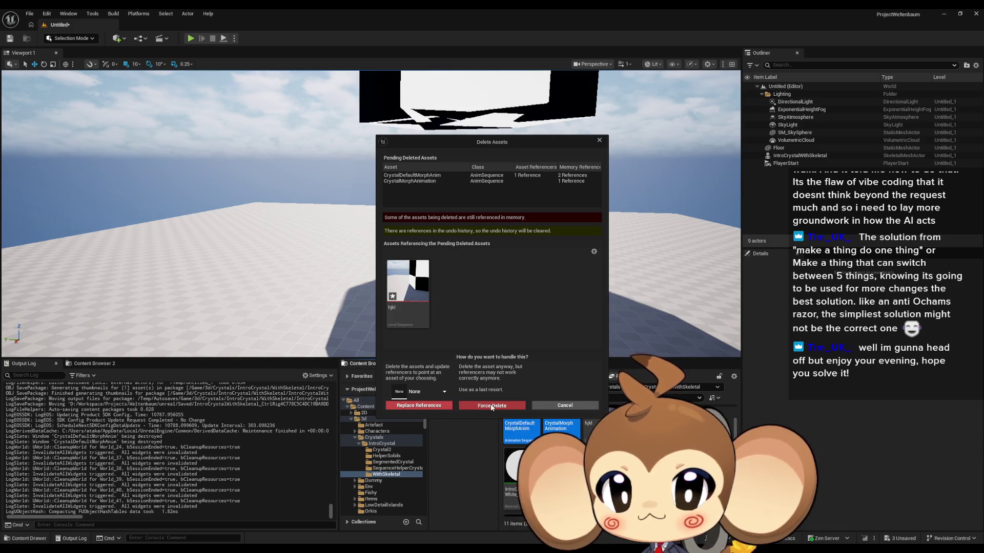
pyautogui.click(491, 405)
# - Delete the hjkl sequence, then force delete the crystal skeletal mesh, rig, physics asset and skeleton
pyautogui.press('Delete')
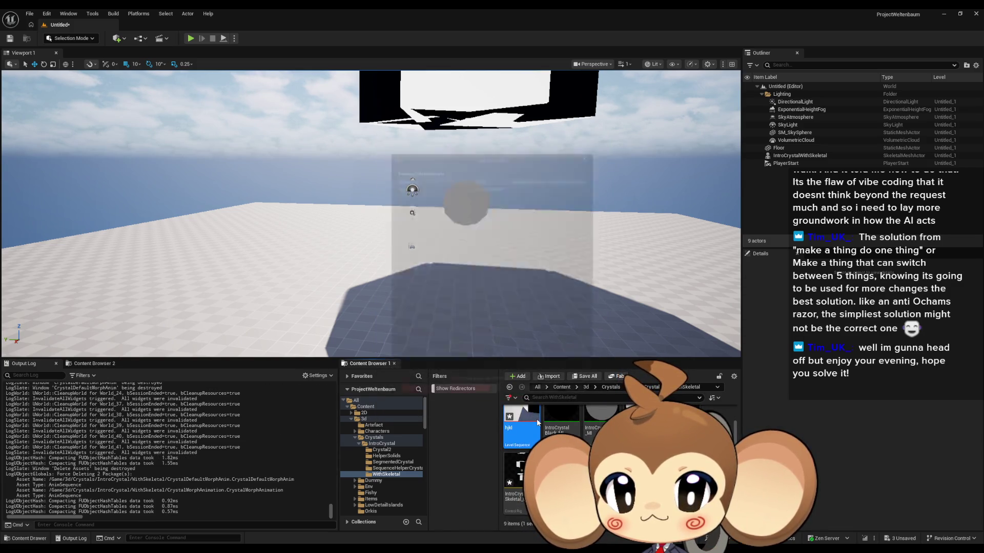
pyautogui.click(465, 408)
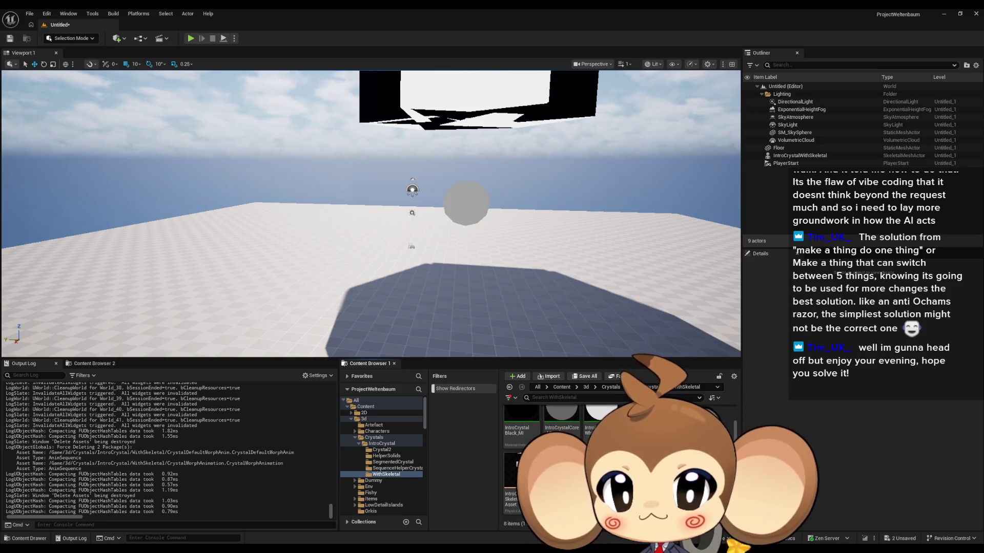
pyautogui.press('Delete')
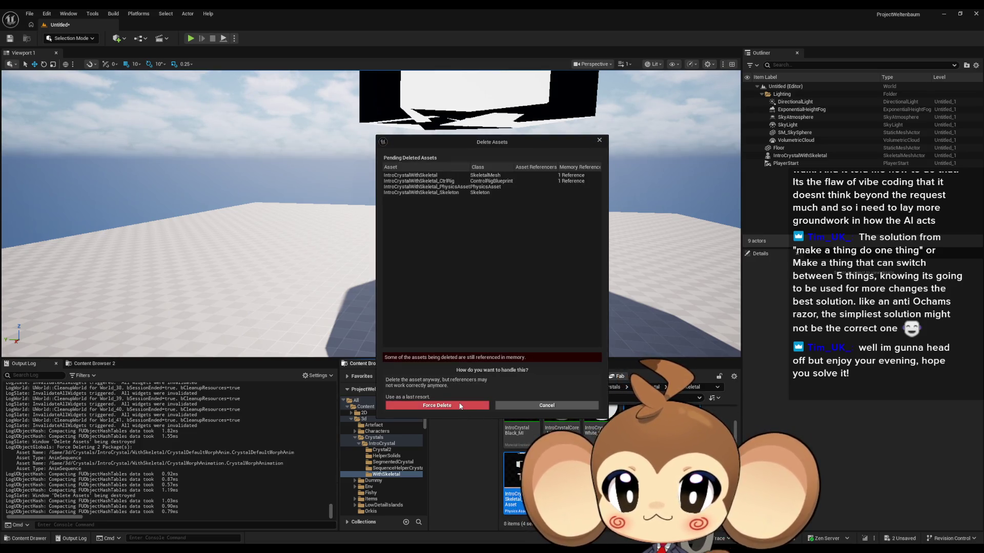
pyautogui.click(465, 406)
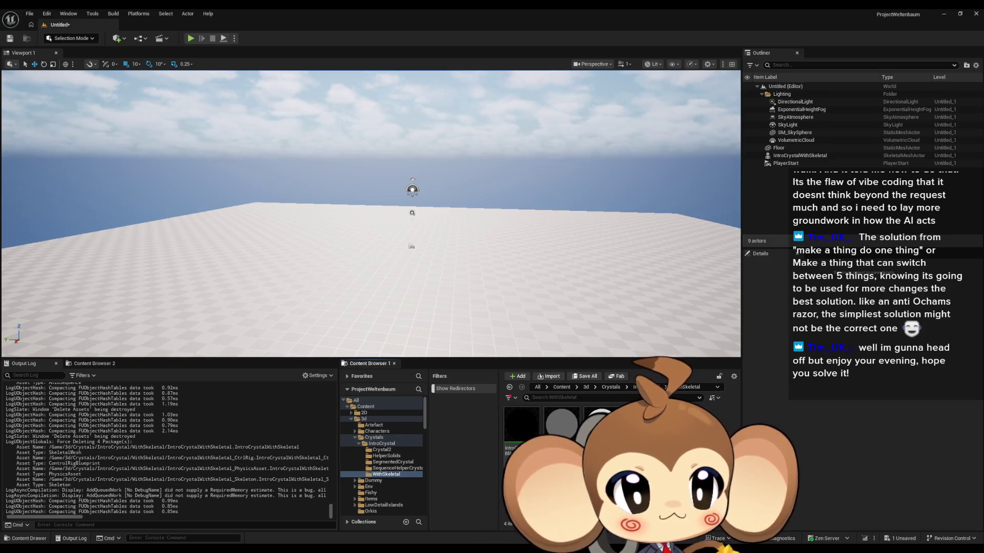
# - Save the untitled level as test_crystalwithsekletal in Content/3d/Crystals/IntroCrystal/WithSkeletal
pyautogui.click(32, 14)
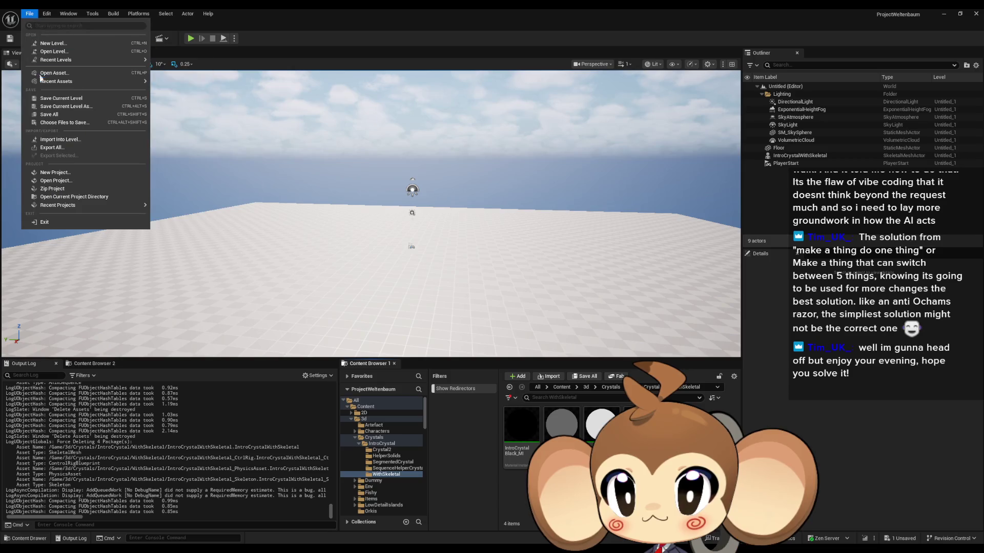
pyautogui.click(44, 115)
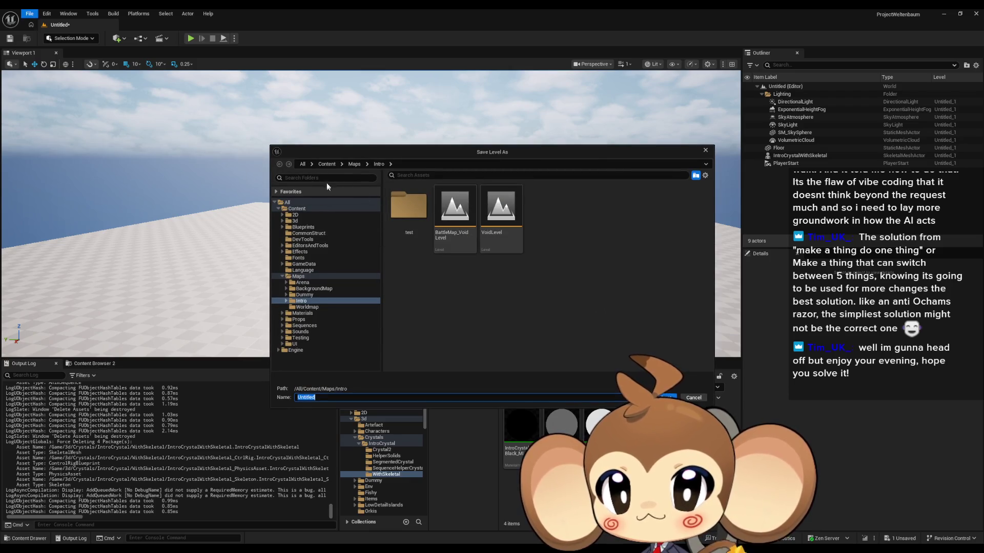
pyautogui.click(324, 165)
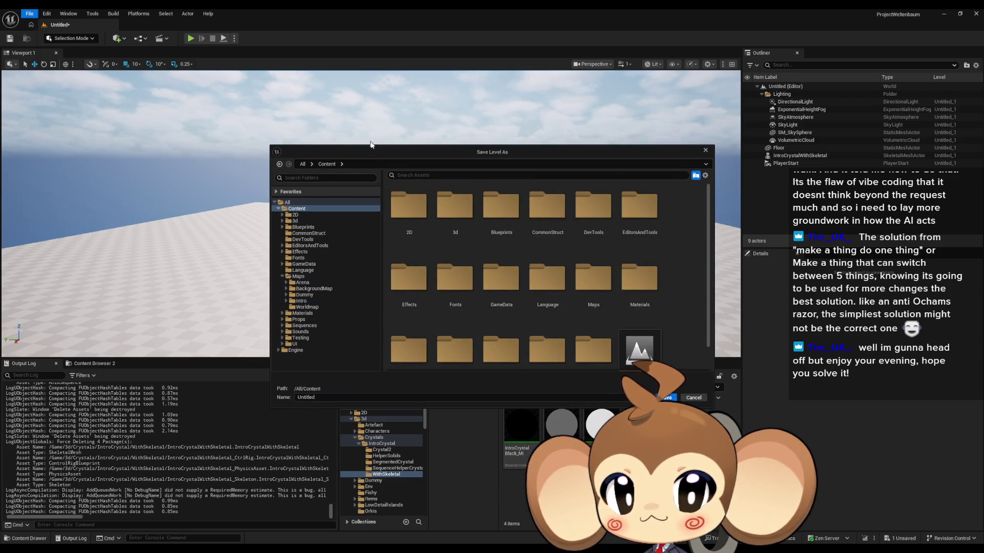
pyautogui.moveTo(370, 145); pyautogui.dragTo(361, 104)
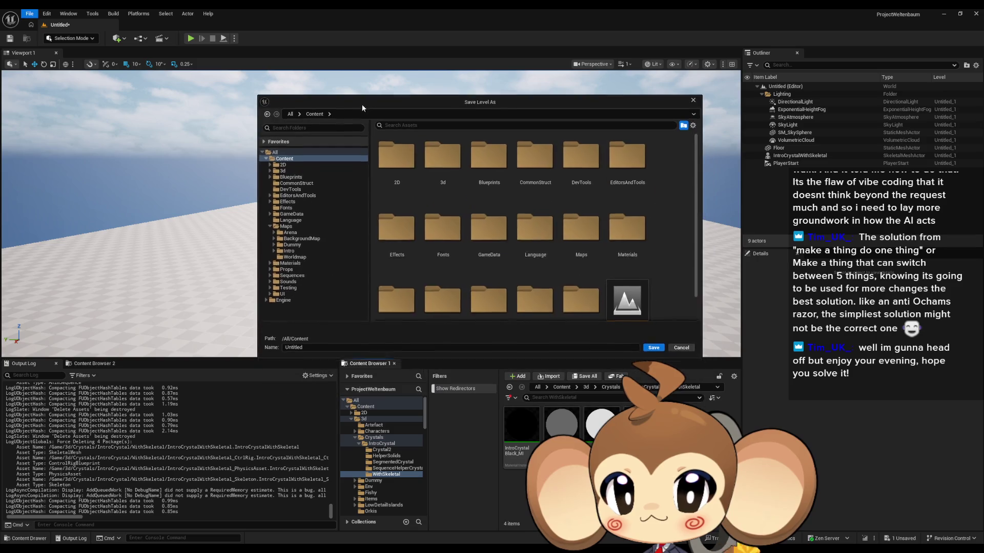
pyautogui.doubleClick(461, 163)
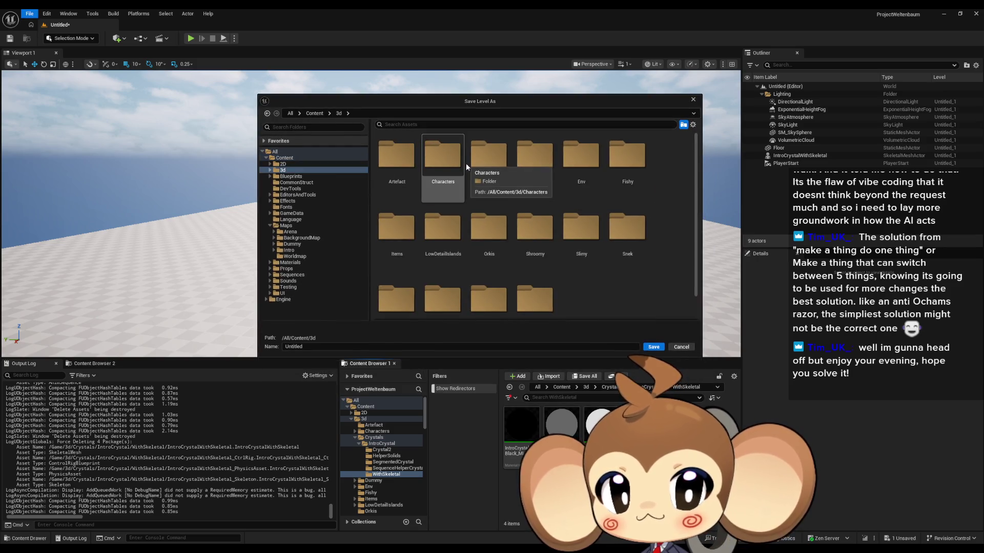
pyautogui.doubleClick(504, 167)
pyautogui.doubleClick(404, 166)
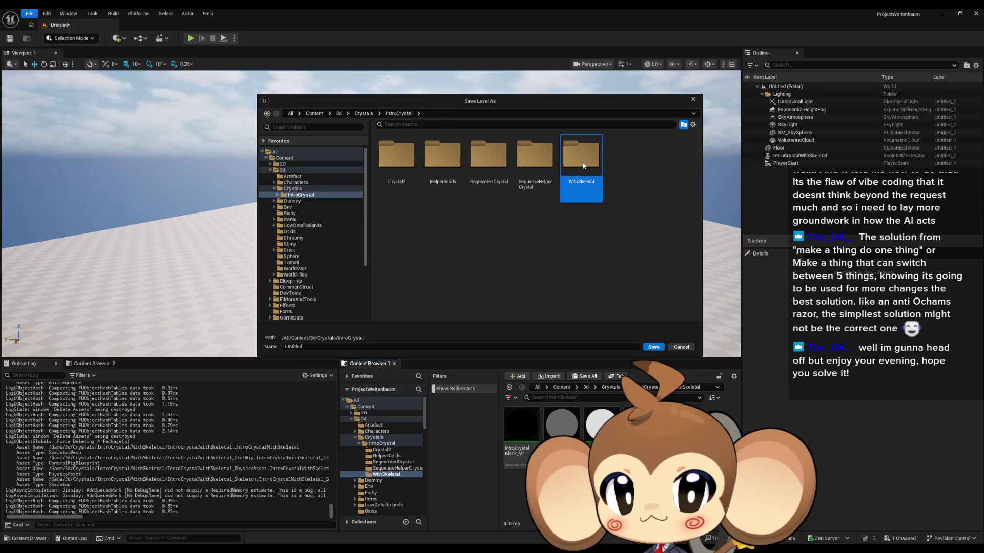
pyautogui.doubleClick(580, 156)
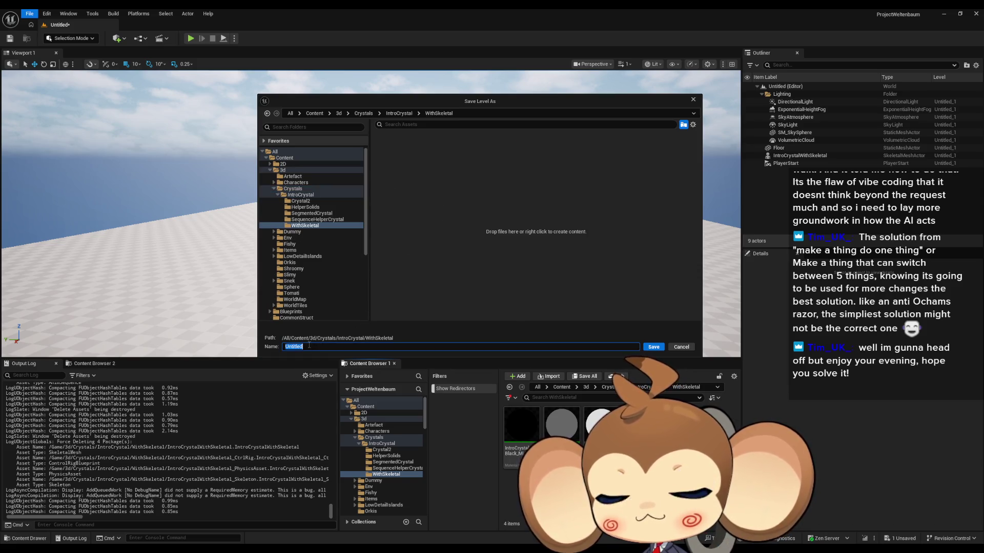
pyautogui.write('test_cr')
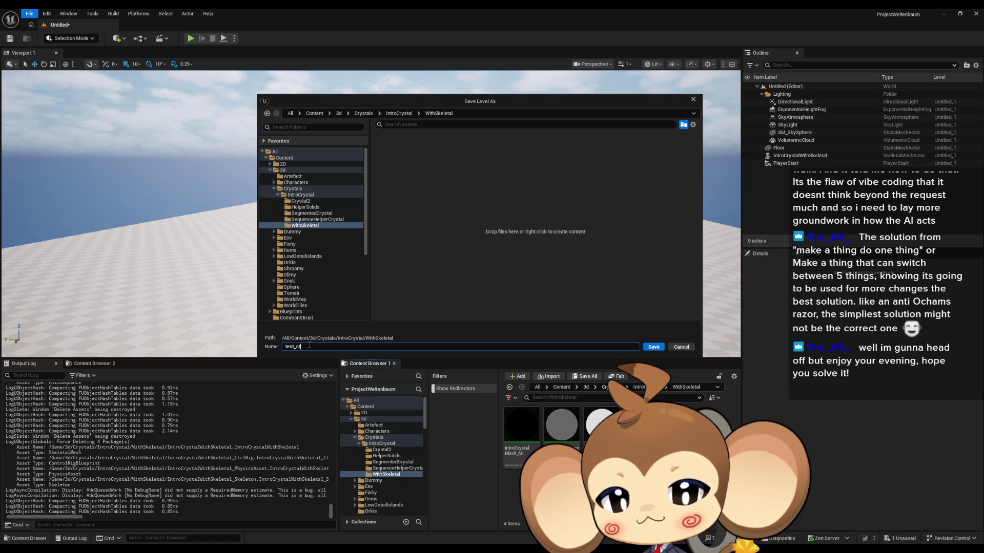
pyautogui.write('yst')
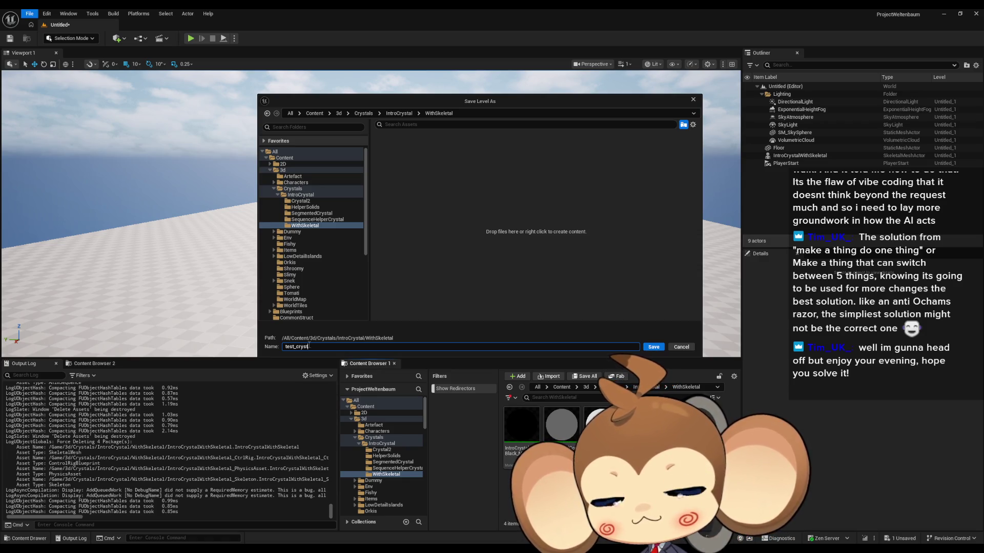
pyautogui.write('alwithseke')
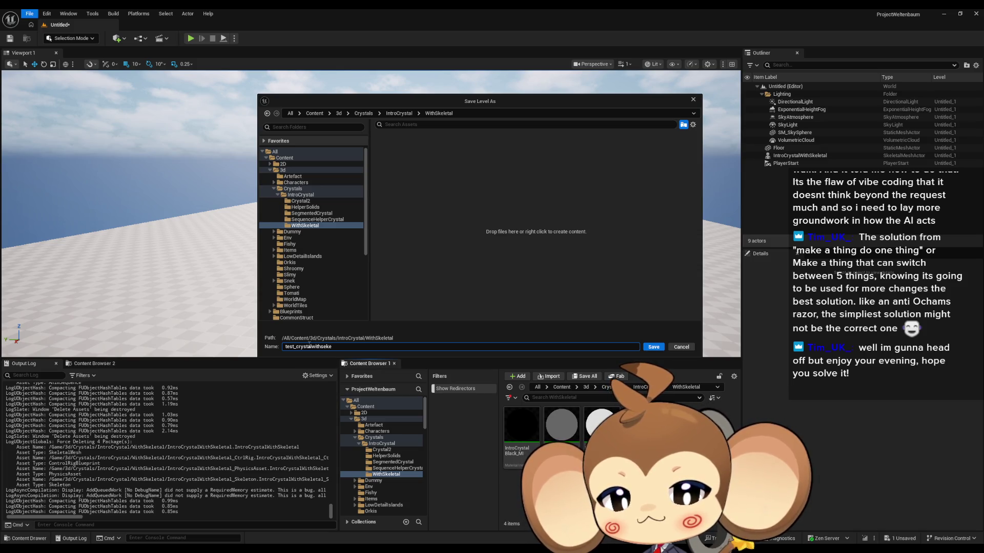
pyautogui.press('Return')
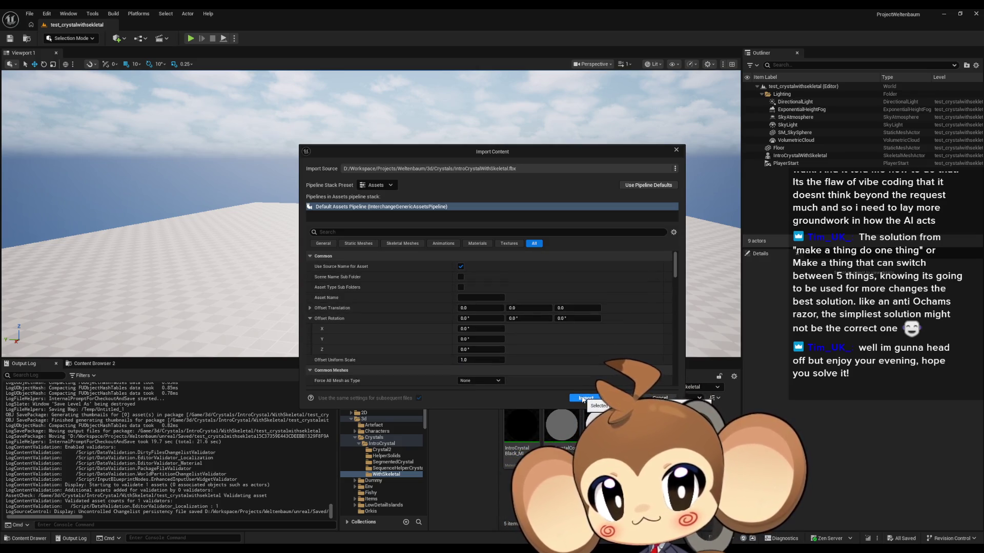
# - Run the IntroCrystalWithSkeletal.fbx import, which fails, then switch to Blender and quit the character file
pyautogui.click(586, 398)
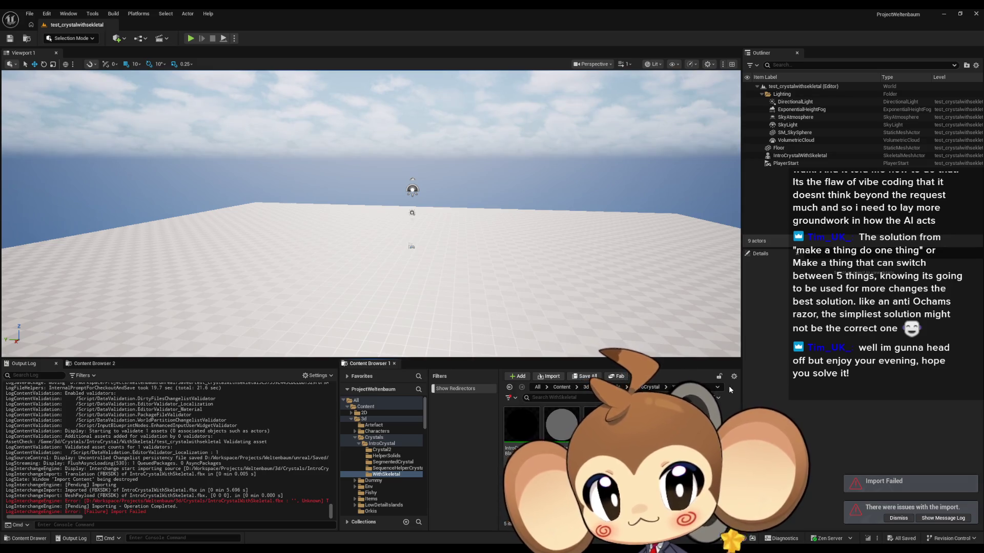
pyautogui.moveTo(220, 549)
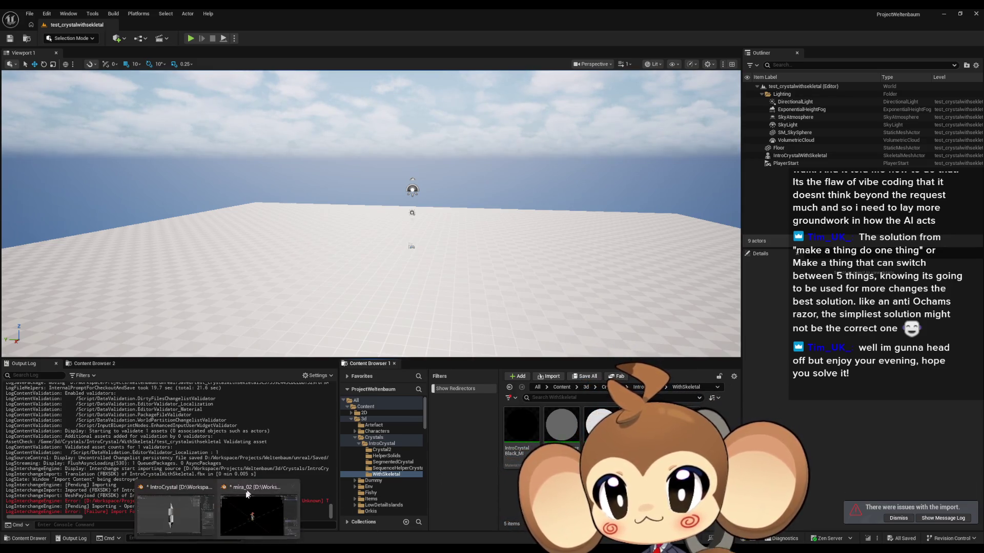
pyautogui.click(246, 515)
pyautogui.hotkey('ctrl', 'q')
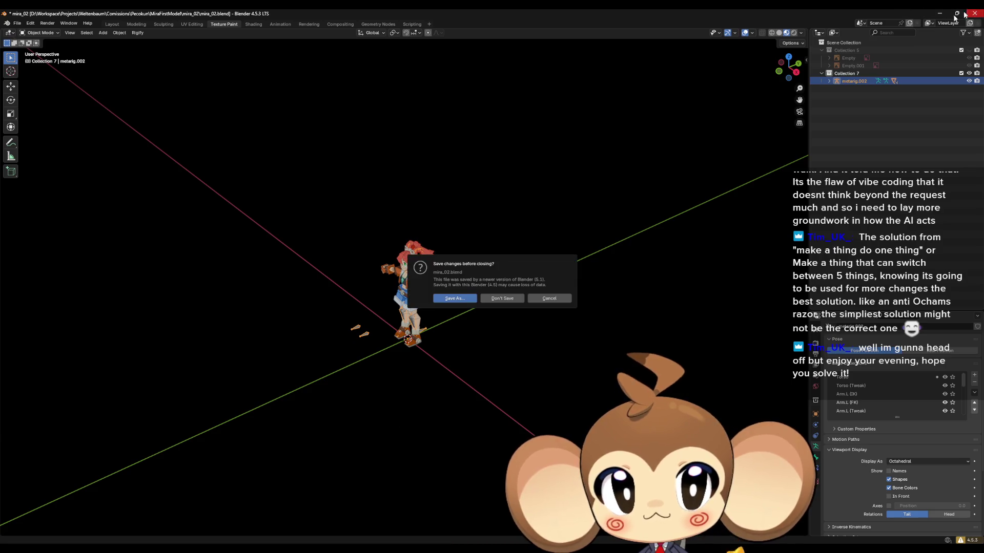
# - Answer the save prompt, then select all crystal meshes plus Armature.001 in object mode
pyautogui.click(501, 306)
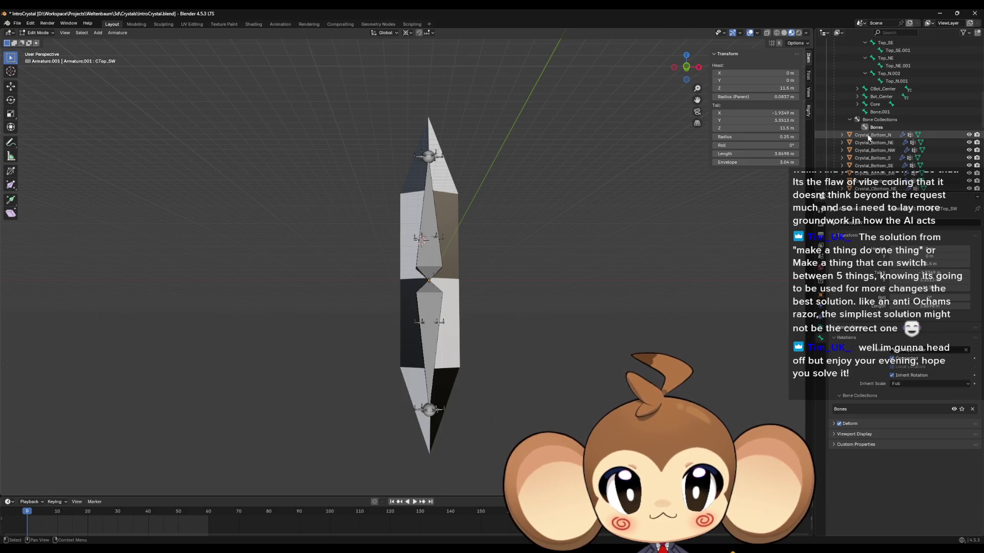
pyautogui.click(871, 135)
pyautogui.press('Tab')
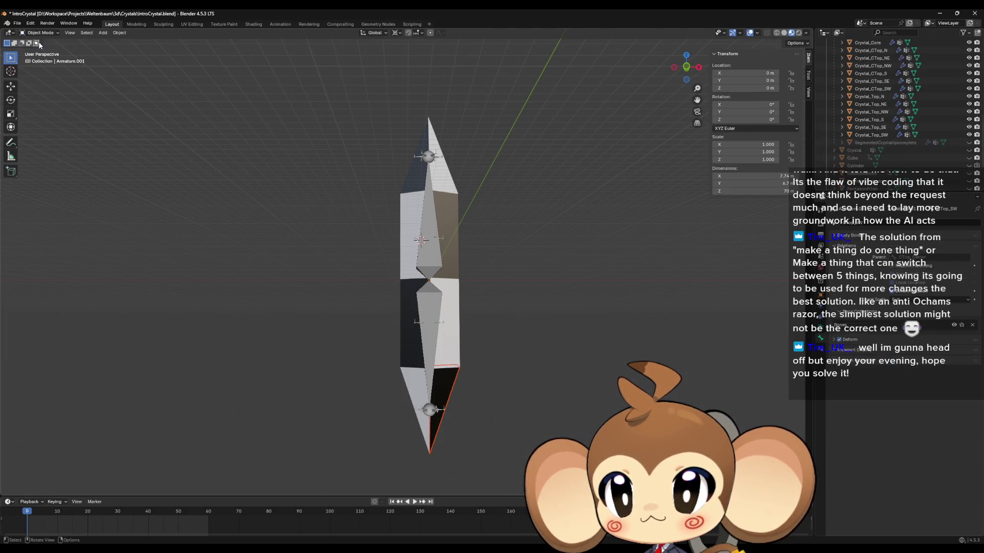
pyautogui.scroll(-8, 865, 141)
pyautogui.keyDown('shift'); pyautogui.click(865, 136); pyautogui.keyUp('shift')
pyautogui.scroll(8, 881, 153)
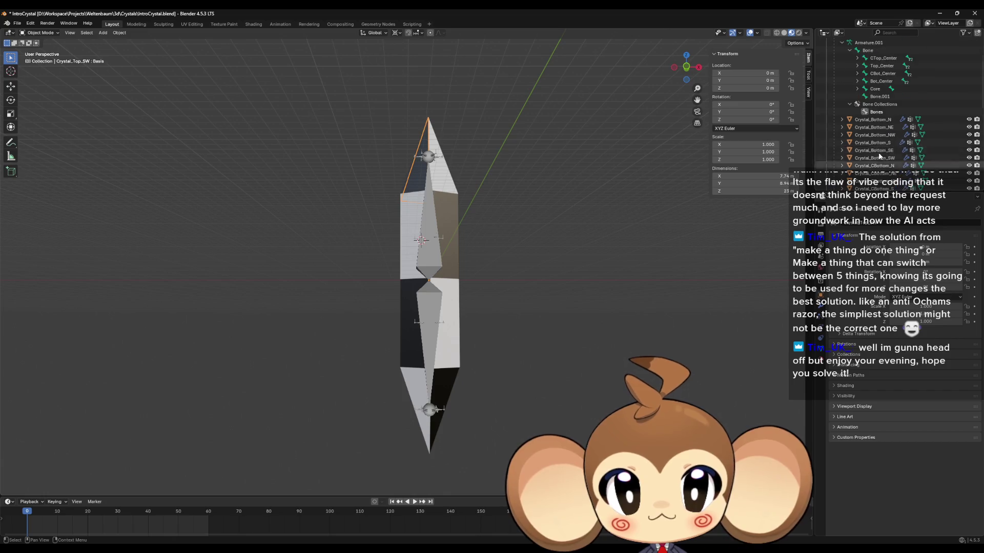
pyautogui.scroll(2, 879, 143)
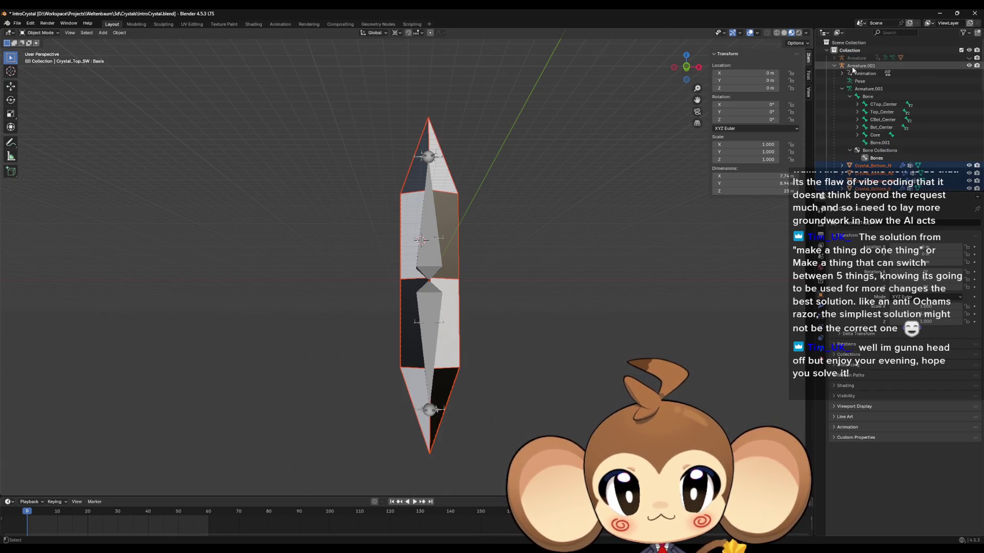
pyautogui.keyDown('ctrl'); pyautogui.click(861, 65); pyautogui.keyUp('ctrl')
# - Export the selection as FBX over IntroCrystalWithSkeletal.fbx using a saved preset, then minimise Blender
pyautogui.click(17, 24)
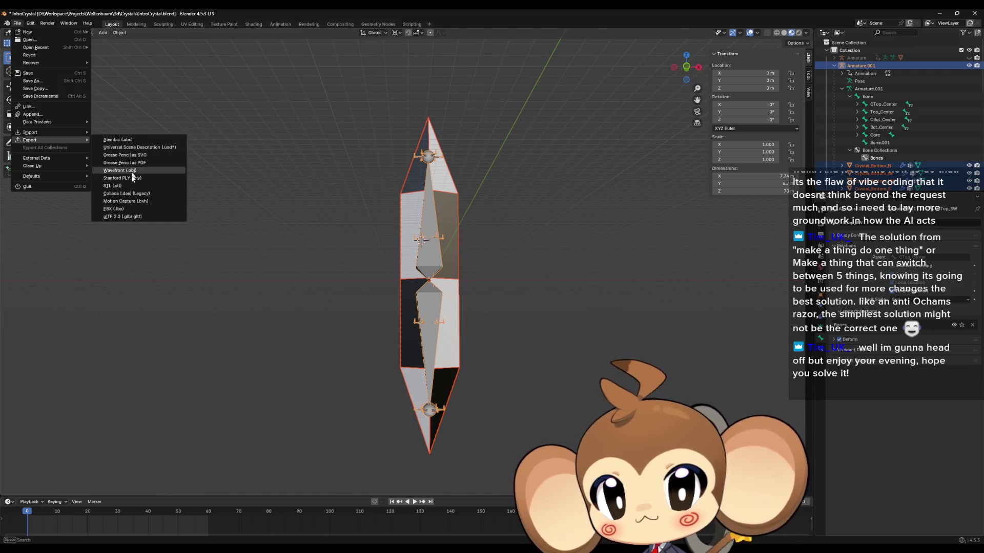
pyautogui.click(135, 213)
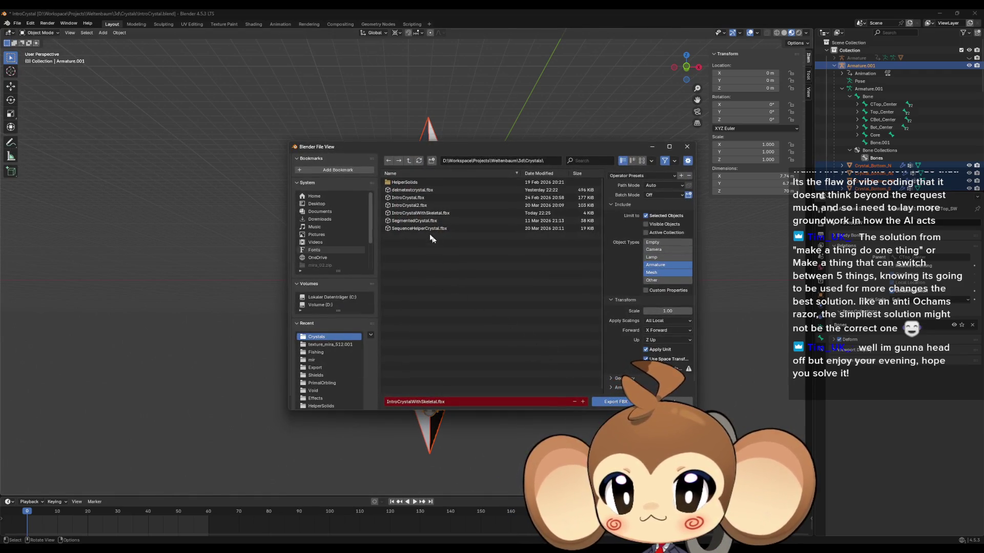
pyautogui.click(428, 214)
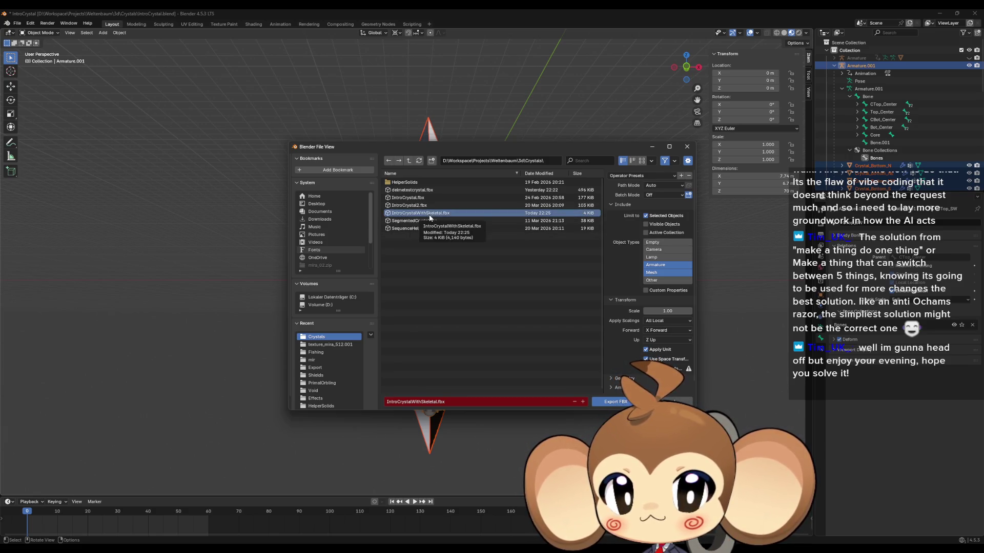
pyautogui.click(644, 175)
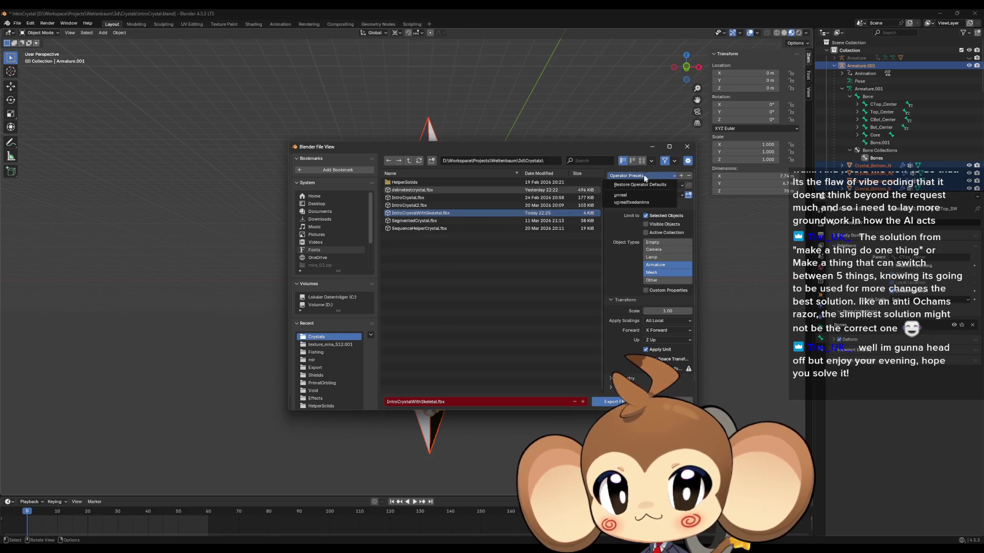
pyautogui.click(635, 202)
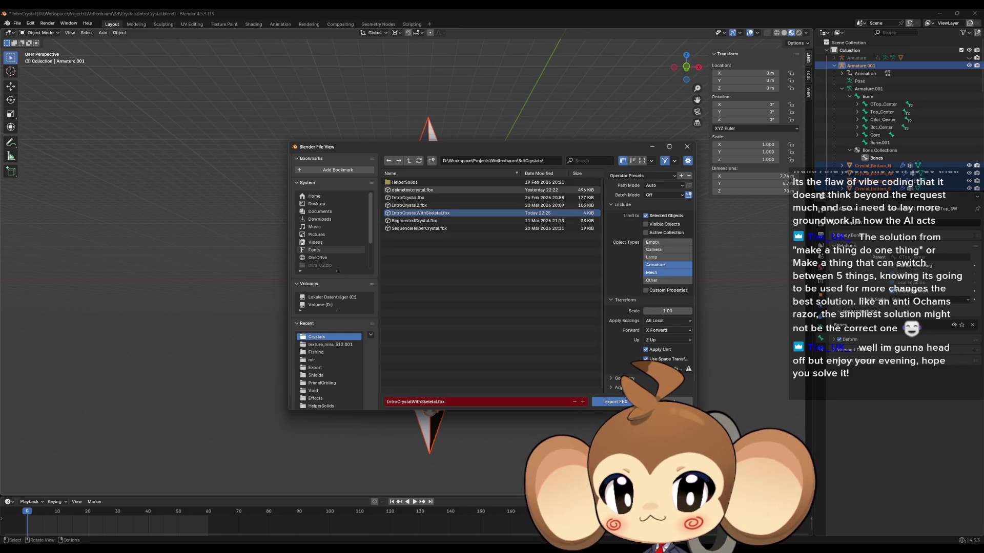
pyautogui.click(611, 402)
pyautogui.click(940, 14)
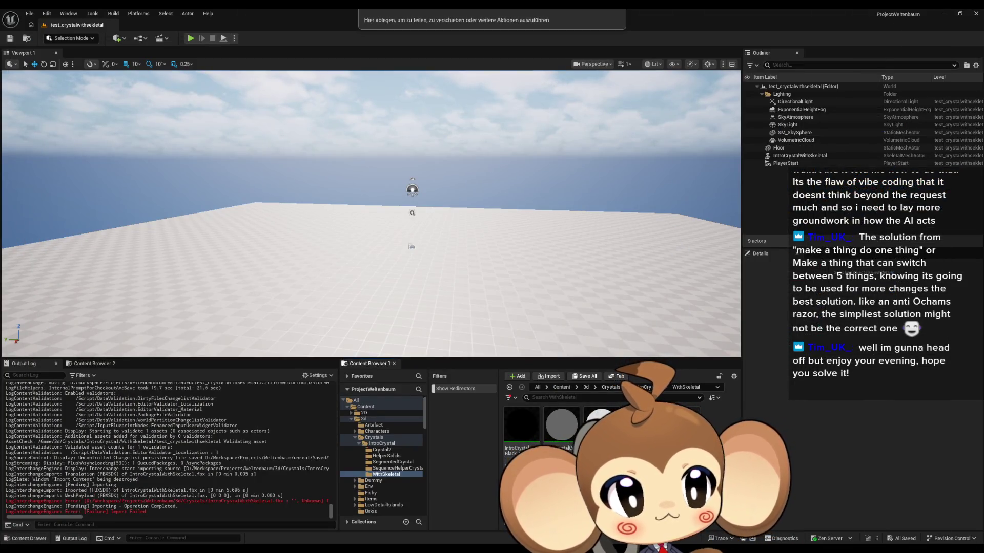
# - Drag the re-exported IntroCrystalWithSkeletal.fbx into the Content Browser and import it with the default pipeline
pyautogui.moveTo(492, 21); pyautogui.dragTo(536, 420)
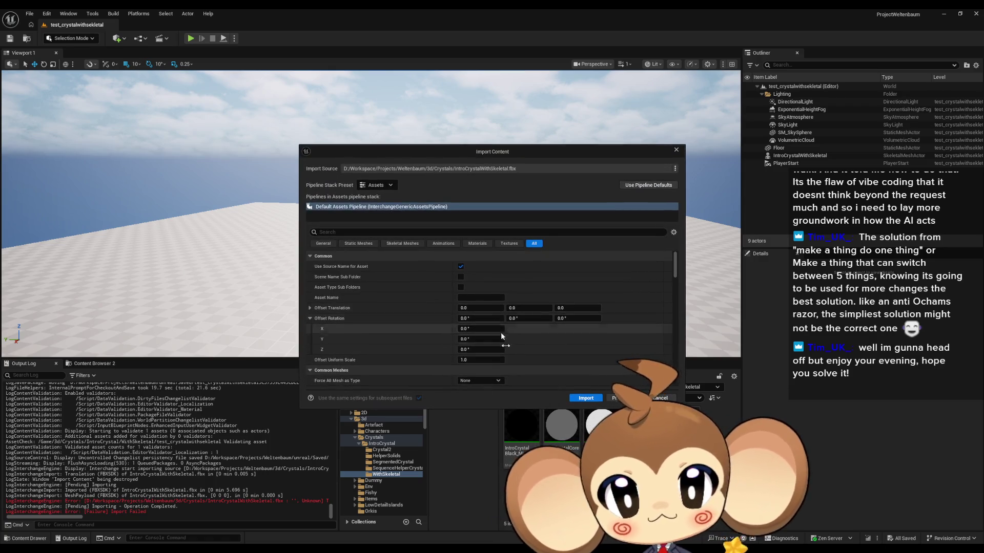
pyautogui.click(585, 398)
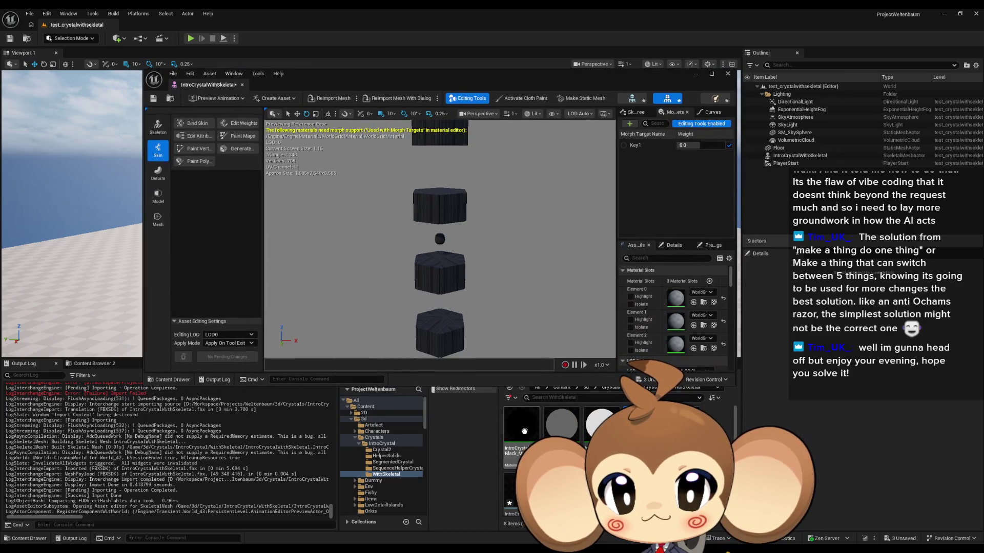
# - Assign the black, grey and white IntroCrystal materials to Element 0, 1 and 2
pyautogui.moveTo(524, 431)
pyautogui.mouseDown()
pyautogui.moveTo(676, 338)
pyautogui.moveTo(675, 298)
pyautogui.mouseUp()
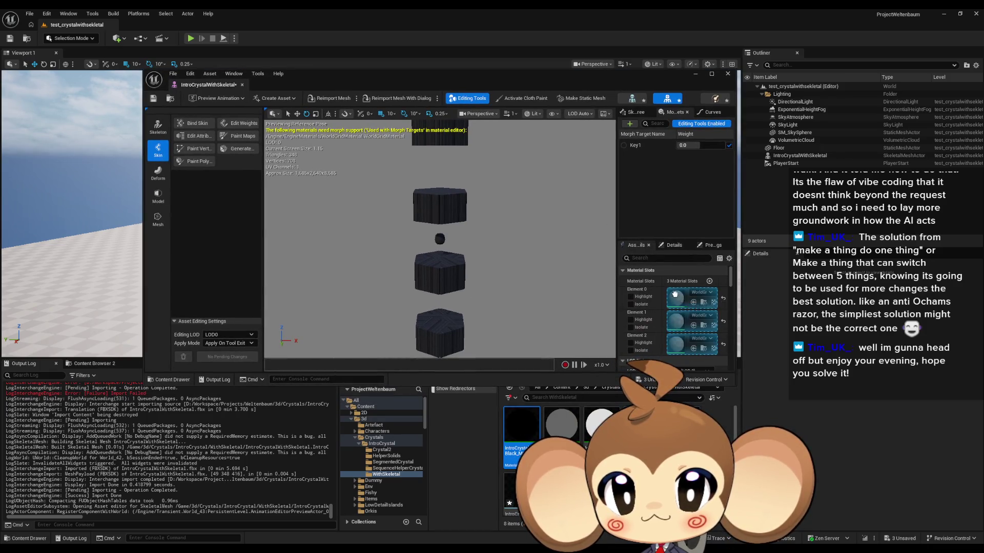
pyautogui.moveTo(565, 431); pyautogui.dragTo(675, 321)
pyautogui.moveTo(601, 425); pyautogui.dragTo(676, 343)
# - Open the SegmentedCrystal mesh as a material reference, then return to IntroCrystalWithSkeletal
pyautogui.click(650, 388)
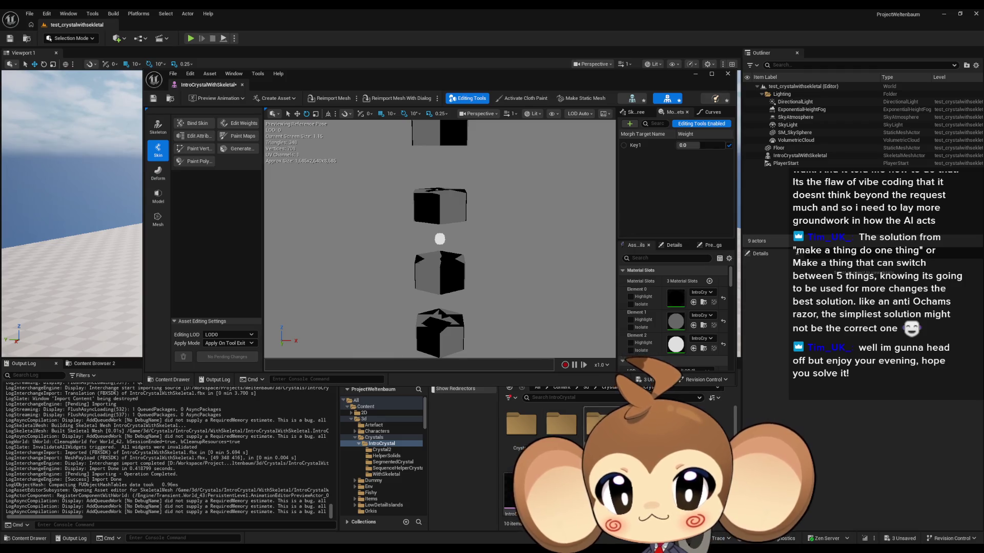
pyautogui.doubleClick(600, 424)
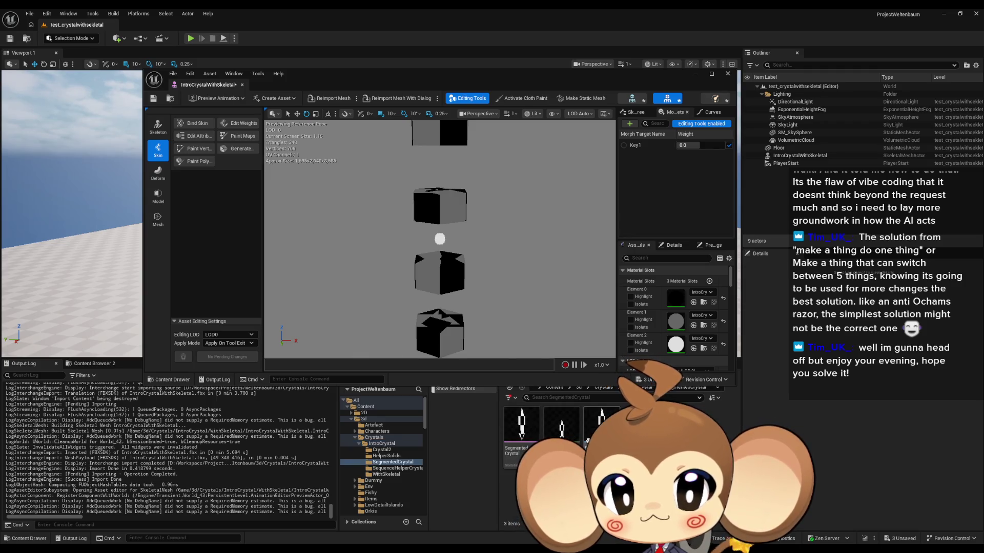
pyautogui.doubleClick(522, 428)
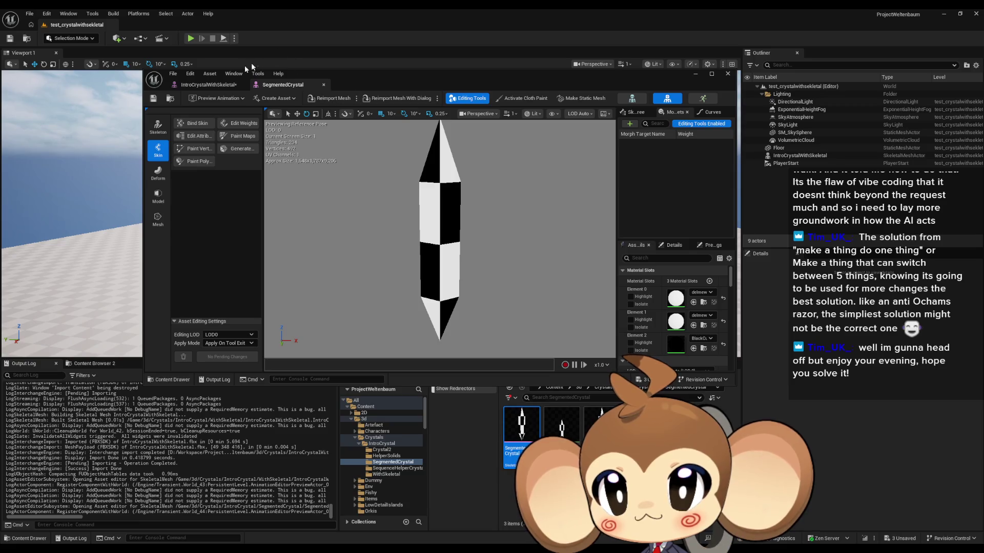
pyautogui.click(208, 85)
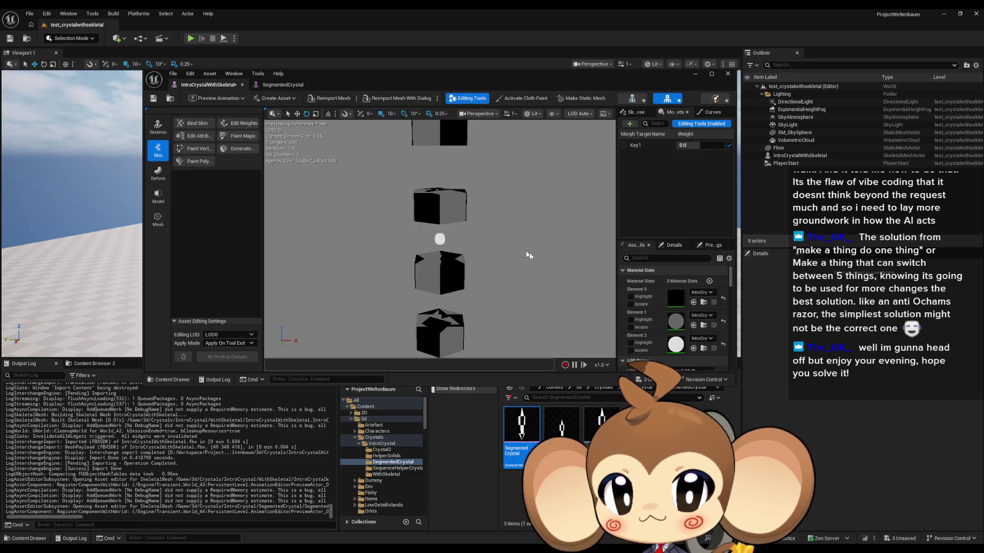
# - Change the second slot to the white material and the third slot to grey, comparing with SegmentedCrystal
pyautogui.click(705, 329)
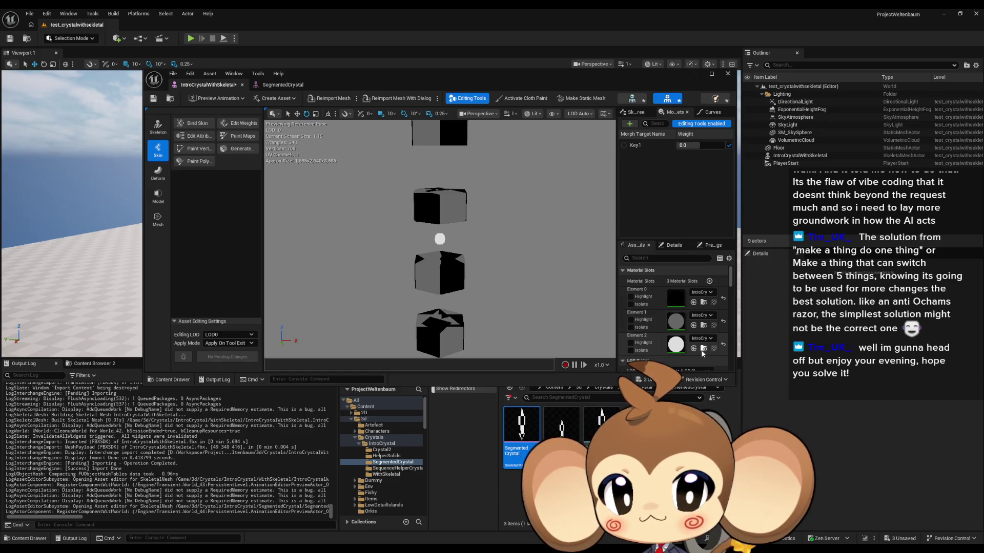
pyautogui.click(695, 326)
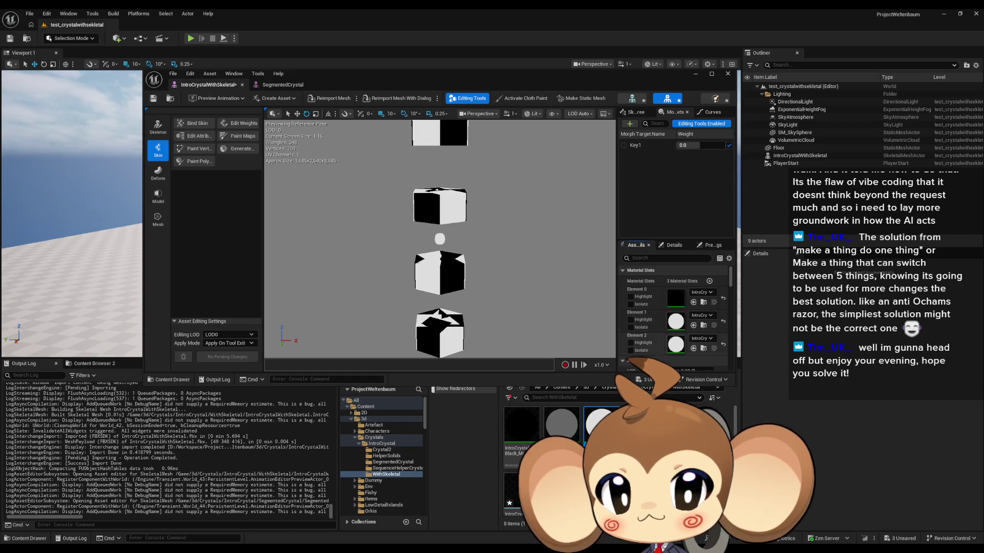
pyautogui.click(694, 349)
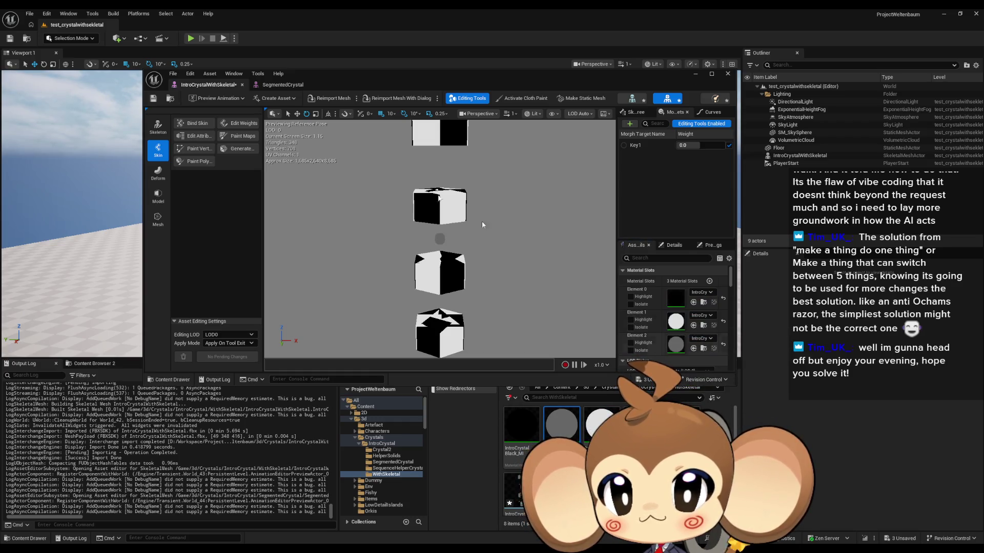
pyautogui.click(269, 91)
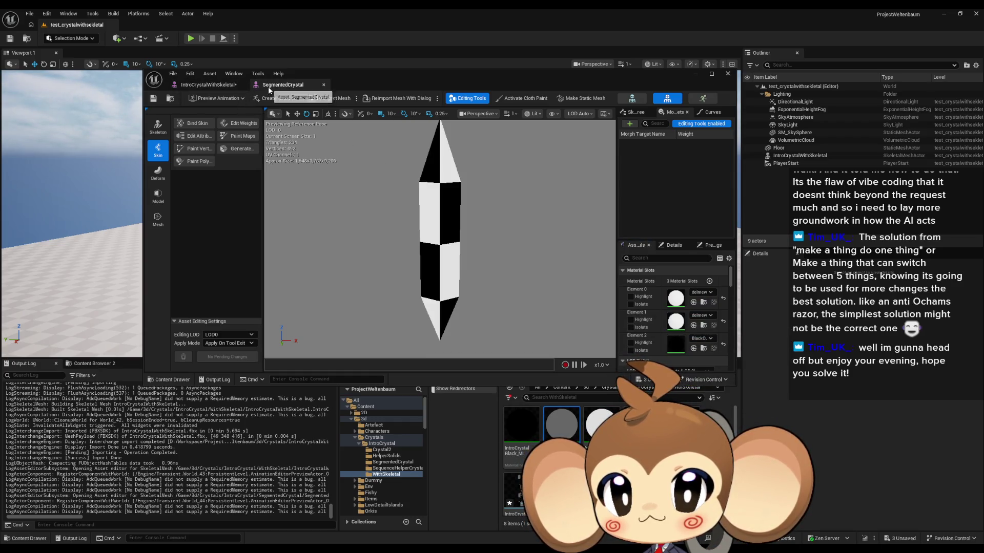
pyautogui.click(210, 85)
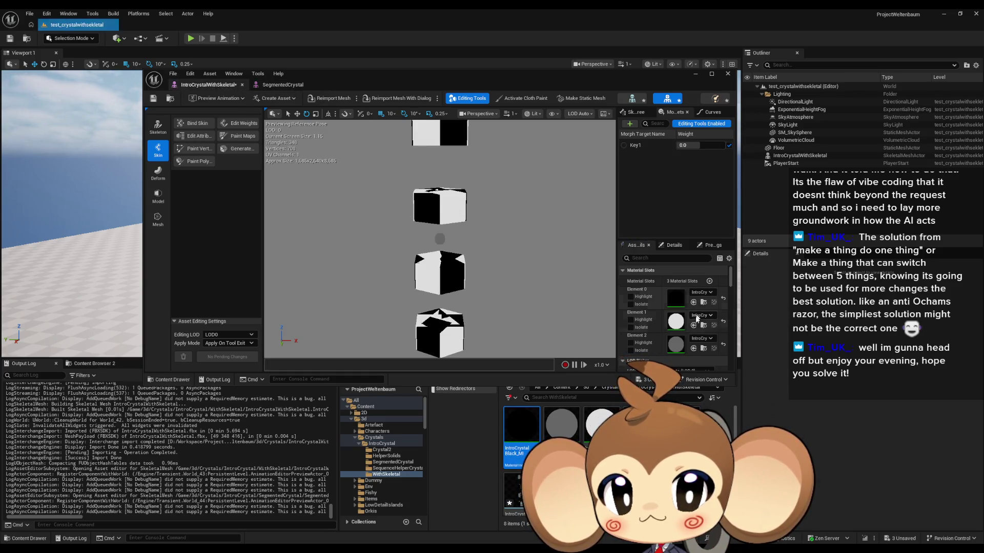
# - Put the white IntroCrystalWhite_MI material on the first slot and check it against SegmentedCrystal
pyautogui.moveTo(600, 424); pyautogui.dragTo(674, 343)
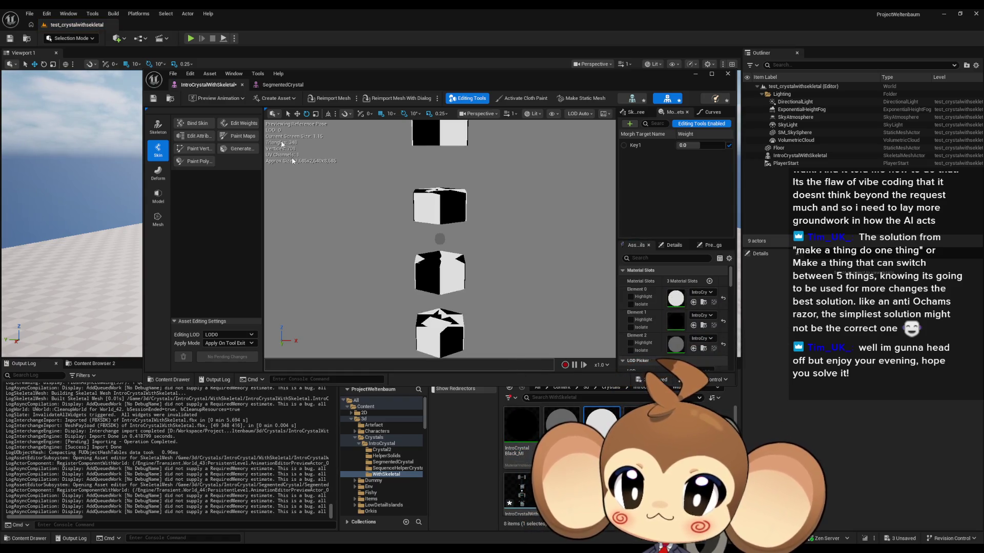
pyautogui.click(279, 85)
pyautogui.click(205, 85)
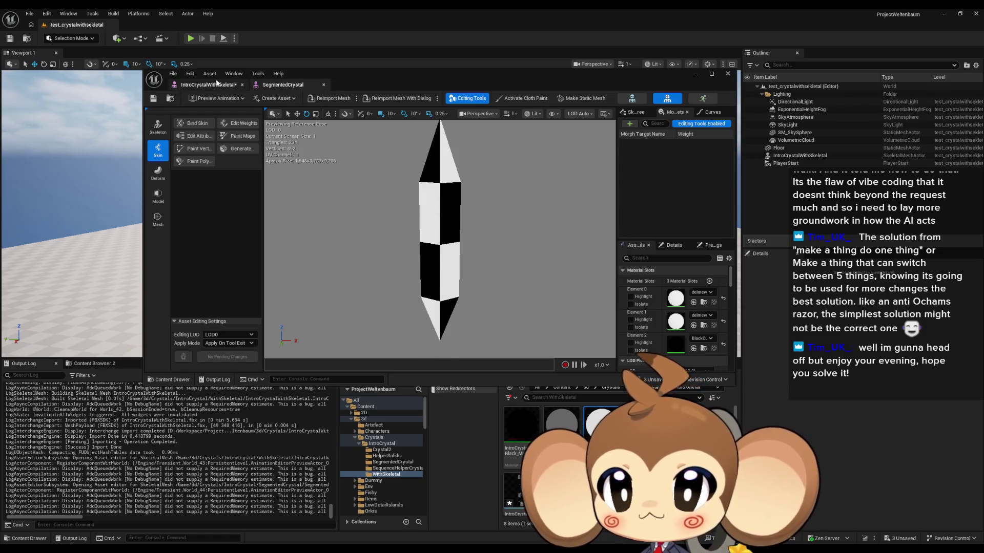
pyautogui.moveTo(419, 79)
pyautogui.mouseDown()
pyautogui.moveTo(412, 132)
pyautogui.moveTo(303, 61)
pyautogui.mouseUp()
pyautogui.click(62, 56)
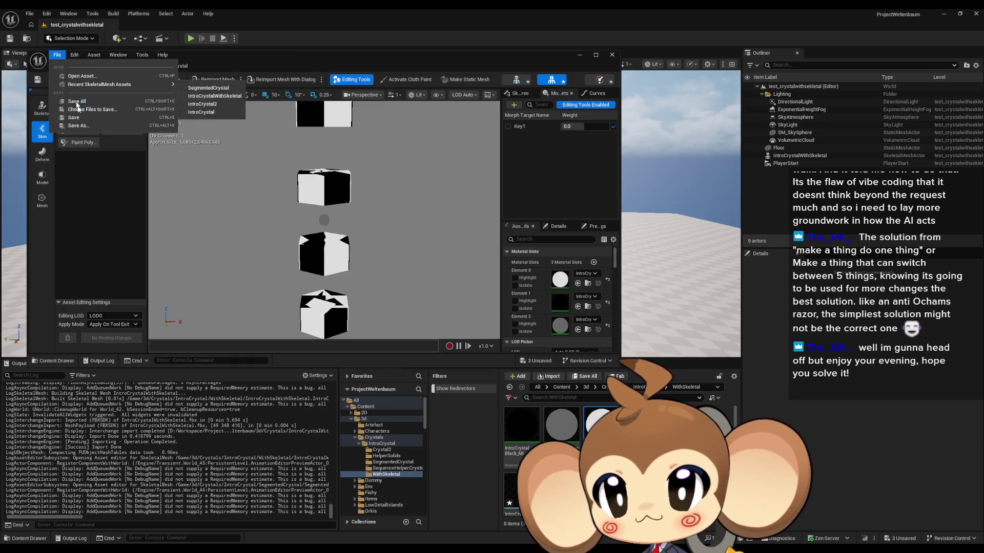
# - Save all assets and create IntroCrystalWithSkeletal_CtrlRig from the skeletal mesh's context menu
pyautogui.click(86, 102)
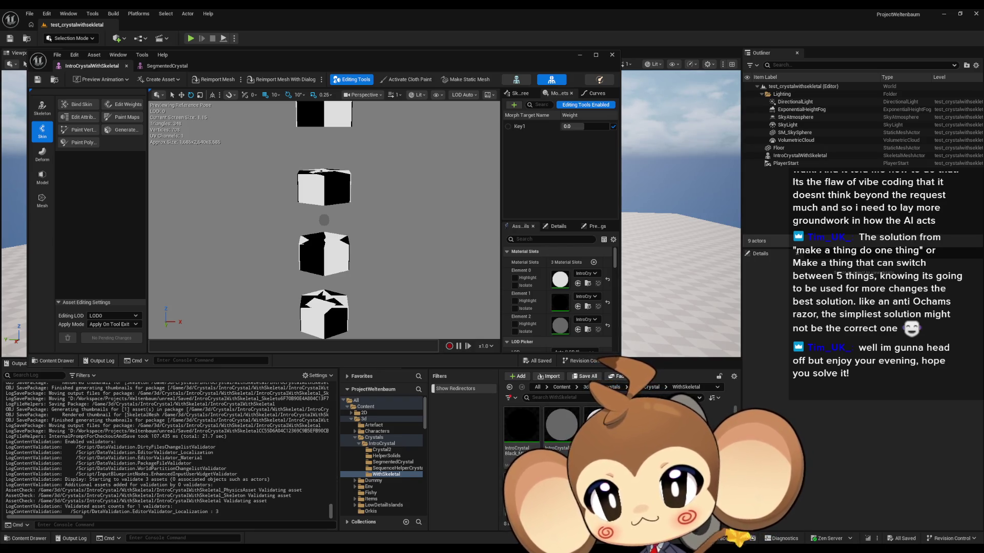
pyautogui.rightClick(641, 425)
pyautogui.moveTo(683, 142)
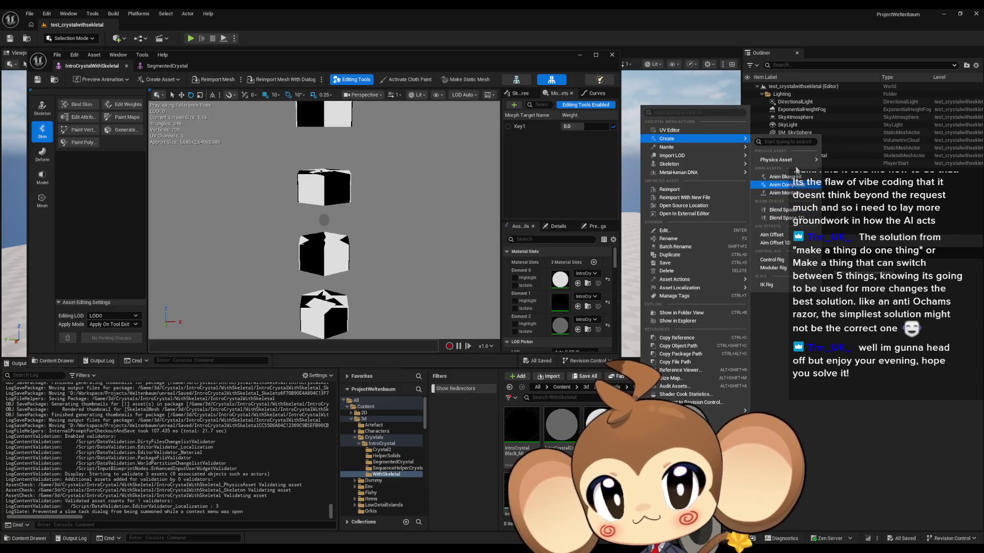
pyautogui.click(788, 261)
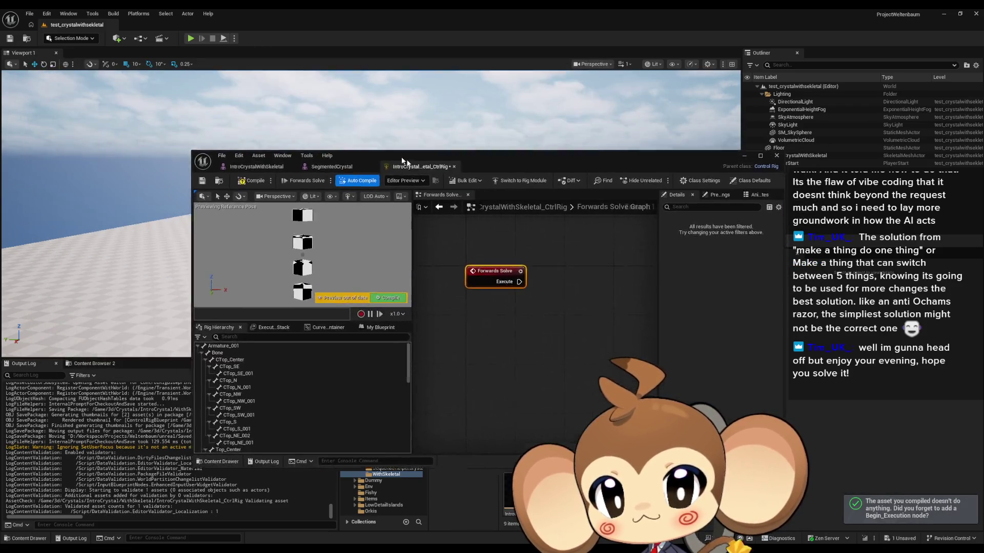
pyautogui.moveTo(402, 161); pyautogui.dragTo(416, 168)
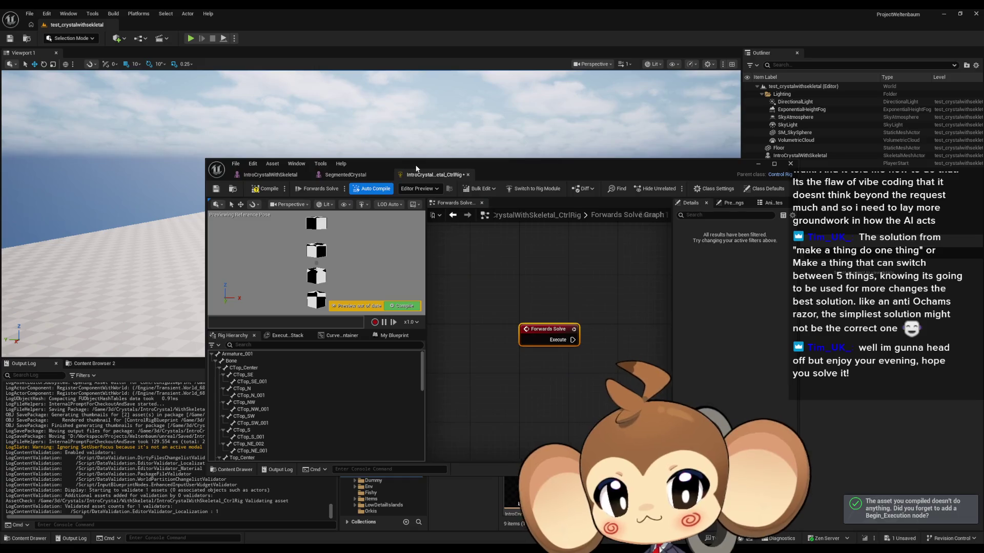
# - Maximise the Control Rig editor and inspect the CTop_SE, CTop_Center and root Bone in the hierarchy
pyautogui.doubleClick(416, 164)
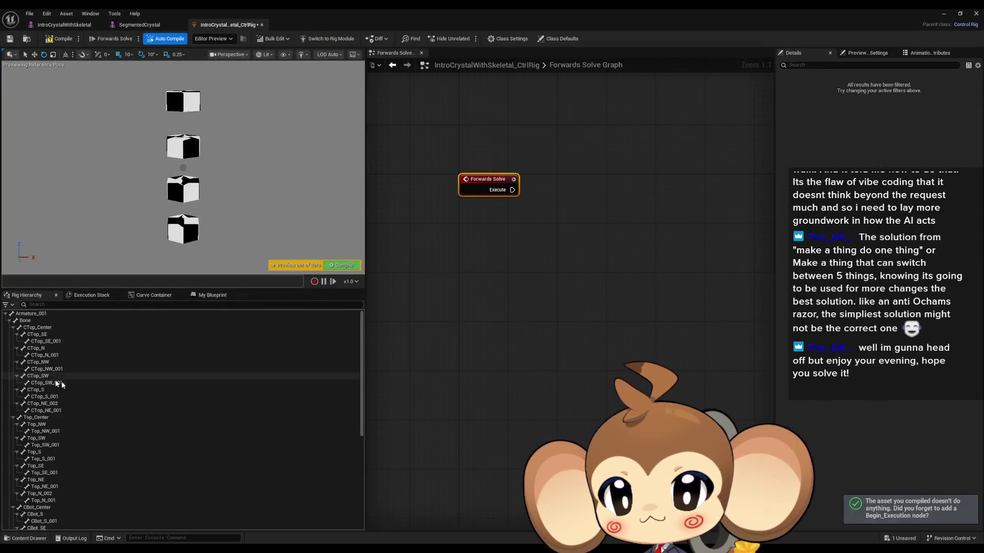
pyautogui.click(43, 336)
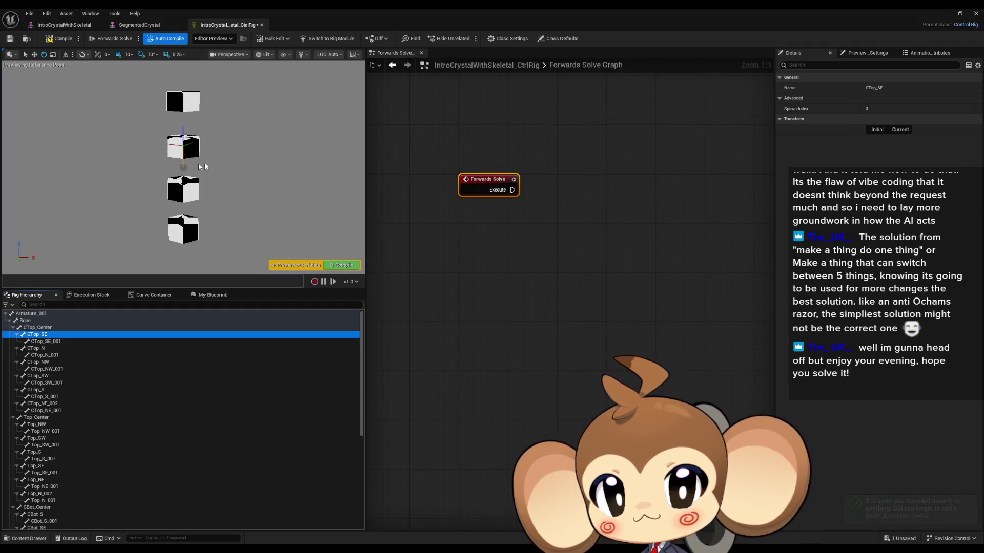
pyautogui.moveTo(201, 167)
pyautogui.mouseDown()
pyautogui.moveTo(201, 114)
pyautogui.moveTo(230, 174)
pyautogui.mouseUp()
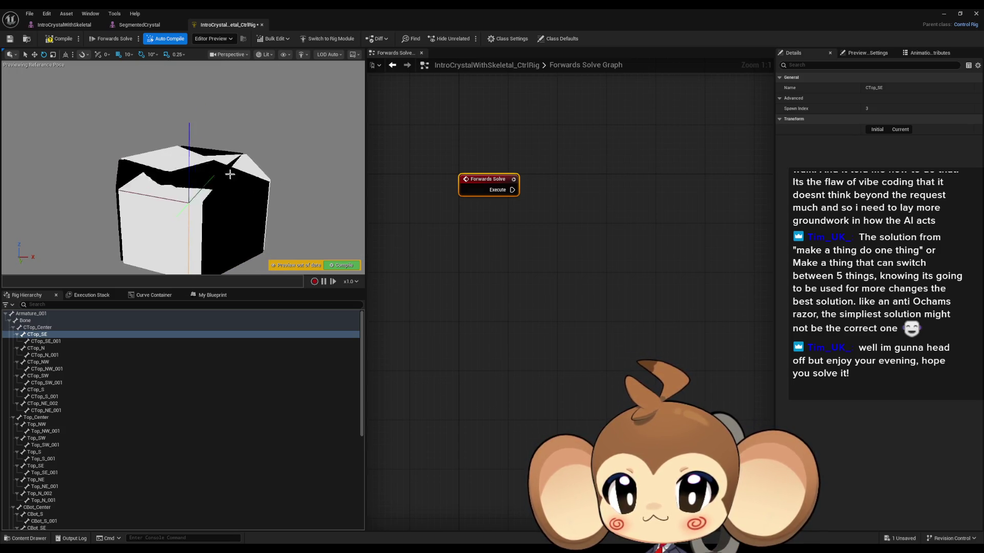
pyautogui.click(47, 327)
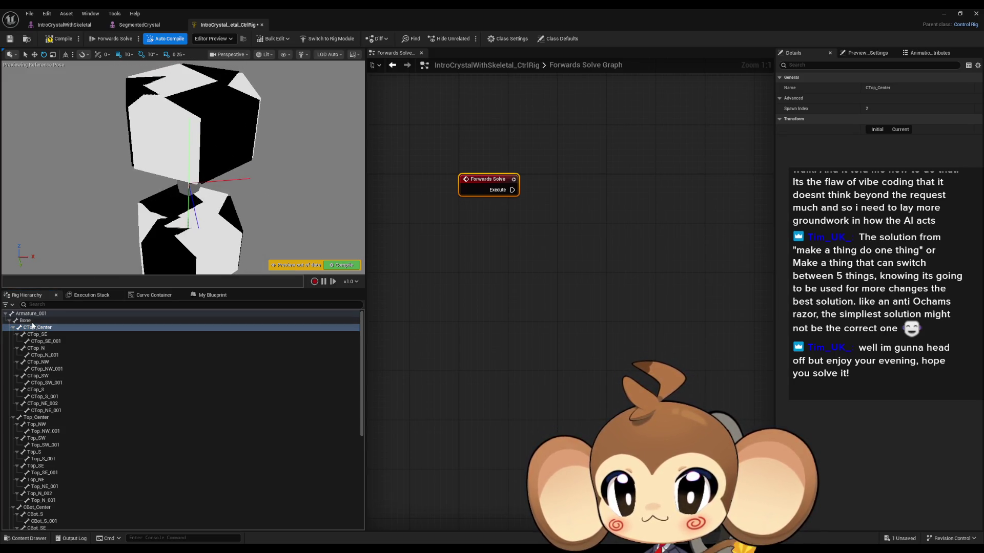
pyautogui.click(32, 321)
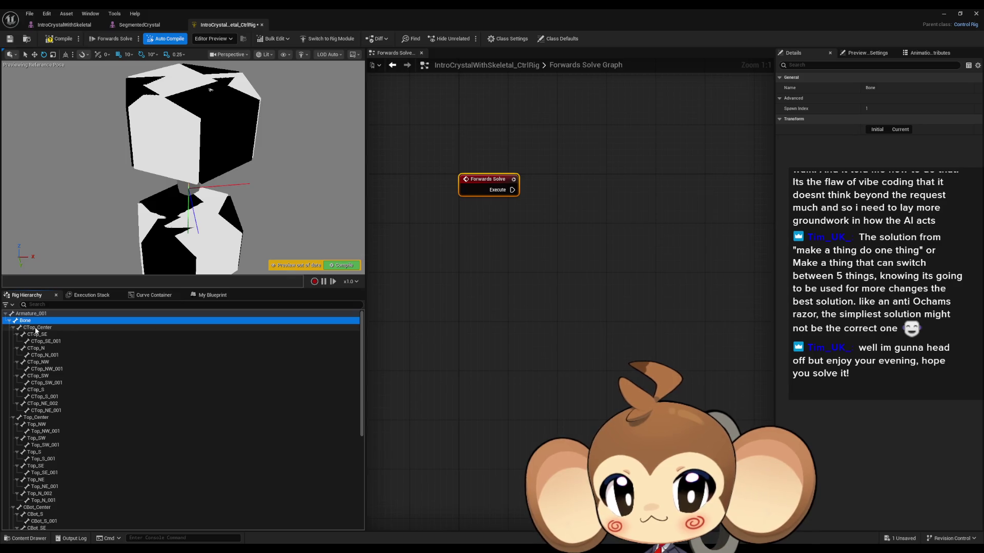
pyautogui.click(36, 328)
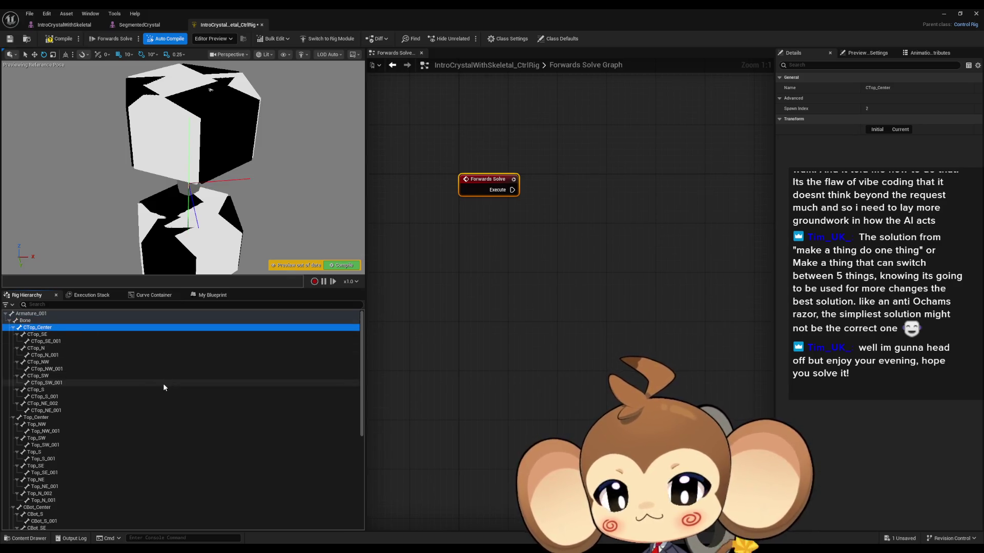
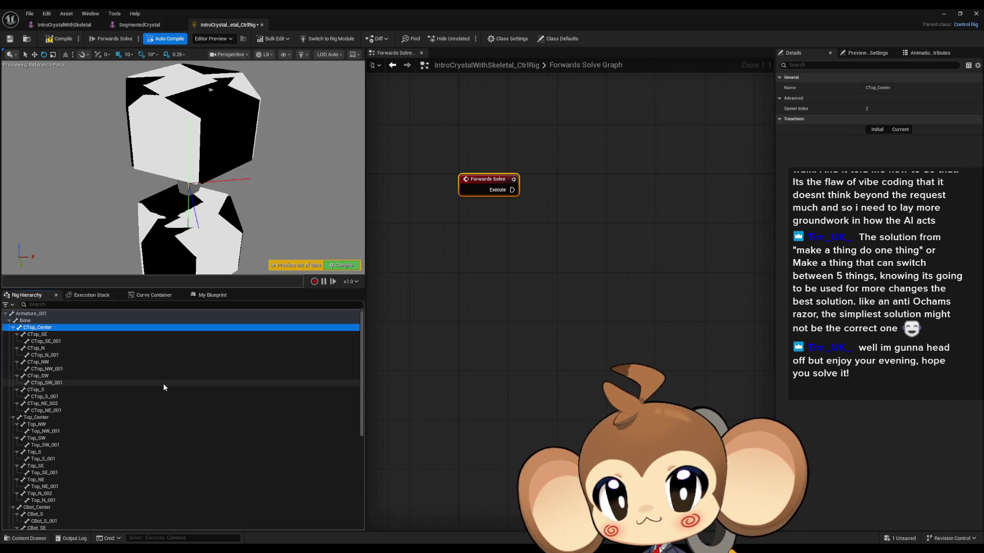
# - Add a new control, CTop_Center_ctrl, under the CTop_Center bone
pyautogui.rightClick(51, 328)
pyautogui.moveTo(91, 107)
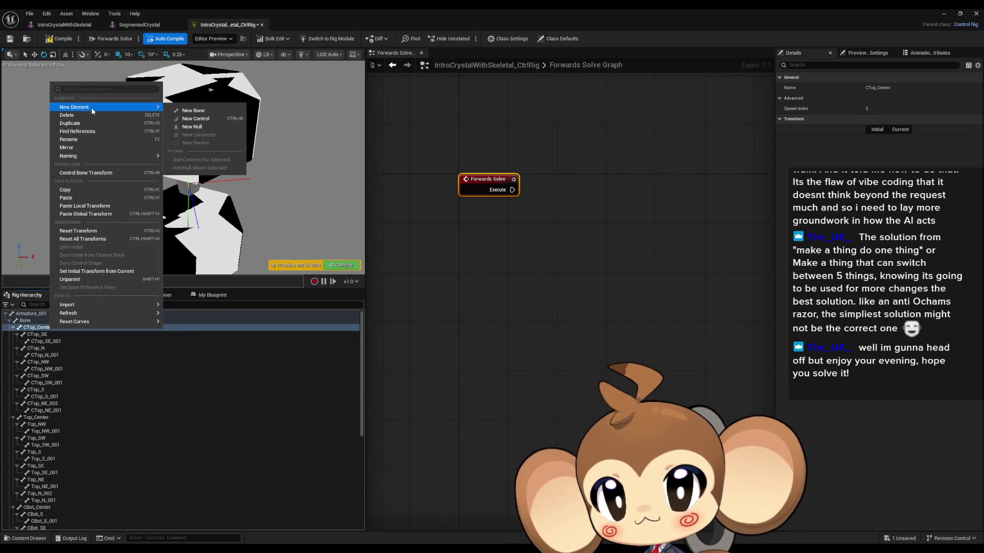
pyautogui.click(197, 118)
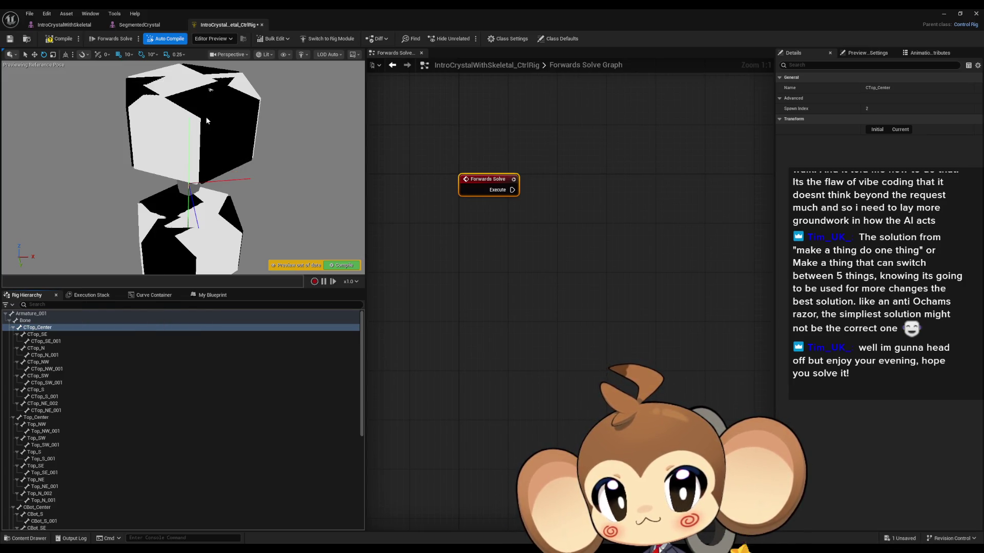
# - Raise the control to the upper cube and drag CTop_Center into the Forwards Solve graph
pyautogui.click(34, 57)
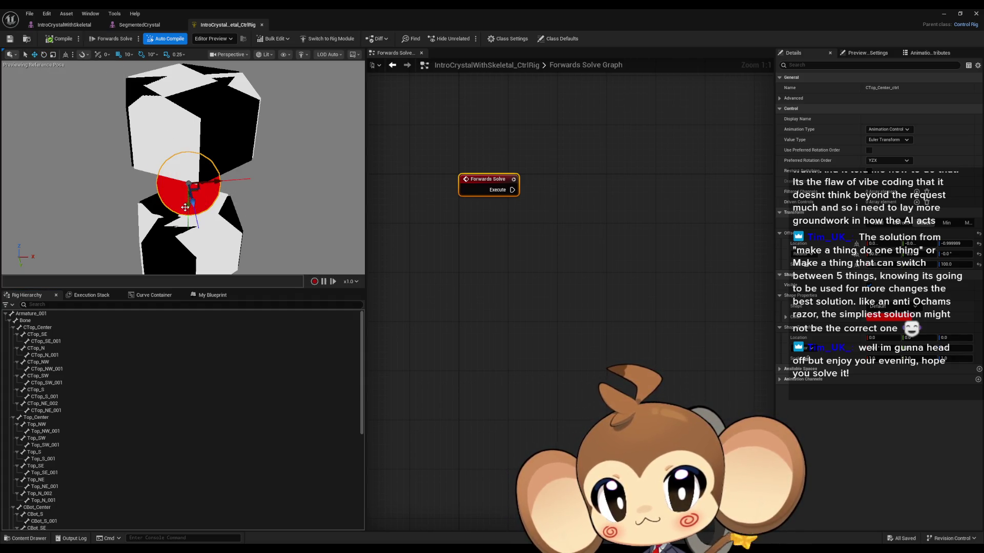
pyautogui.moveTo(185, 207)
pyautogui.mouseDown()
pyautogui.moveTo(188, 145)
pyautogui.moveTo(183, 177)
pyautogui.moveTo(270, 184)
pyautogui.mouseUp()
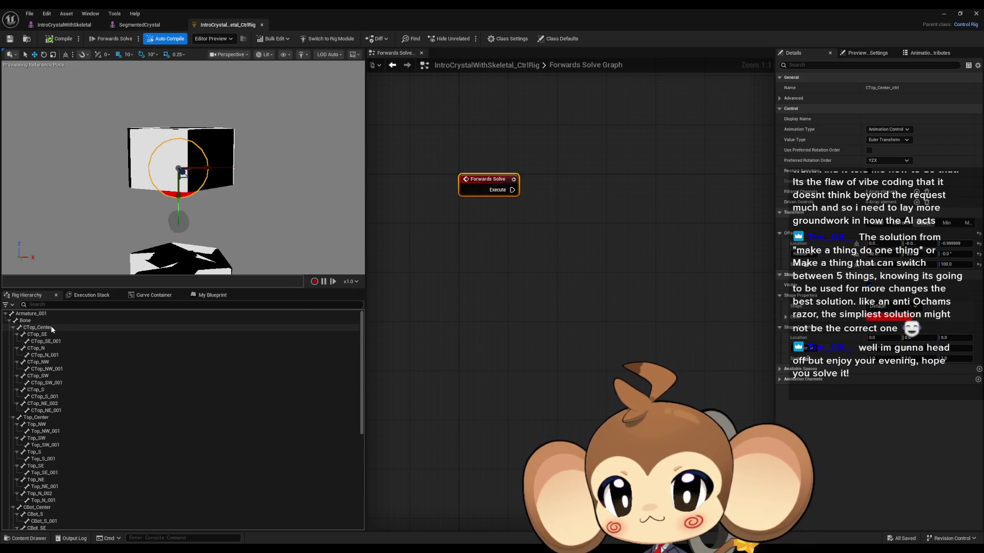
pyautogui.moveTo(54, 328)
pyautogui.mouseDown()
pyautogui.moveTo(520, 333)
pyautogui.moveTo(589, 283)
pyautogui.mouseUp()
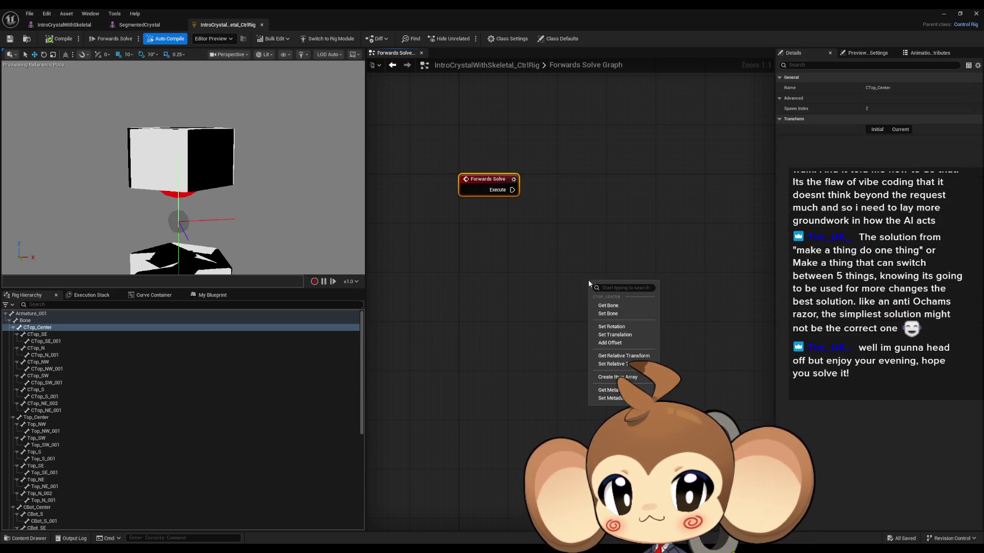
# - Add a Set Transform - Bone node fed by CTop_Center_ctrl's Get Transform and executed from Forwards Solve
pyautogui.click(614, 313)
pyautogui.scroll(-10, 138, 430)
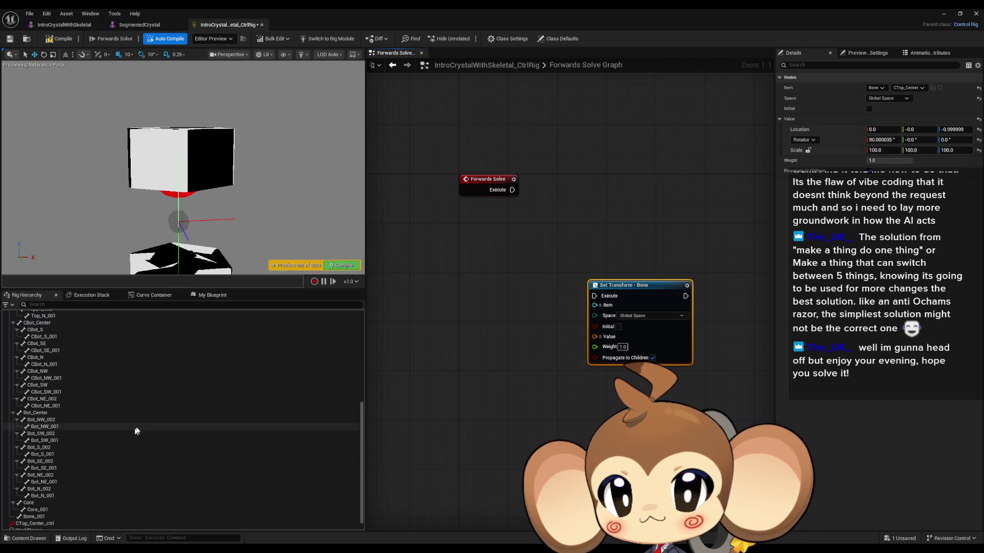
pyautogui.moveTo(65, 513)
pyautogui.mouseDown()
pyautogui.moveTo(506, 340)
pyautogui.moveTo(517, 326)
pyautogui.moveTo(493, 320)
pyautogui.mouseUp()
pyautogui.click(532, 336)
pyautogui.click(600, 337)
pyautogui.moveTo(595, 337); pyautogui.dragTo(551, 331)
pyautogui.moveTo(595, 295); pyautogui.dragTo(512, 190)
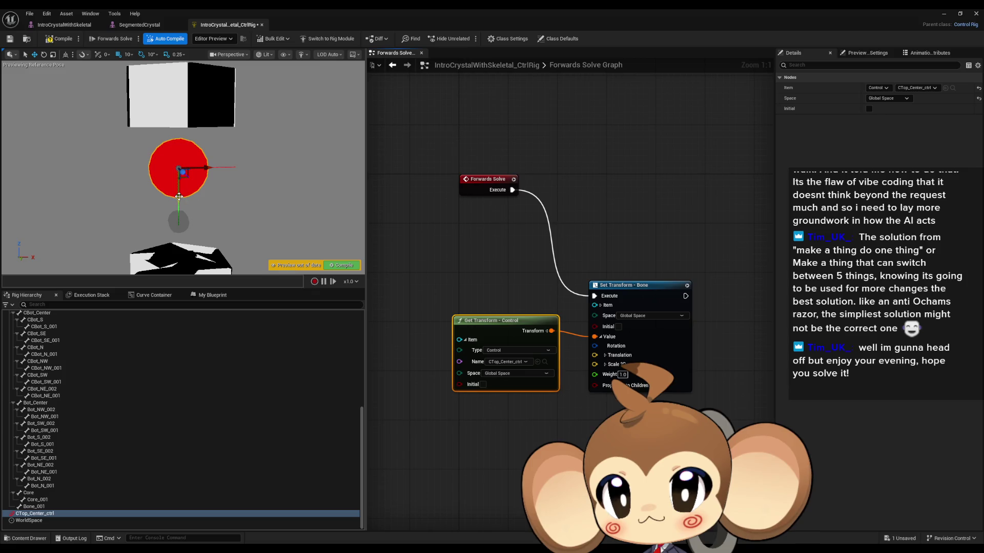
# - Move the control to test the cube follows, try Local Space, then return to Global Space
pyautogui.moveTo(179, 196)
pyautogui.mouseDown()
pyautogui.moveTo(179, 274)
pyautogui.moveTo(182, 149)
pyautogui.moveTo(180, 267)
pyautogui.moveTo(180, 248)
pyautogui.mouseUp()
pyautogui.click(510, 373)
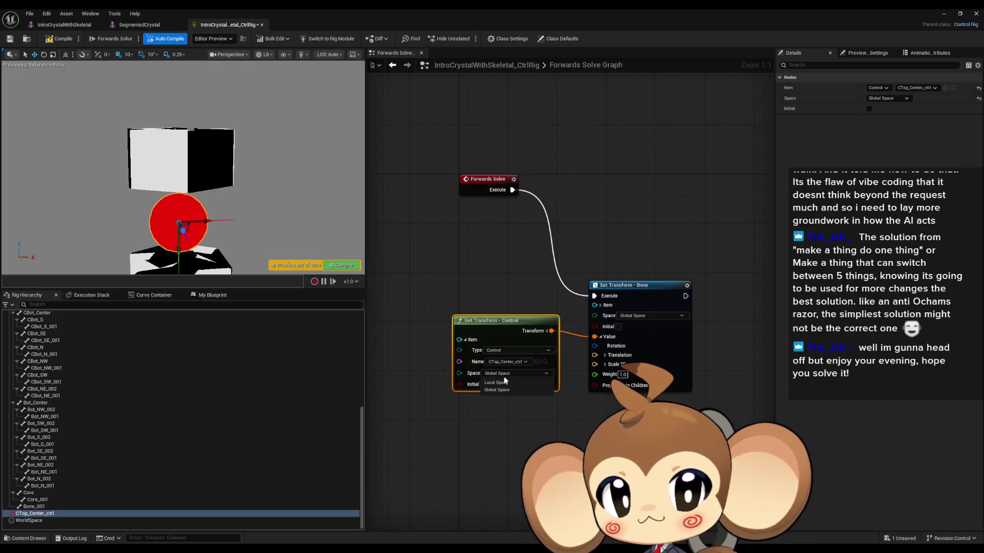
pyautogui.click(505, 381)
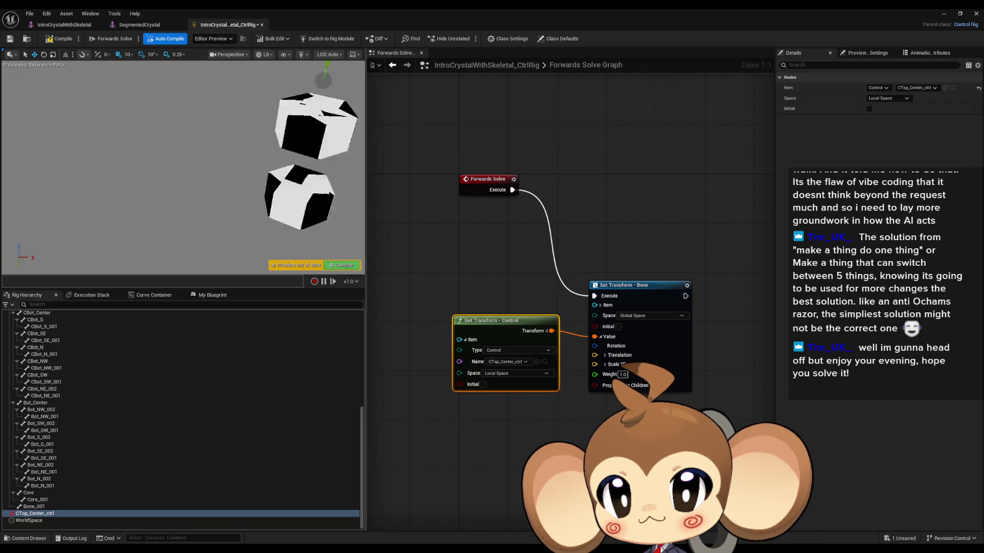
pyautogui.click(508, 373)
pyautogui.click(507, 389)
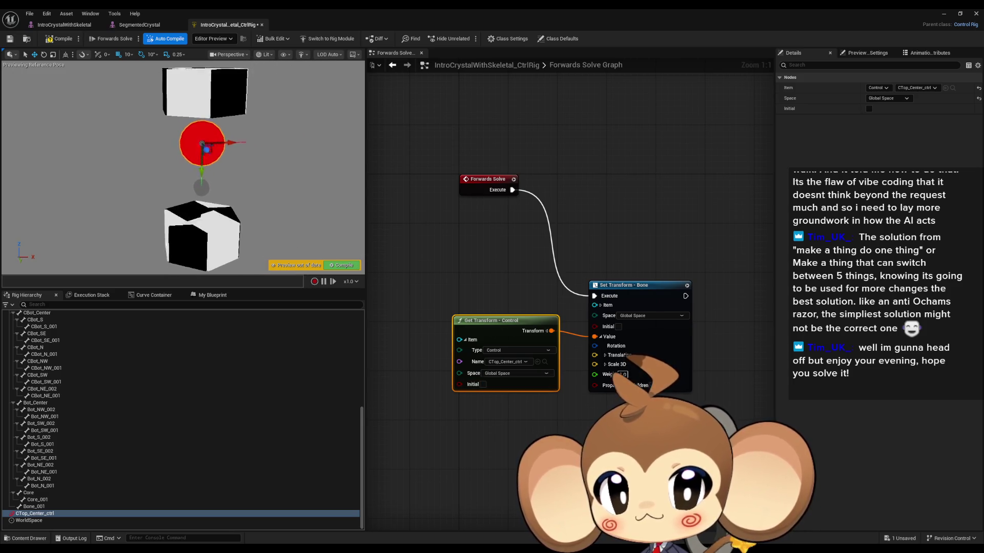
# - Return both Set Transform and Get Transform to Global Space and test-move the control
pyautogui.click(648, 316)
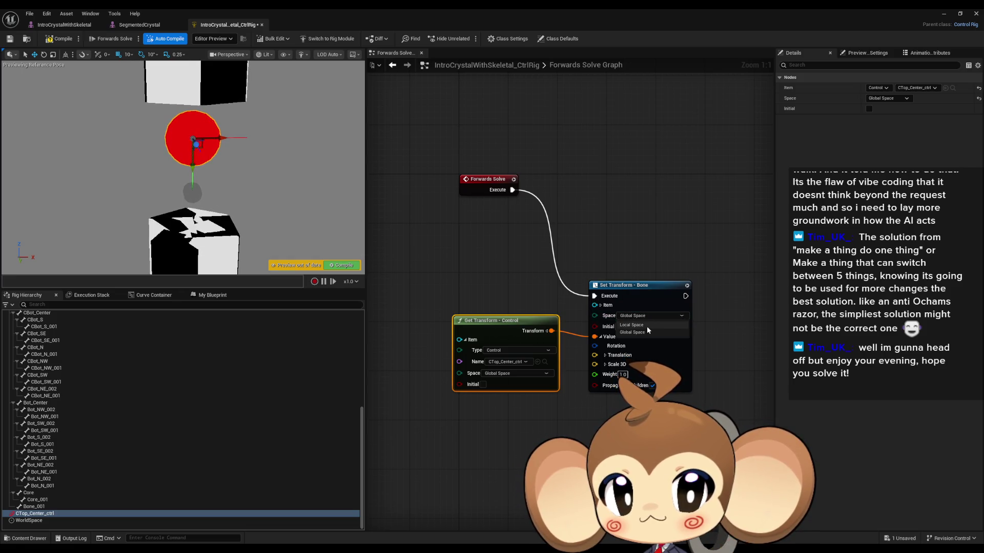
pyautogui.click(645, 325)
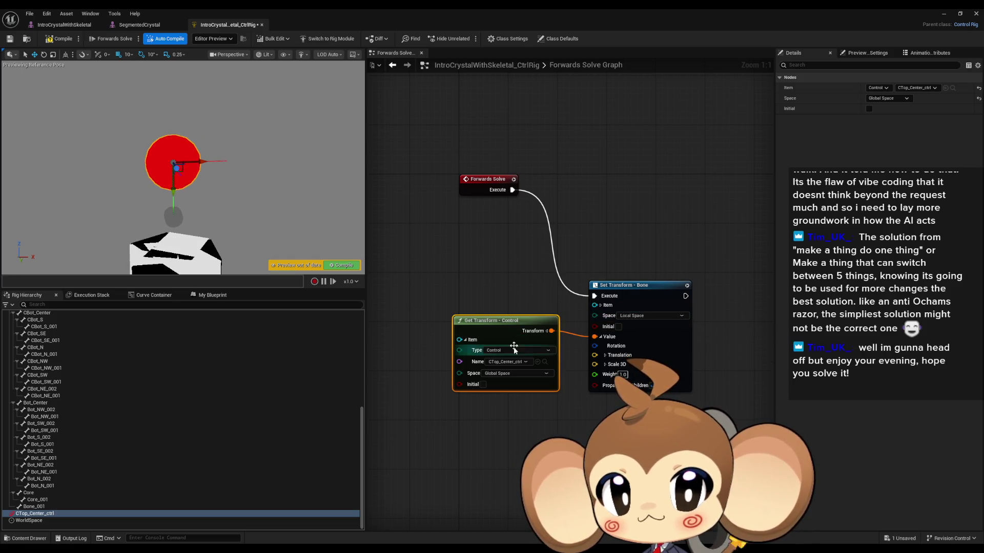
pyautogui.moveTo(459, 373); pyautogui.dragTo(509, 371)
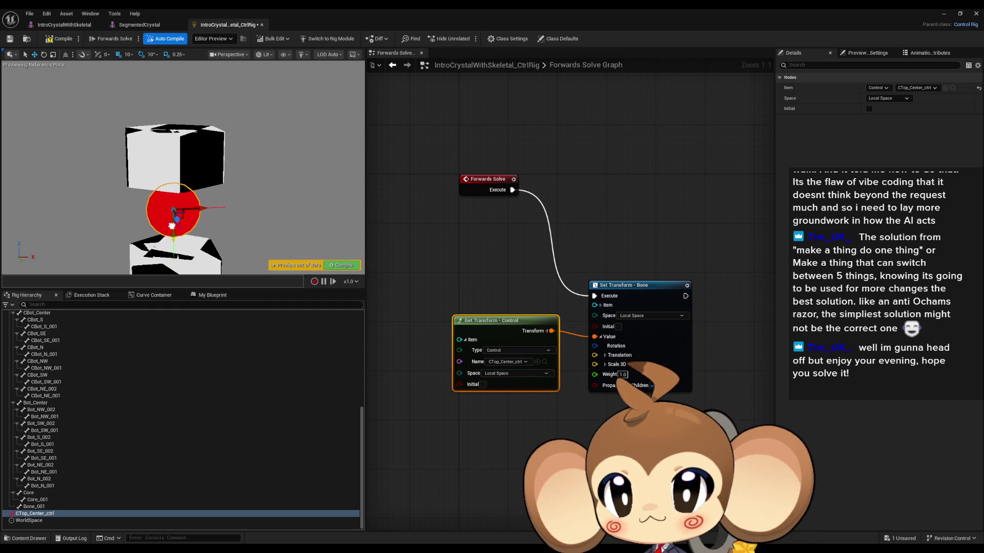
pyautogui.click(636, 316)
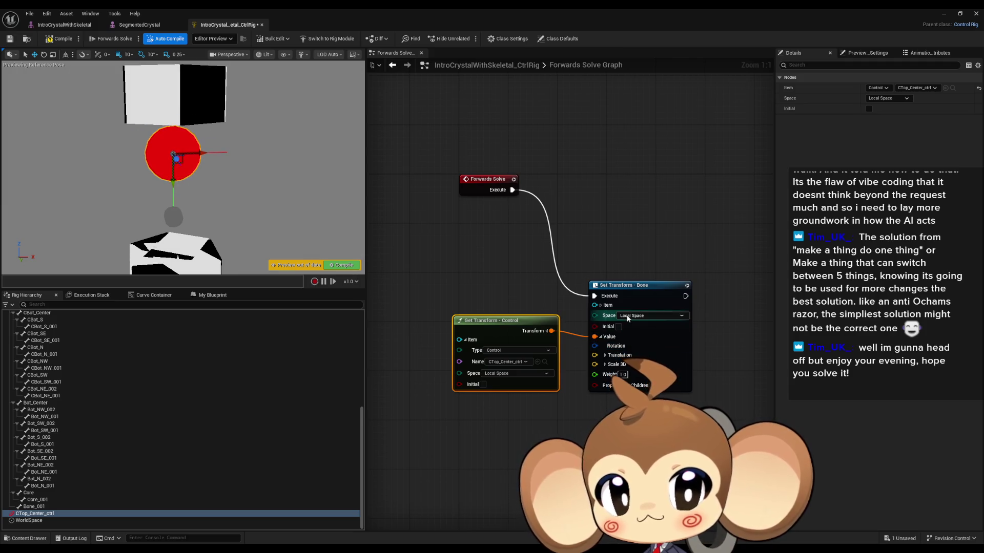
pyautogui.click(633, 332)
pyautogui.click(518, 373)
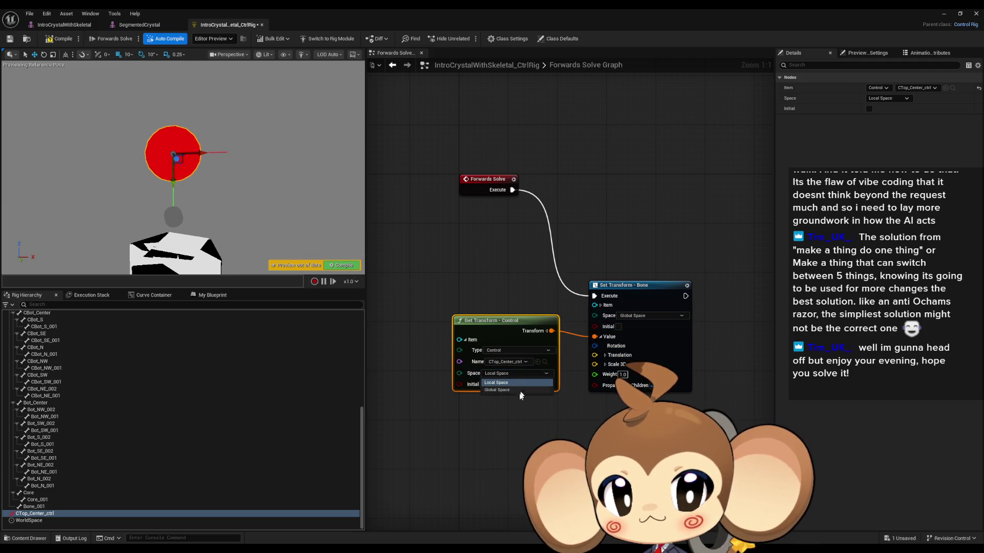
pyautogui.click(513, 390)
pyautogui.moveTo(171, 185)
pyautogui.mouseDown()
pyautogui.moveTo(168, 223)
pyautogui.moveTo(172, 209)
pyautogui.mouseUp()
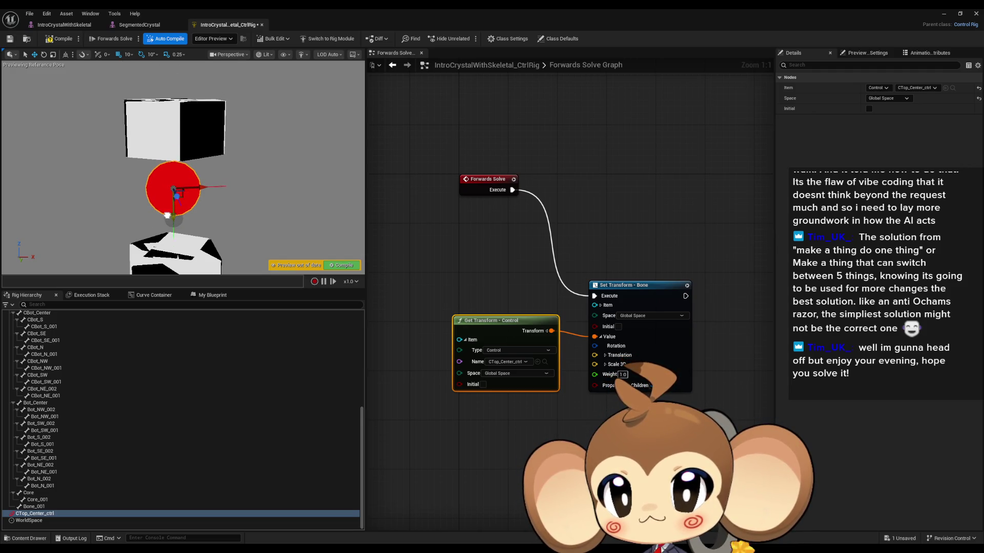
# - Set CTop_Center_ctrl's Offset Location Z to 0
pyautogui.click(38, 507)
pyautogui.click(45, 514)
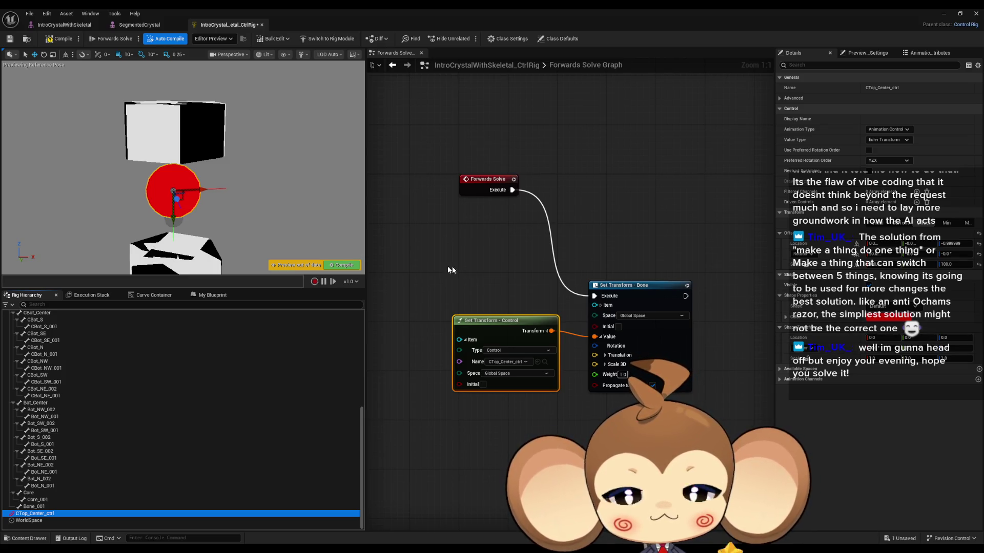
pyautogui.click(962, 244)
pyautogui.write('0')
pyautogui.press('Return')
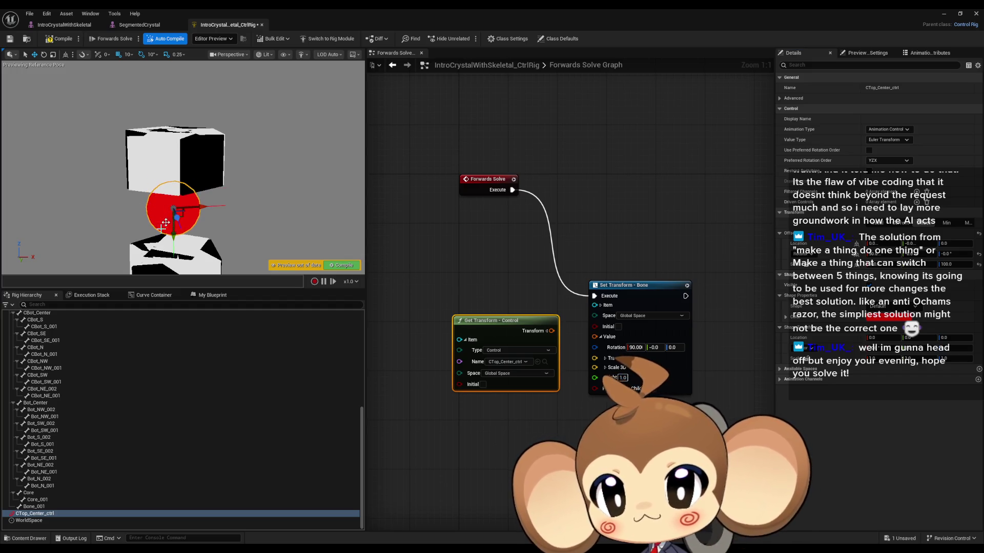
# - Delete the CTop_Center_ctrl control
pyautogui.click(36, 506)
pyautogui.click(36, 513)
pyautogui.press('Delete')
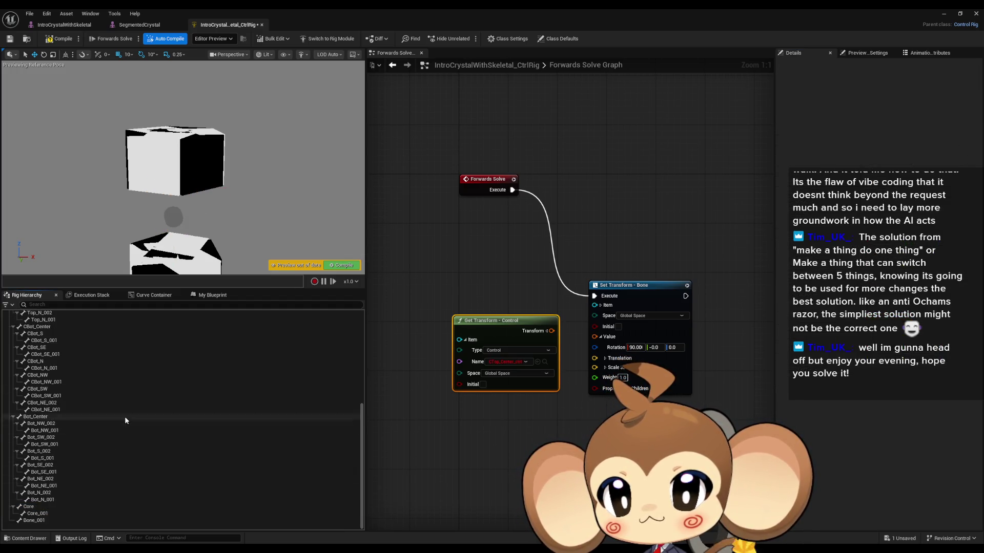
# - Recreate the control under CTop_Center and reconnect its Get Transform to Set Transform's Value
pyautogui.scroll(5, 123, 415)
pyautogui.click(35, 328)
pyautogui.rightClick(35, 332)
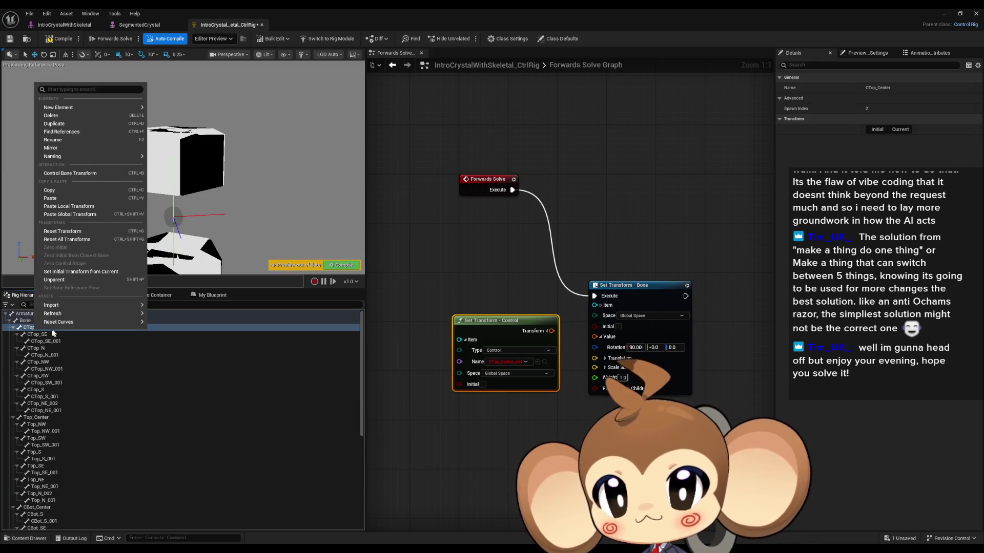
pyautogui.moveTo(103, 108)
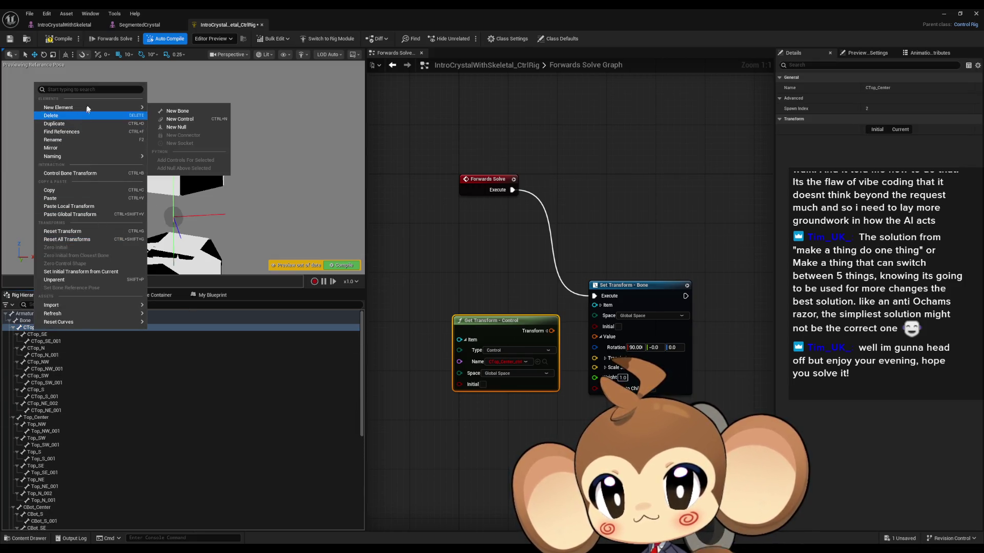
pyautogui.click(179, 119)
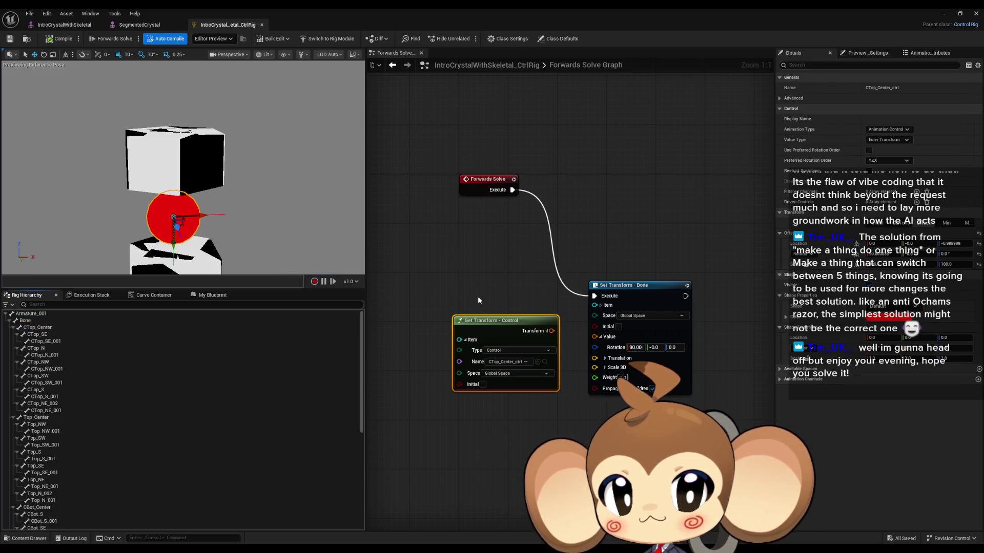
pyautogui.moveTo(551, 331); pyautogui.dragTo(595, 337)
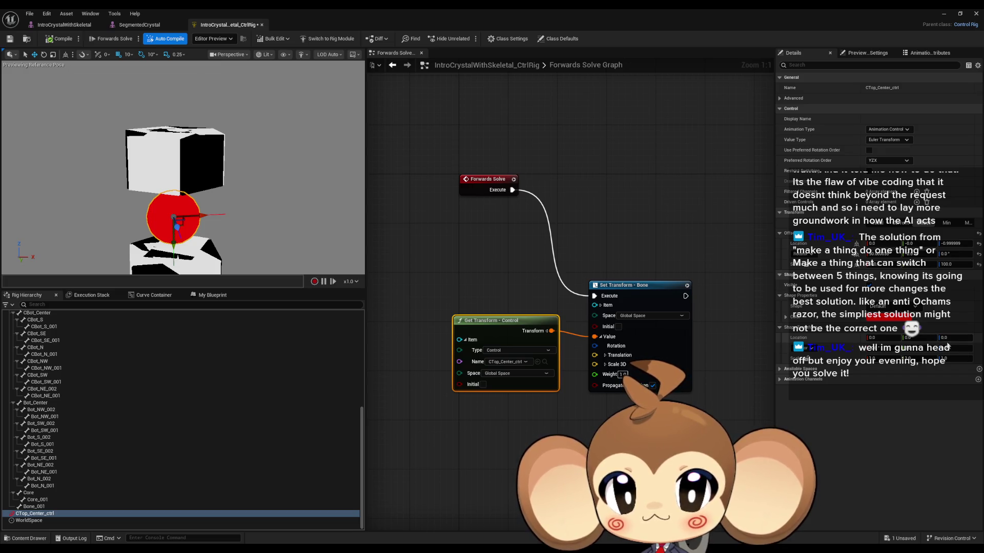
pyautogui.click(946, 337)
pyautogui.write('11.5')
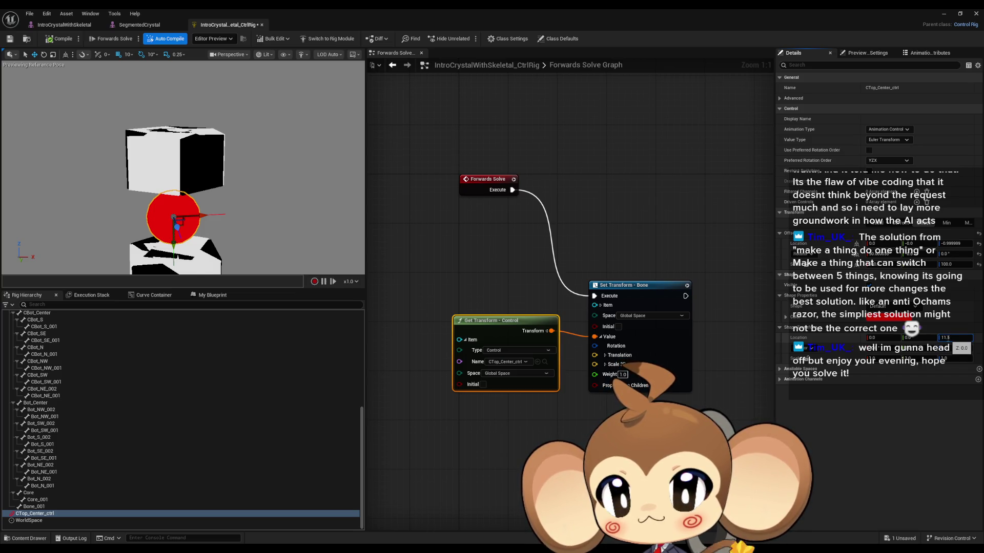
pyautogui.press('Return')
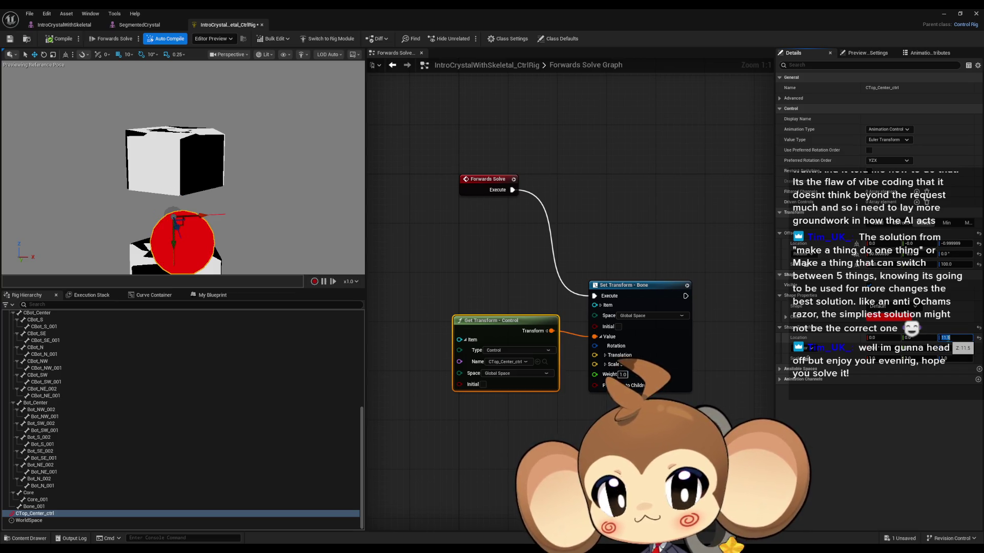
pyautogui.write('0')
pyautogui.press('Return')
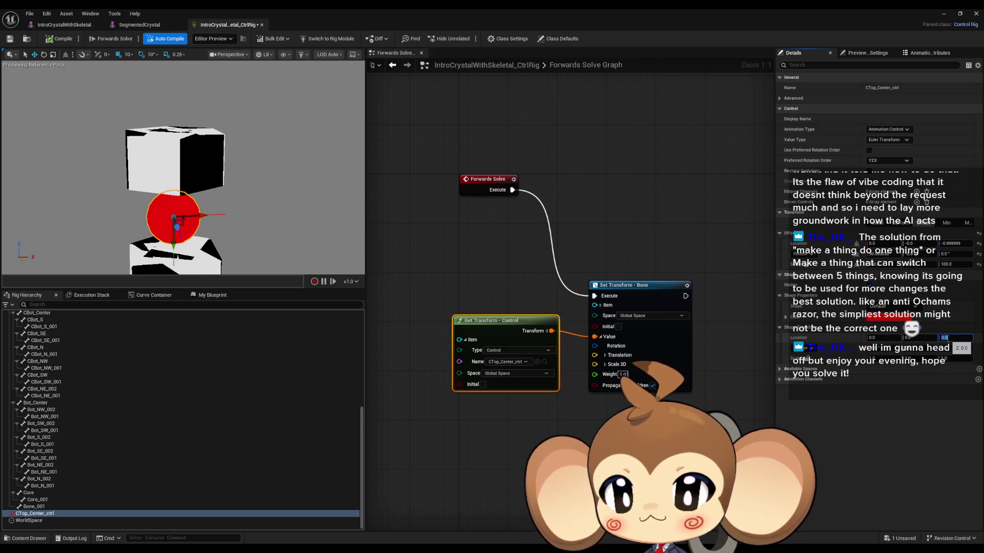
pyautogui.click(908, 338)
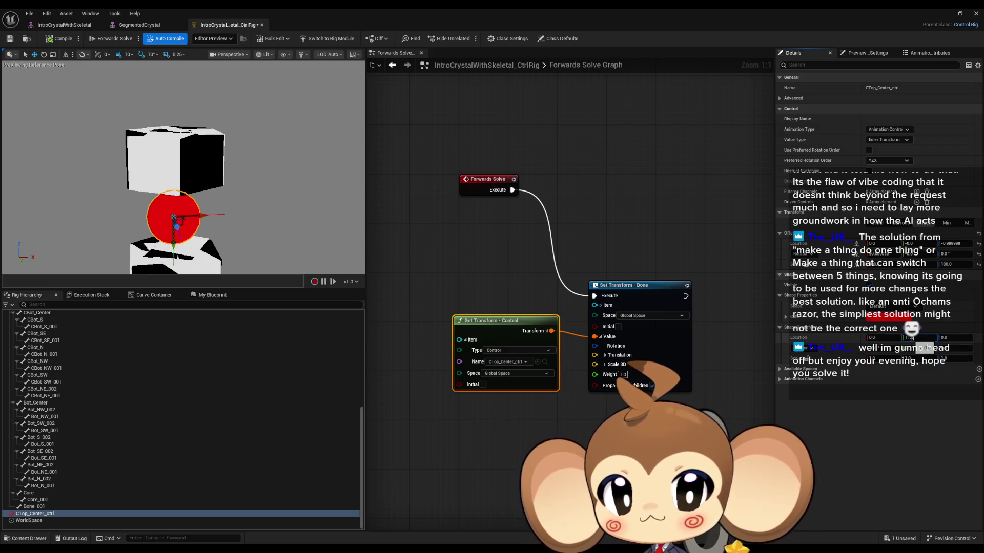
pyautogui.press('Return')
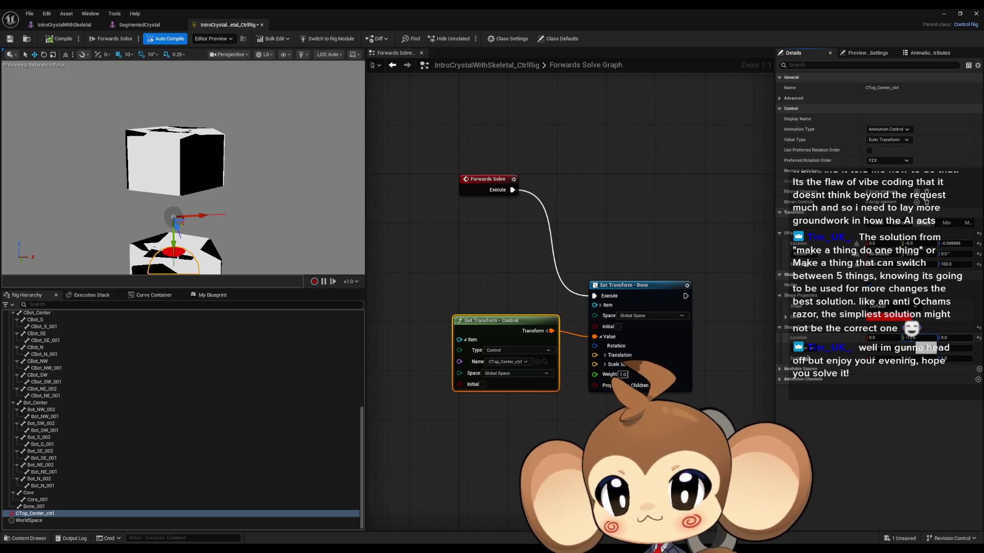
pyautogui.press('Return')
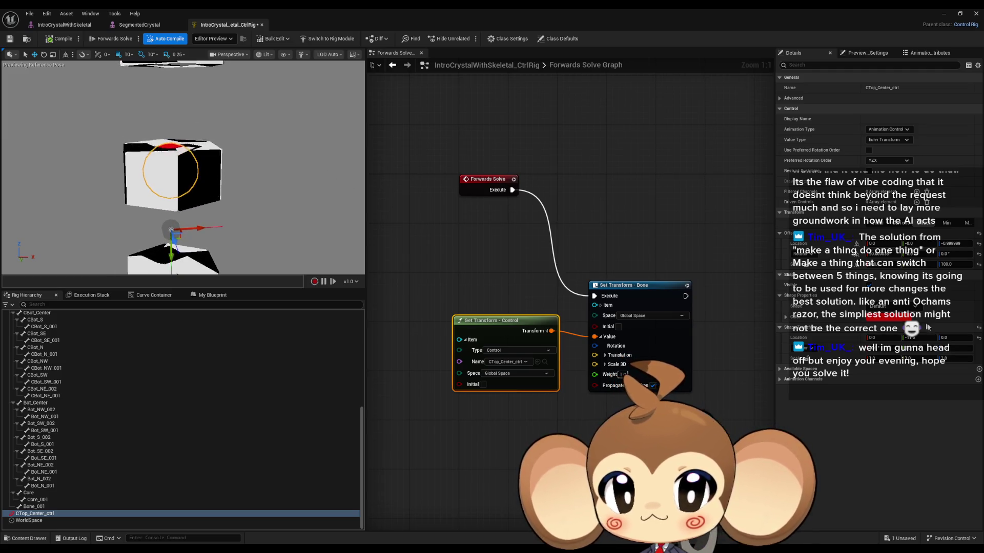
pyautogui.click(891, 305)
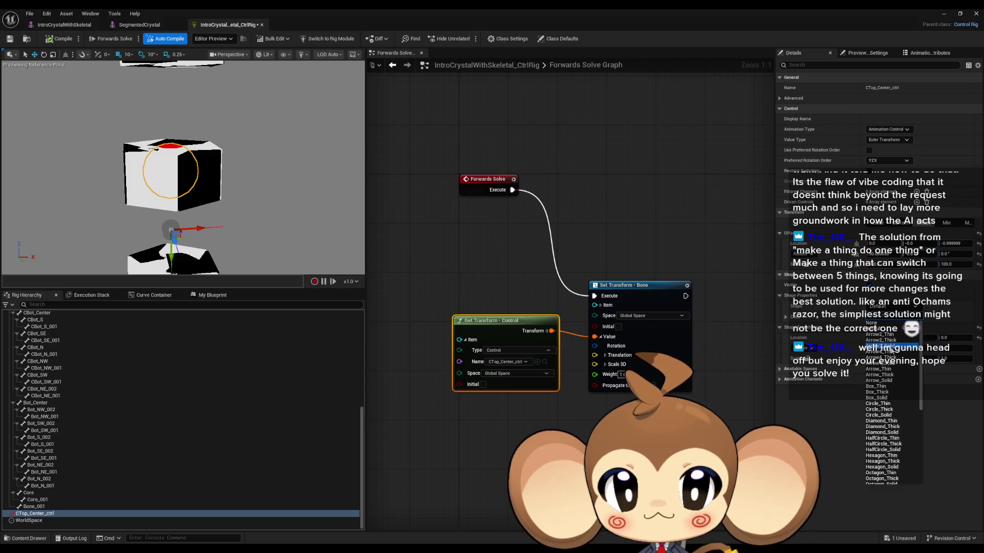
pyautogui.click(894, 410)
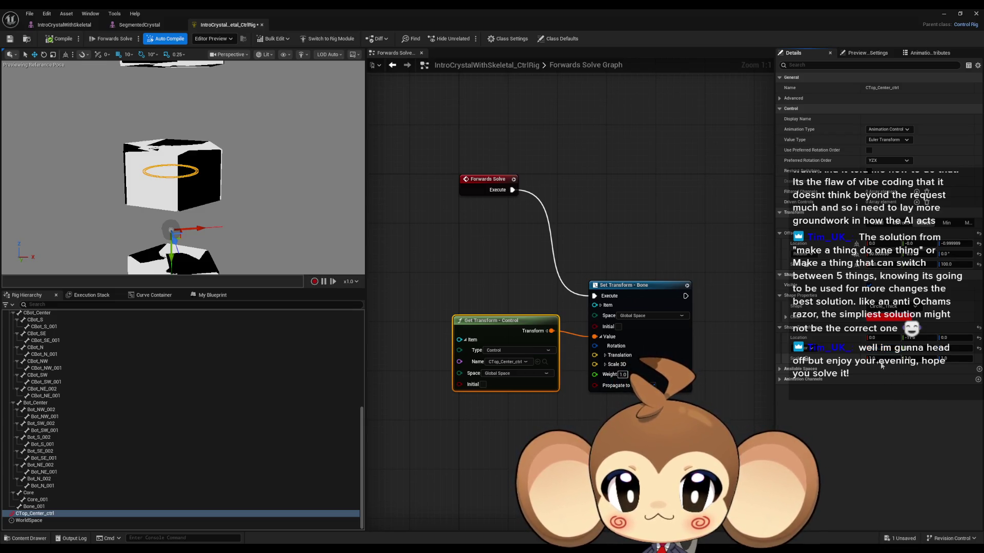
pyautogui.moveTo(881, 359); pyautogui.dragTo(891, 359)
pyautogui.moveTo(882, 358); pyautogui.dragTo(922, 358)
pyautogui.moveTo(212, 198)
pyautogui.mouseDown()
pyautogui.moveTo(184, 201)
pyautogui.moveTo(212, 196)
pyautogui.mouseUp()
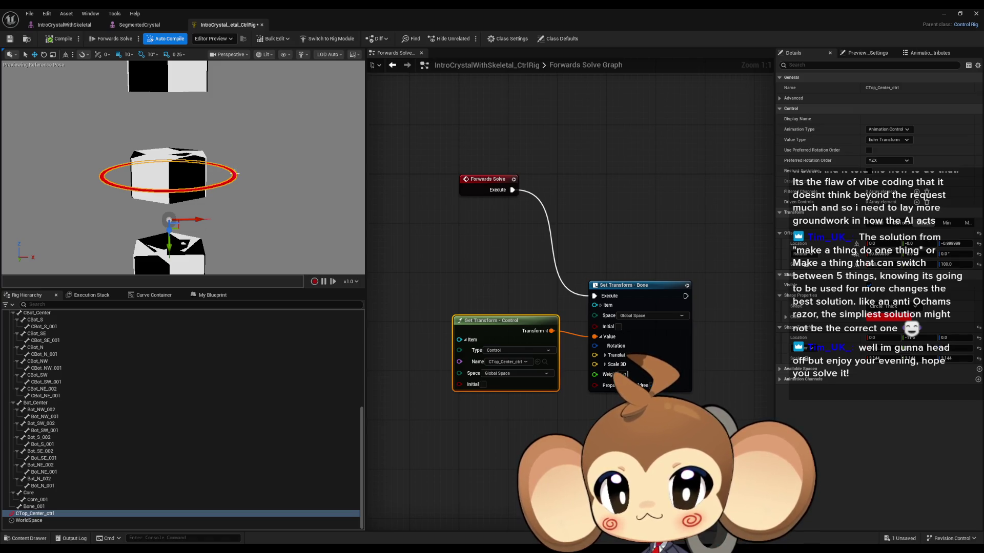
pyautogui.click(44, 55)
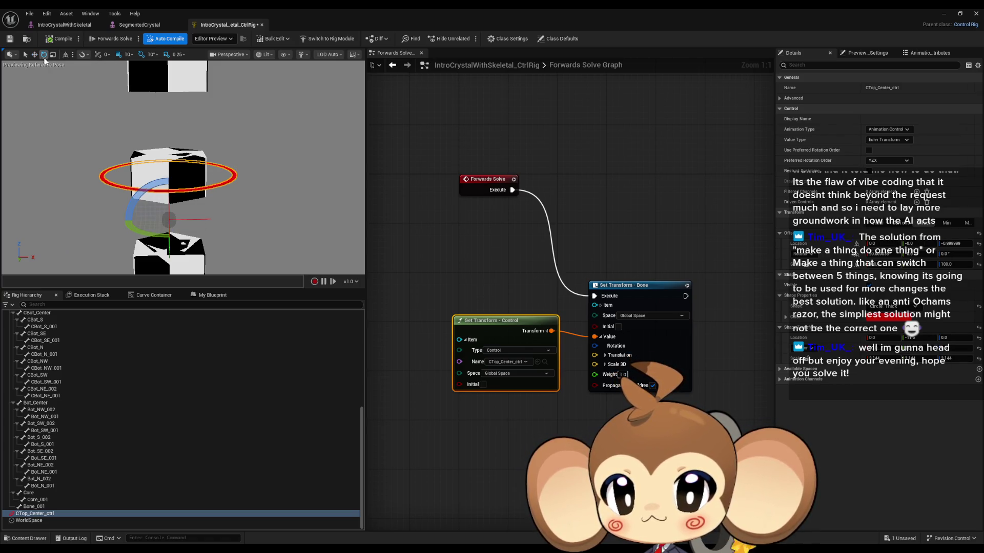
pyautogui.moveTo(136, 227)
pyautogui.mouseDown()
pyautogui.moveTo(216, 229)
pyautogui.moveTo(175, 238)
pyautogui.moveTo(138, 230)
pyautogui.moveTo(159, 230)
pyautogui.mouseUp()
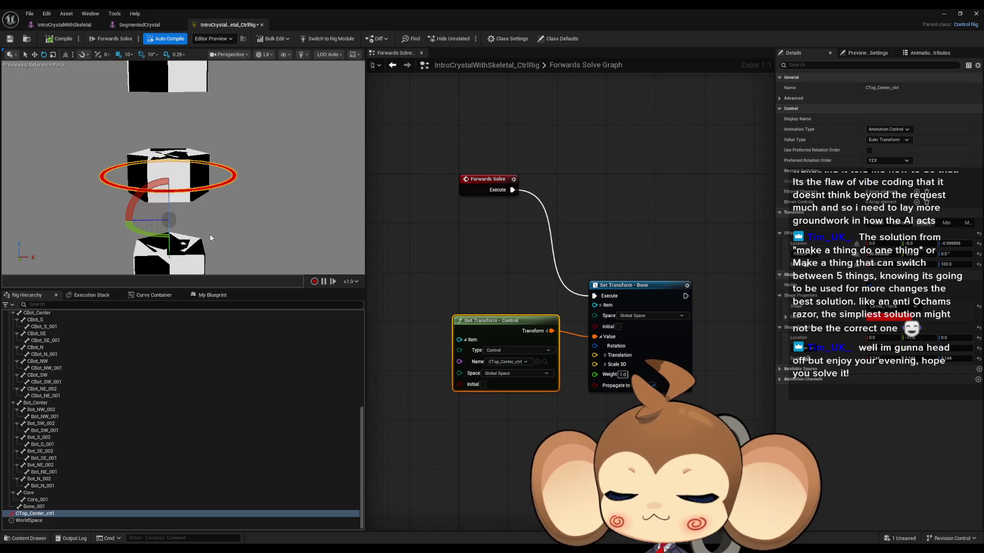
pyautogui.hotkey('ctrl', 'z')
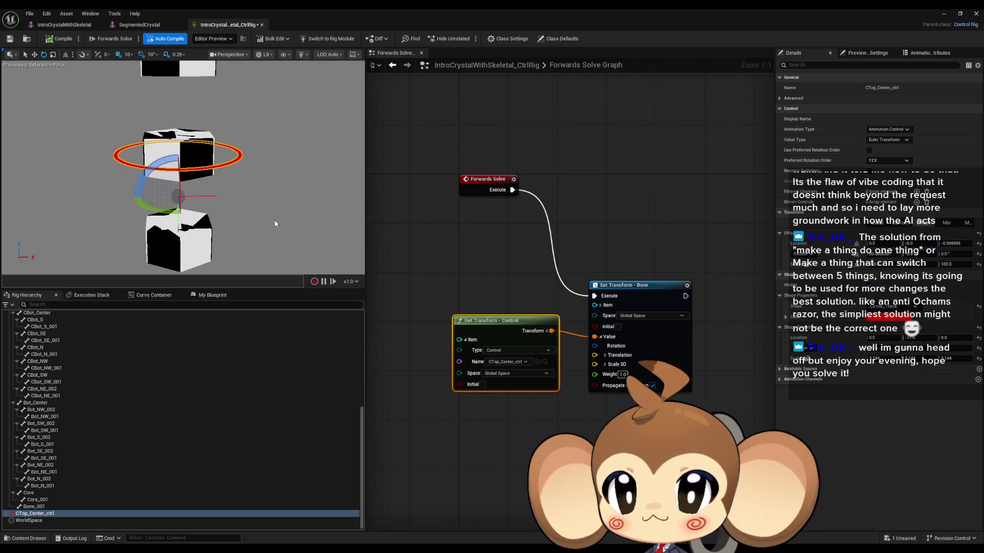
# - Place a Get Transform - Bone node for CTop_SE in the graph
pyautogui.scroll(10, 82, 413)
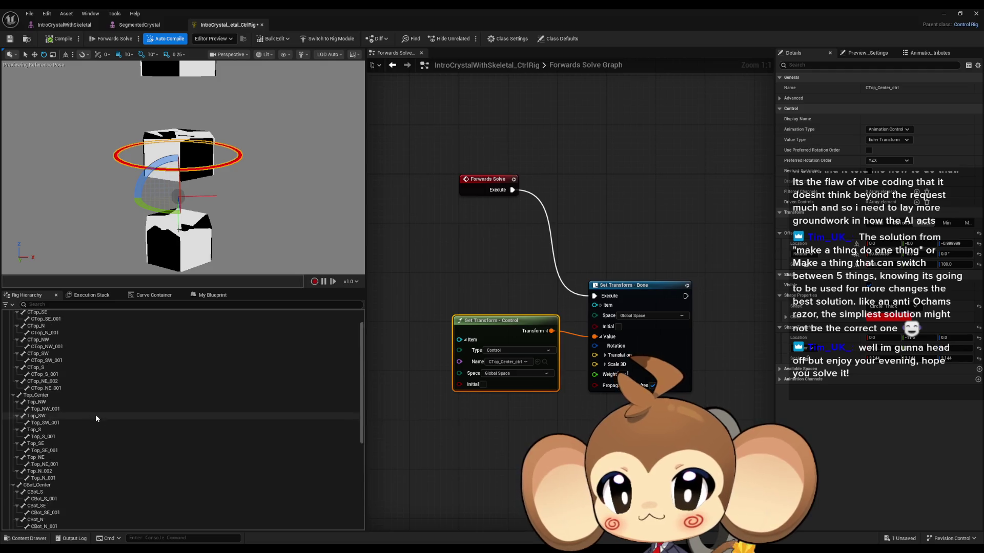
pyautogui.click(50, 335)
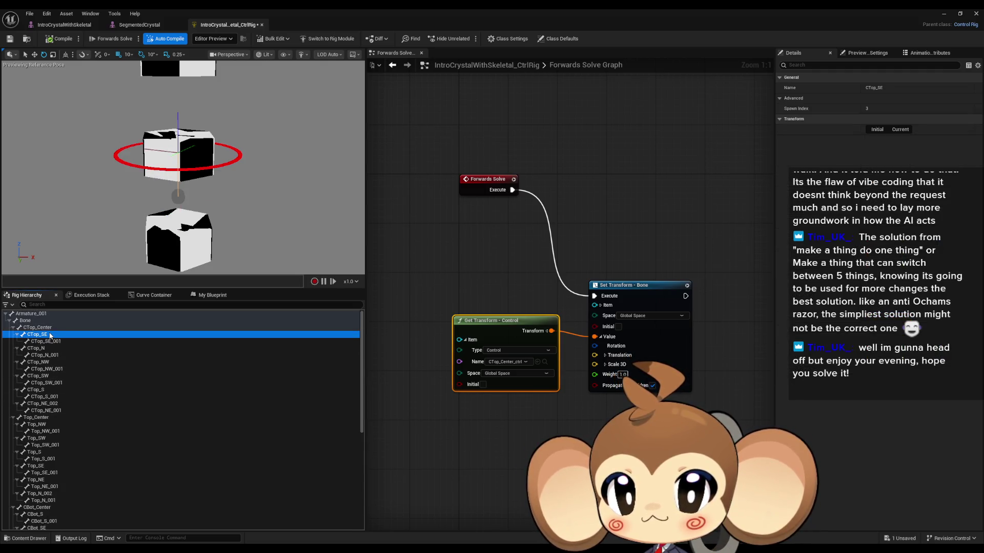
pyautogui.press('Up')
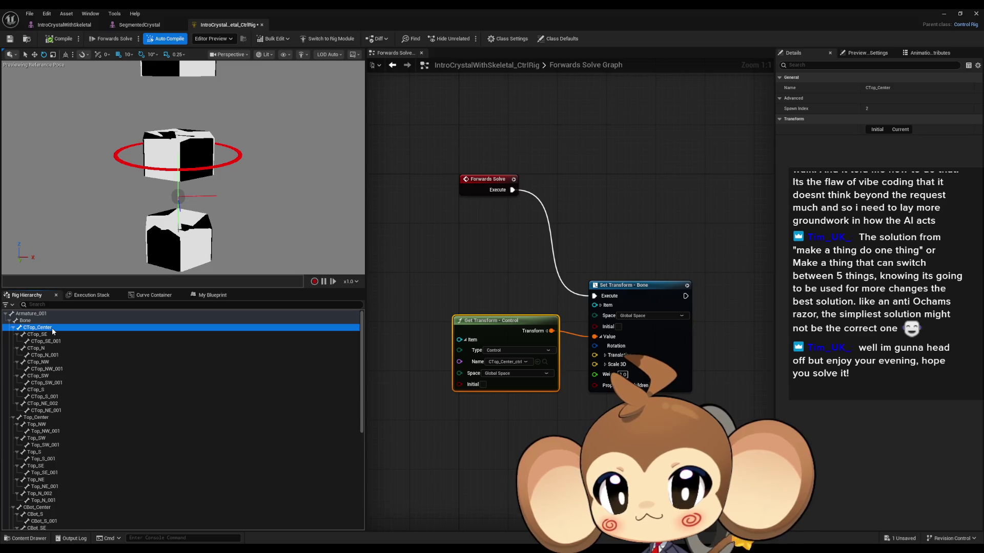
pyautogui.click(50, 334)
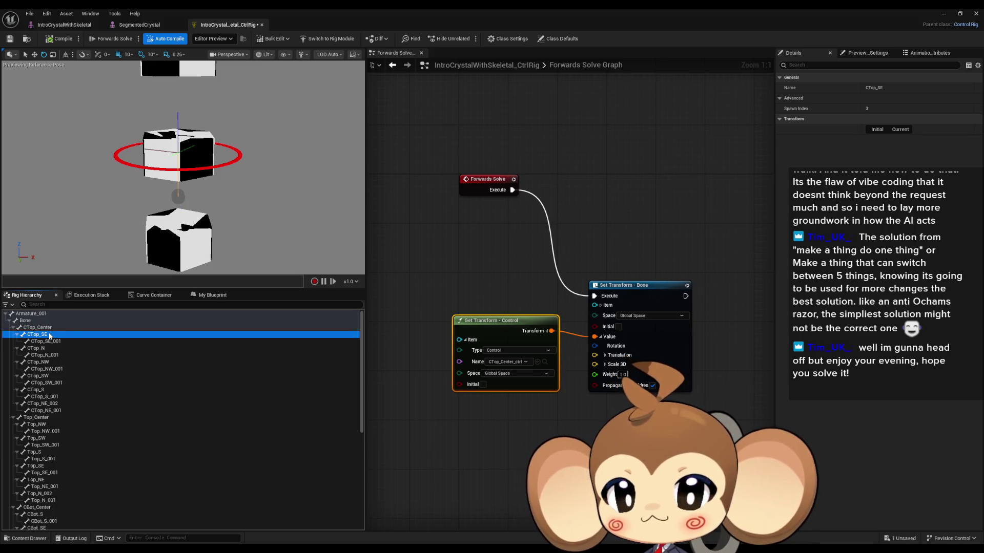
pyautogui.moveTo(51, 334); pyautogui.dragTo(533, 328)
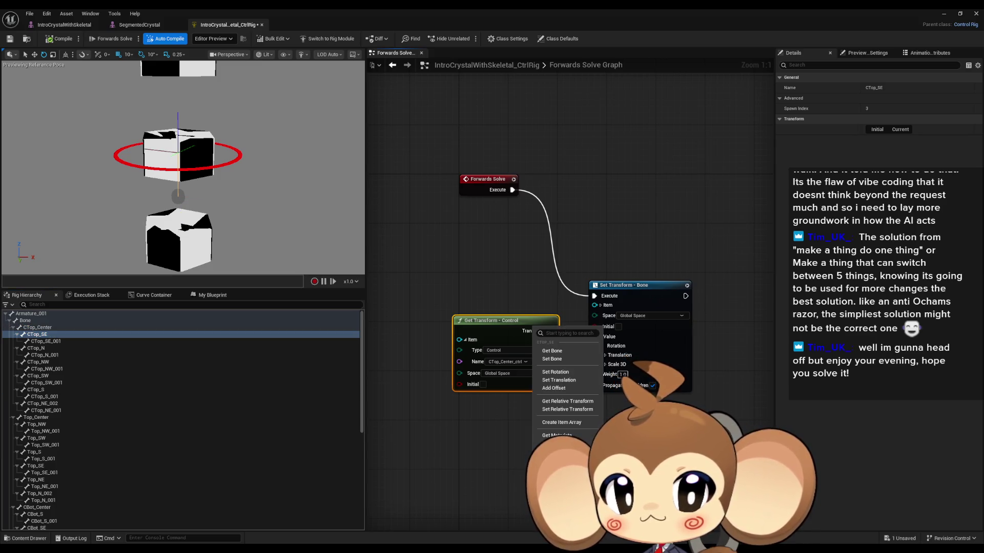
pyautogui.click(565, 353)
pyautogui.moveTo(551, 331); pyautogui.dragTo(624, 309)
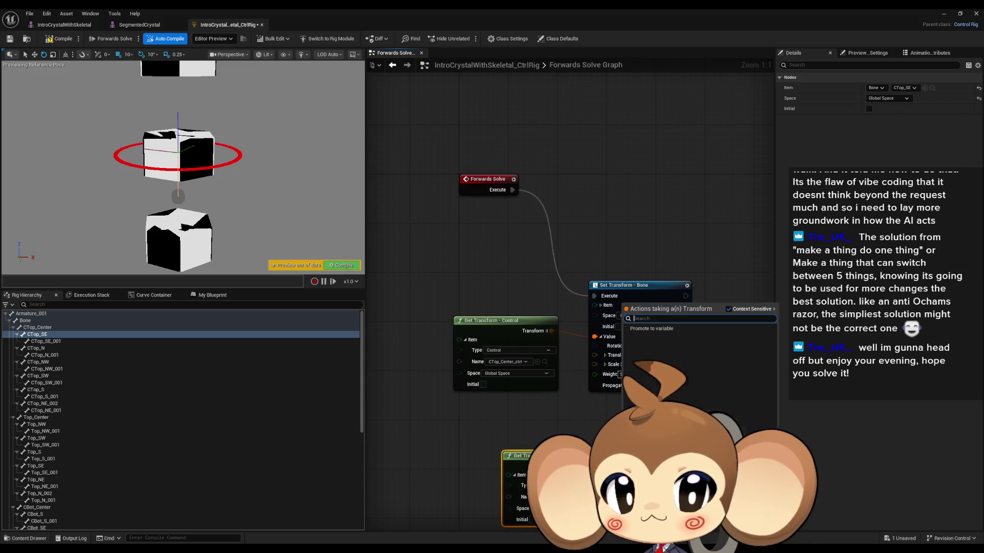
pyautogui.write('forwar')
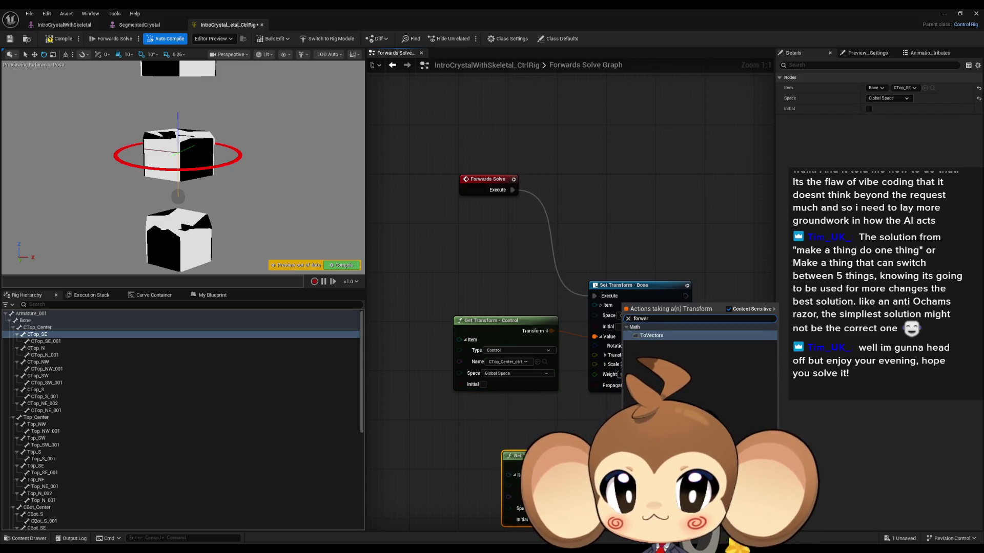
pyautogui.press('Escape')
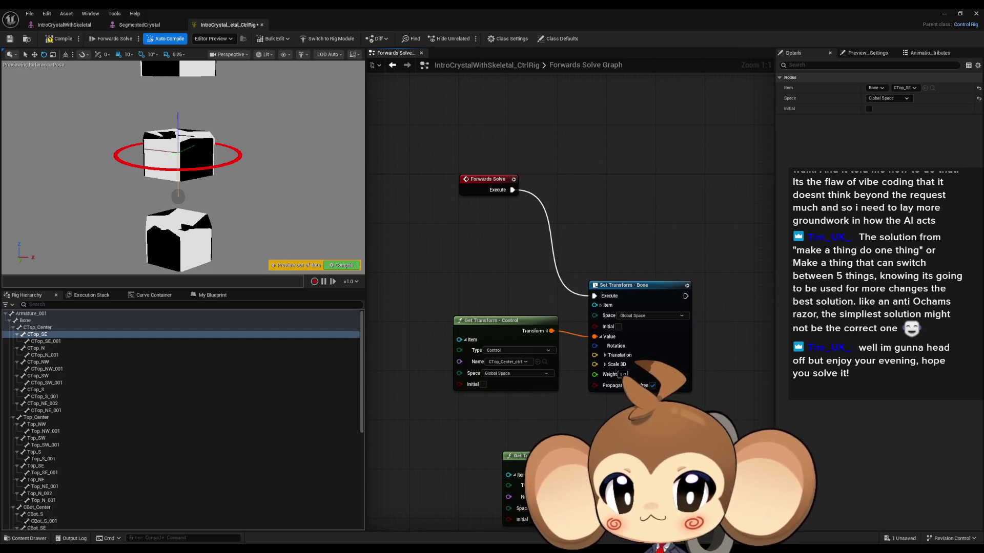
# - Expand CTop_SE's transform output and add a To Vectors node from its Rotation
pyautogui.click(512, 456)
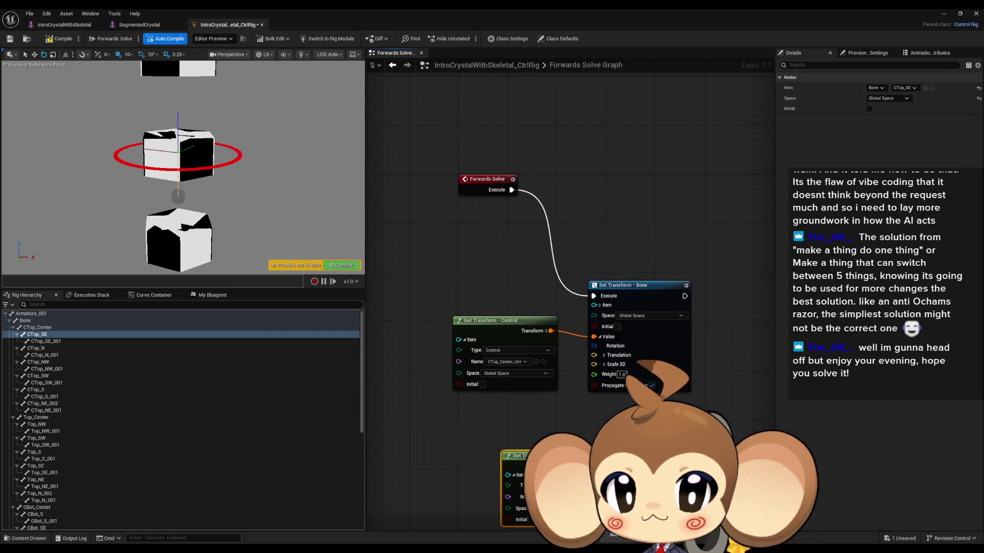
pyautogui.moveTo(600, 466); pyautogui.dragTo(532, 407)
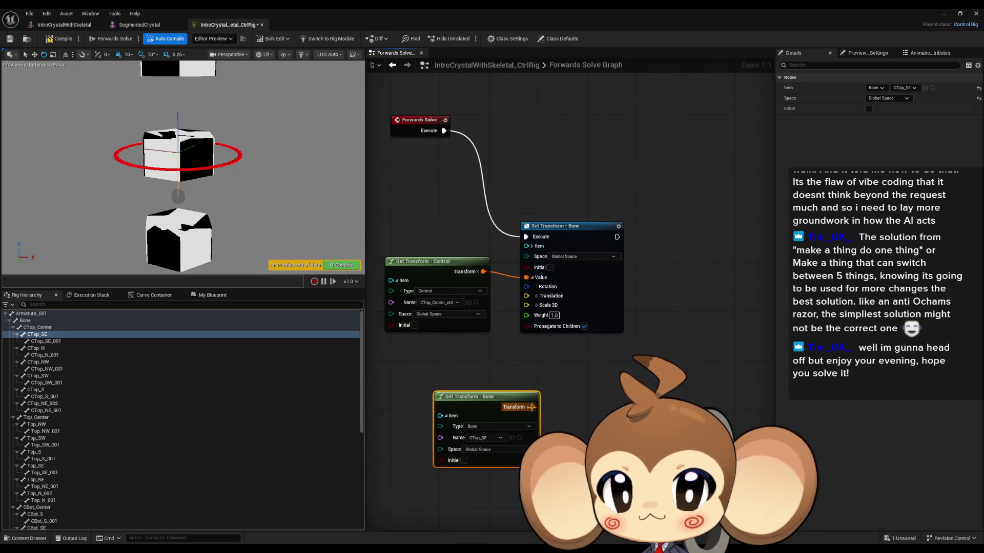
pyautogui.click(530, 406)
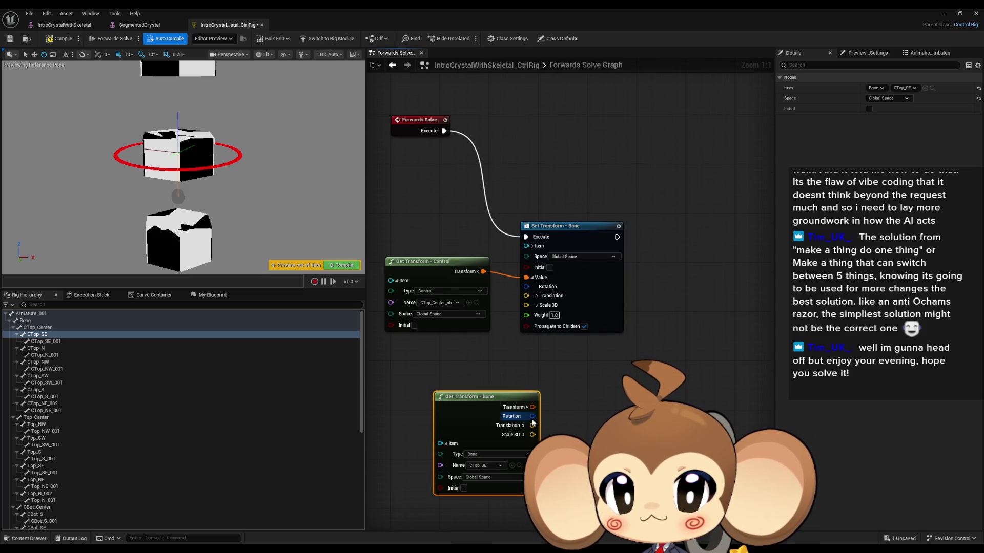
pyautogui.moveTo(532, 416); pyautogui.dragTo(568, 418)
pyautogui.write('for')
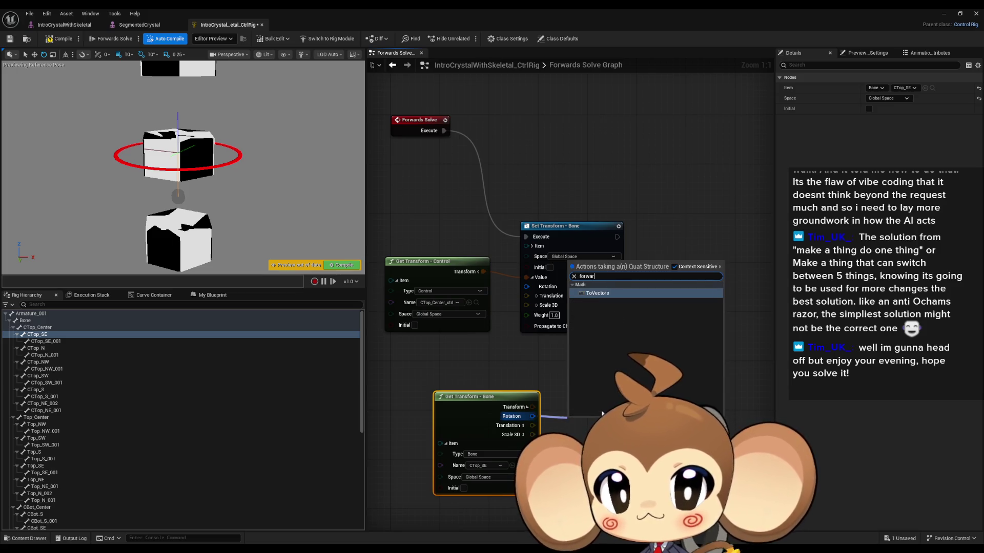
pyautogui.write('war')
pyautogui.click(597, 294)
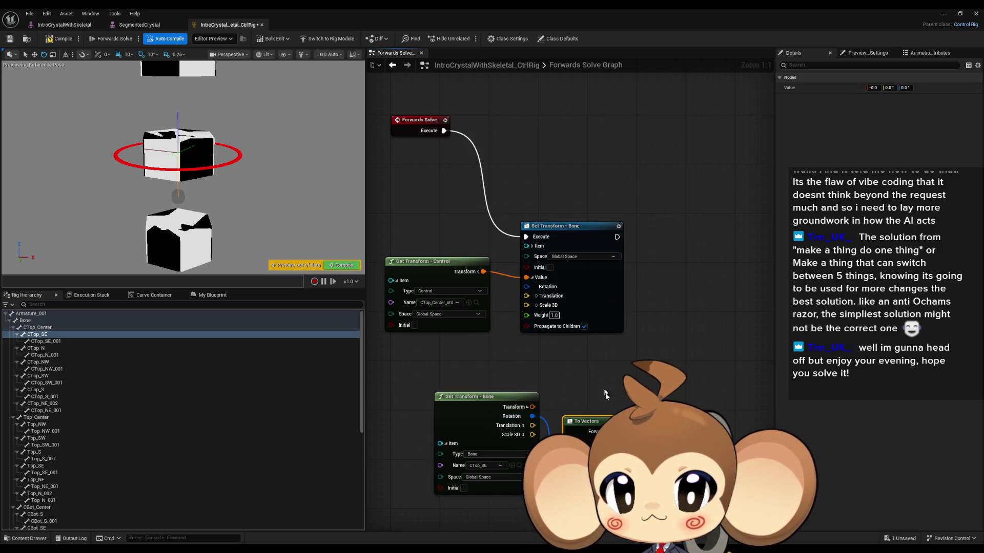
pyautogui.moveTo(596, 427); pyautogui.dragTo(596, 383)
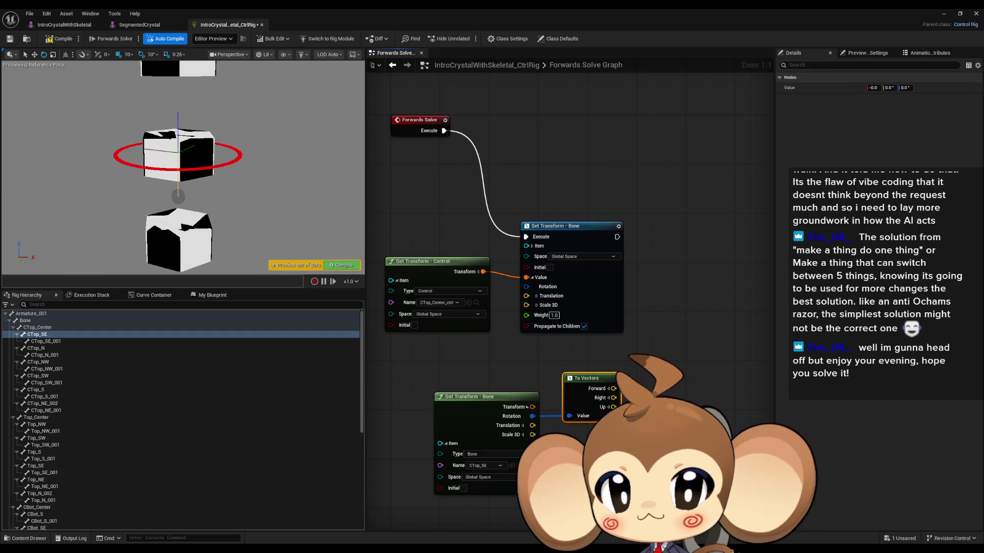
pyautogui.press('Delete')
# - Add a To Vectors (Matrix) node from CTop_SE's transform and wire the transform to a node below
pyautogui.moveTo(533, 407); pyautogui.dragTo(568, 439)
pyautogui.write('t')
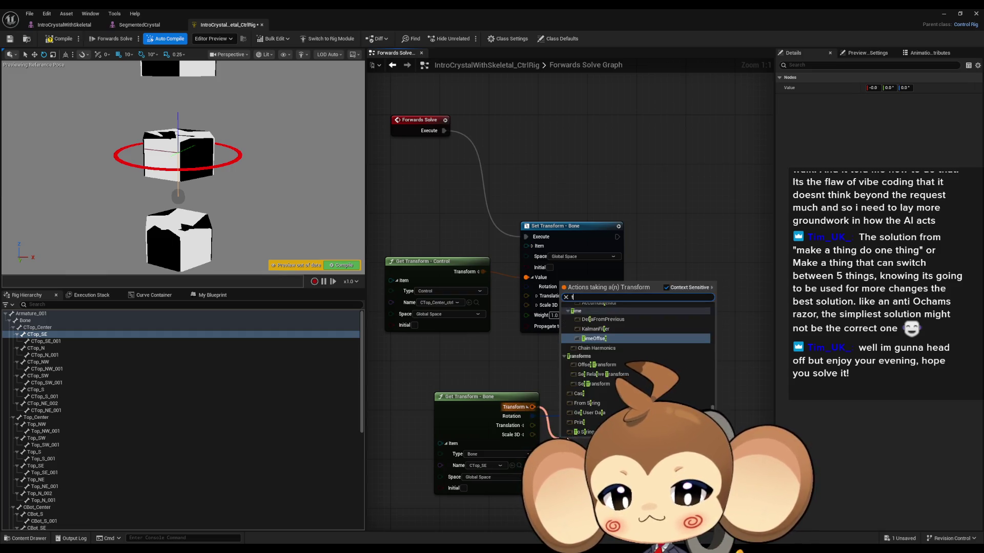
pyautogui.write('o vec')
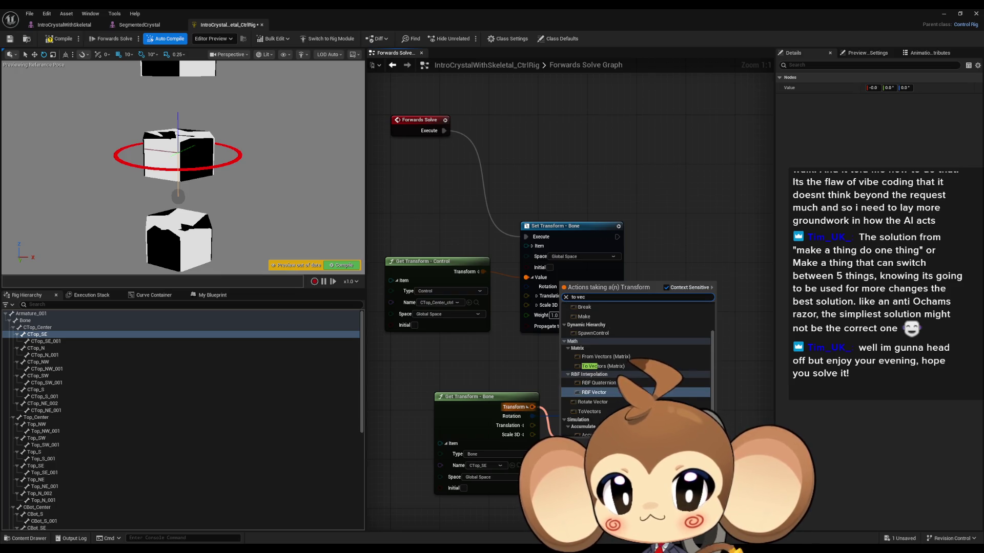
pyautogui.click(594, 373)
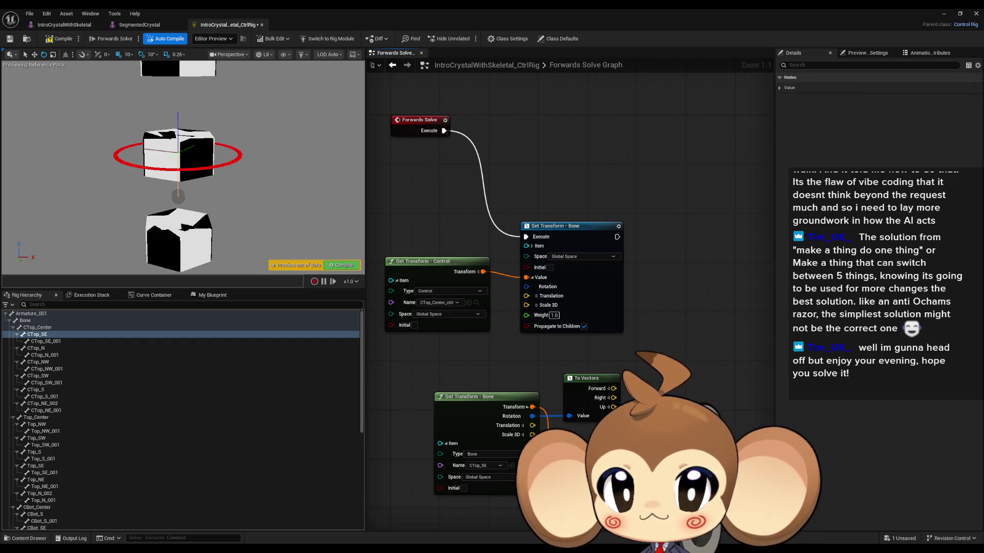
pyautogui.moveTo(533, 406); pyautogui.dragTo(556, 440)
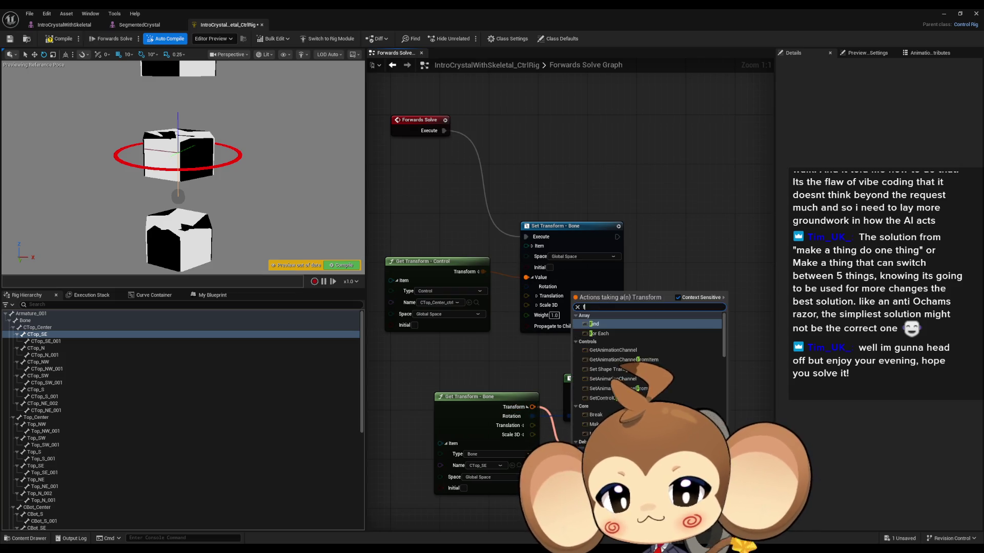
pyautogui.click(615, 327)
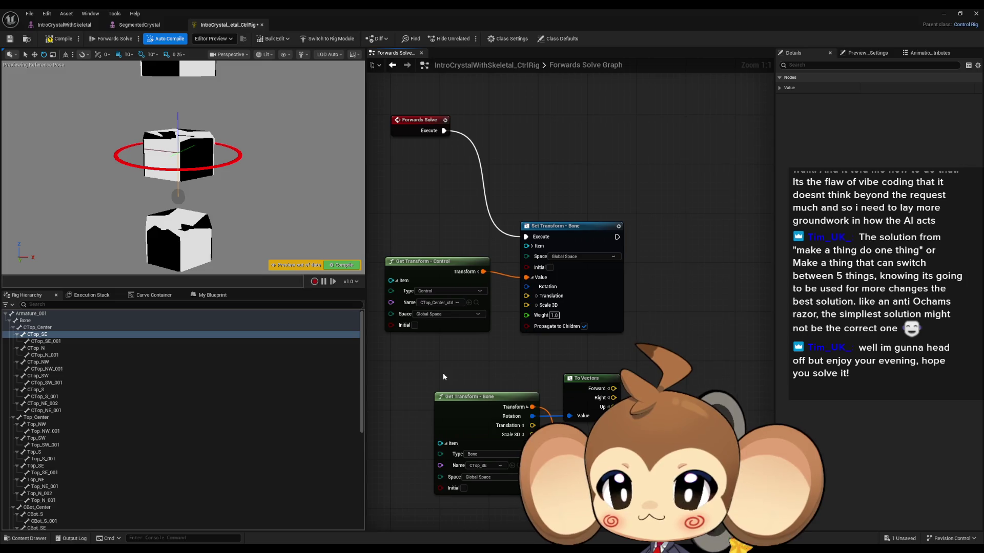
# - Create bone CTop_OffsetRingFromCenter under CTop_Center and add a Get Transform - Bone getter for it
pyautogui.click(47, 328)
pyautogui.rightClick(47, 331)
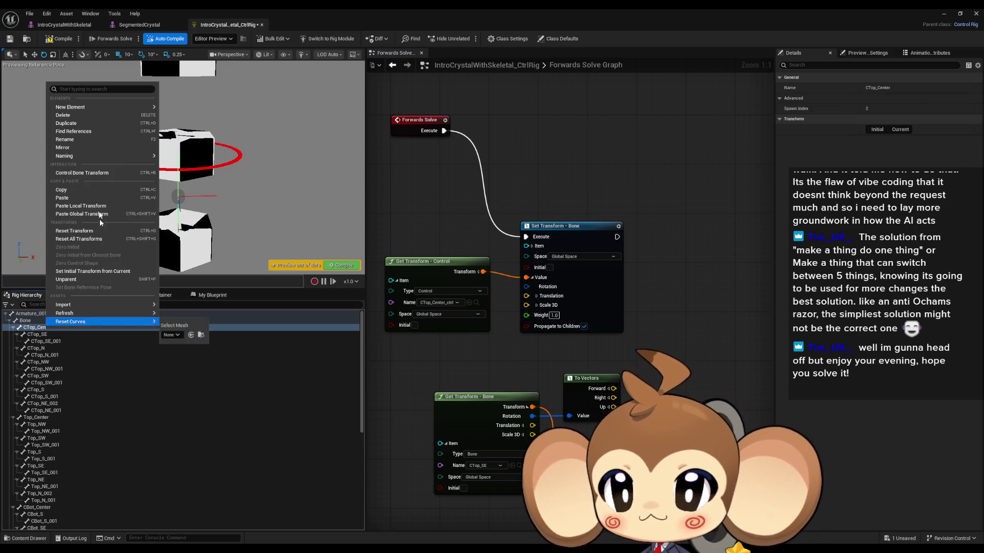
pyautogui.moveTo(92, 106)
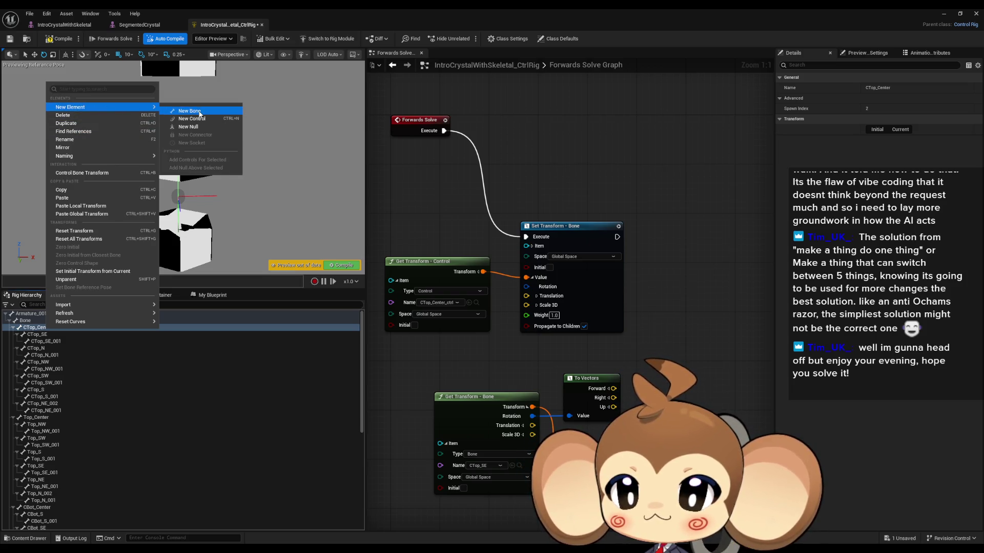
pyautogui.click(198, 112)
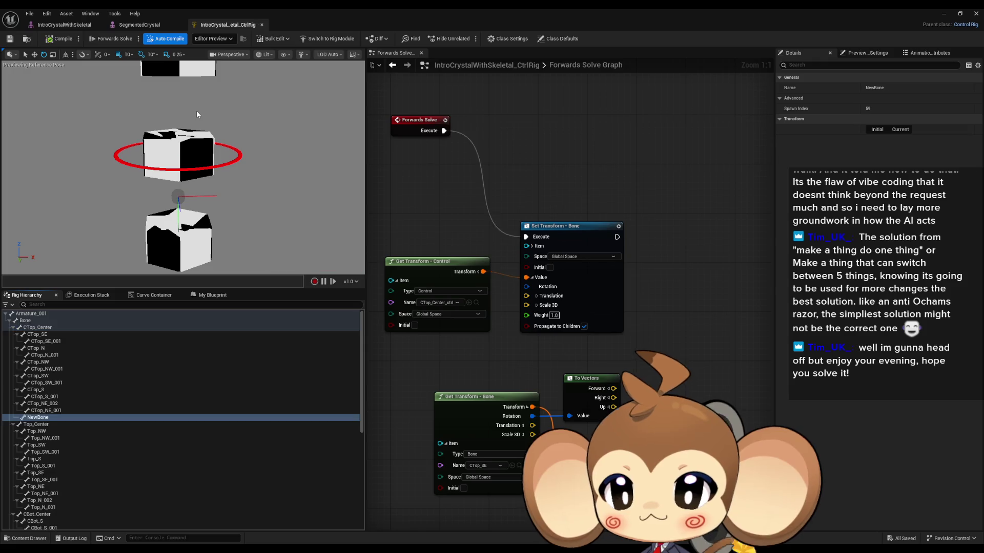
pyautogui.click(47, 418)
pyautogui.click(48, 419)
pyautogui.write('OffsetRingFromCenter')
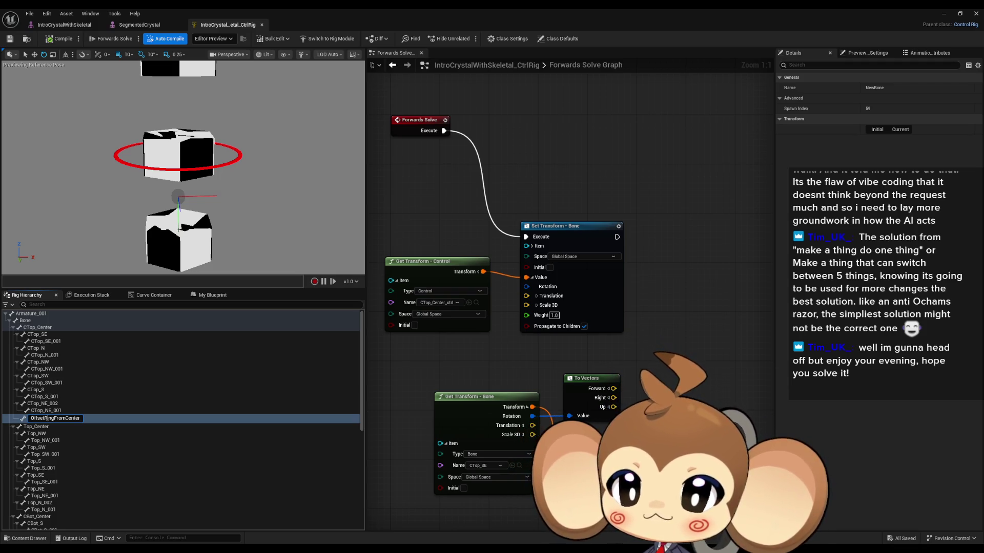
pyautogui.write('CTop_')
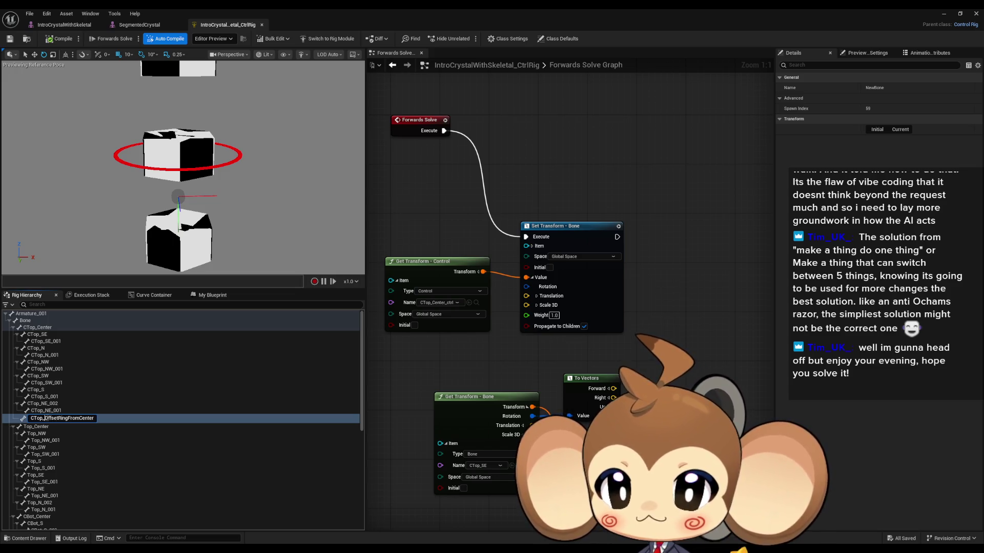
pyautogui.press('Return')
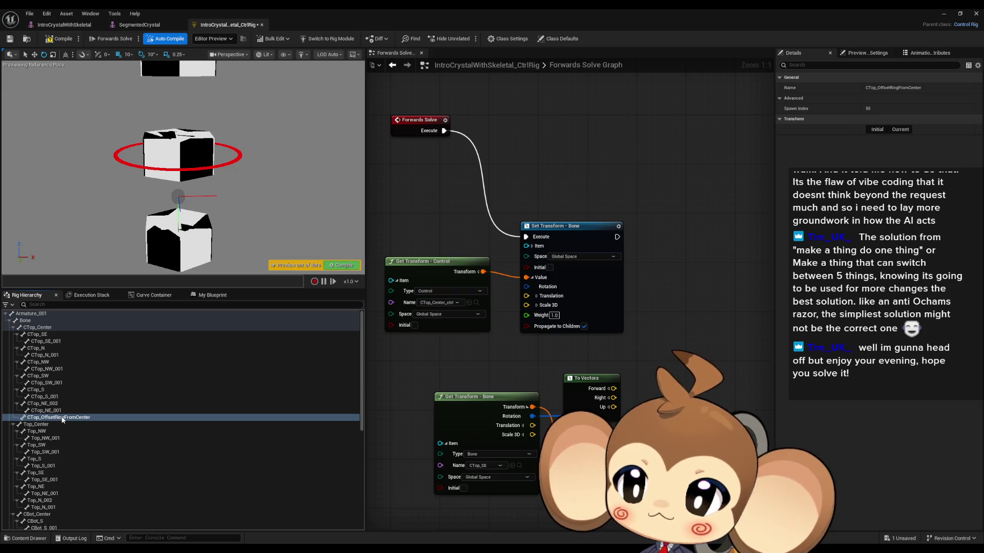
pyautogui.moveTo(62, 419)
pyautogui.mouseDown()
pyautogui.moveTo(660, 358)
pyautogui.moveTo(696, 371)
pyautogui.mouseUp()
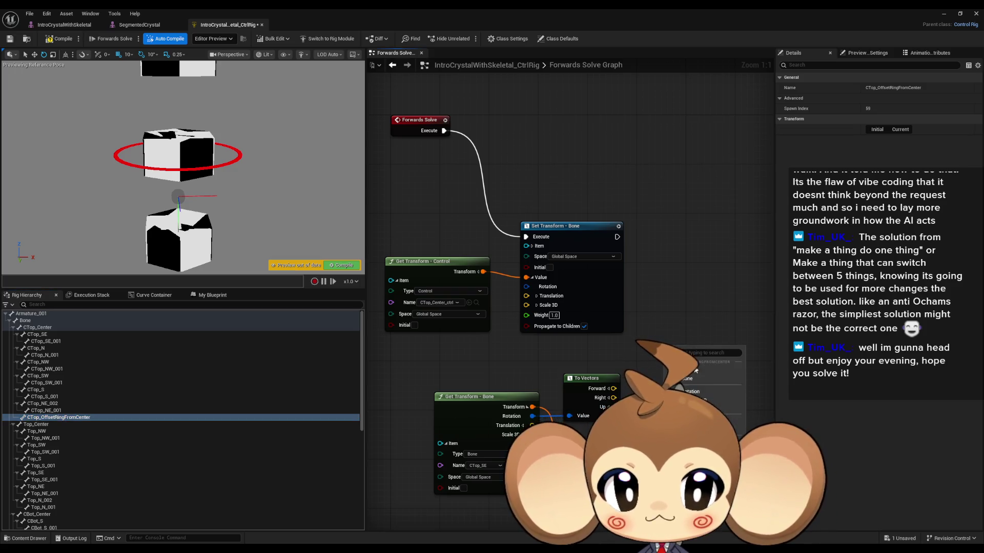
pyautogui.click(692, 370)
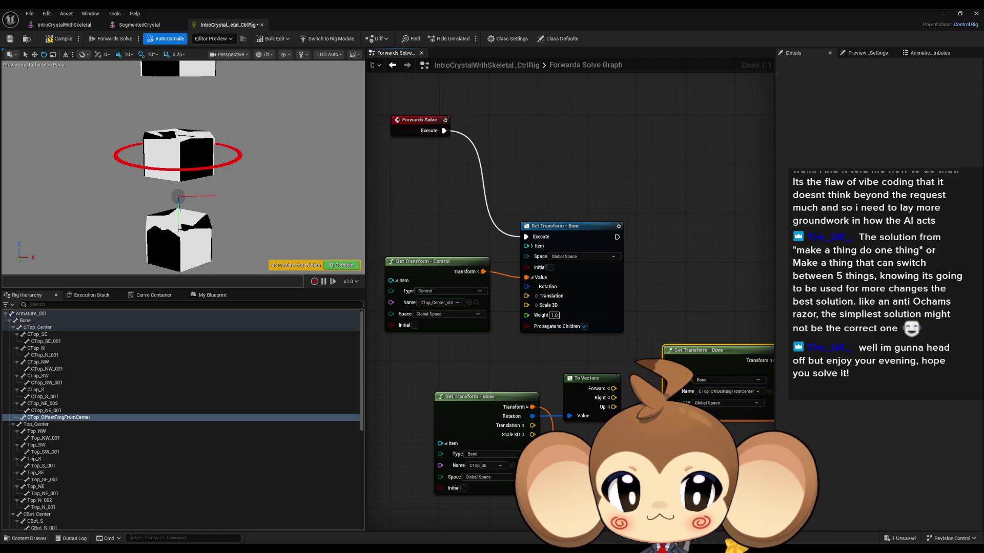
# - Feed the offset ring getter's transform into a new Break Transform node
pyautogui.scroll(-2, 584, 308)
pyautogui.moveTo(640, 293)
pyautogui.mouseDown()
pyautogui.moveTo(398, 331)
pyautogui.moveTo(455, 306)
pyautogui.moveTo(461, 291)
pyautogui.mouseUp()
pyautogui.scroll(2, 410, 323)
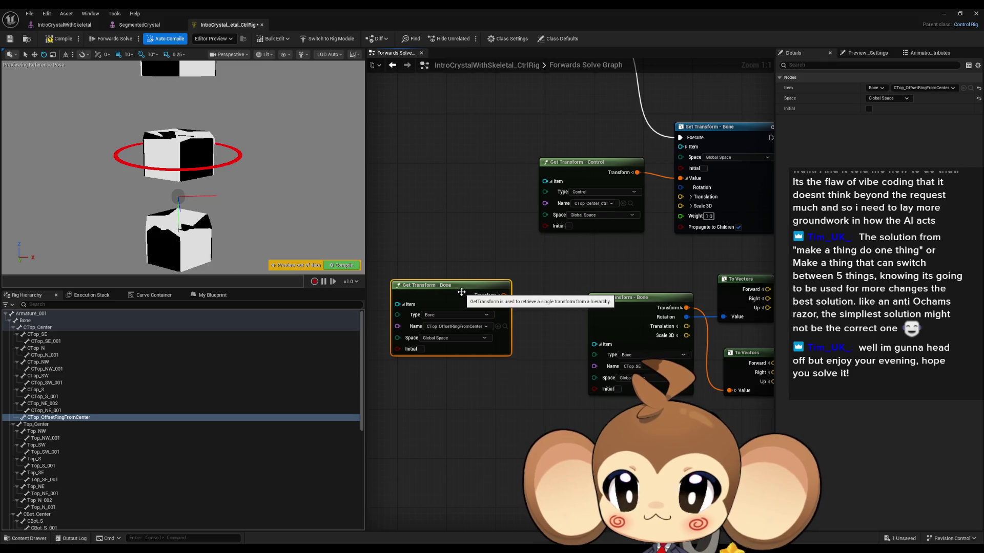
pyautogui.rightClick(503, 296)
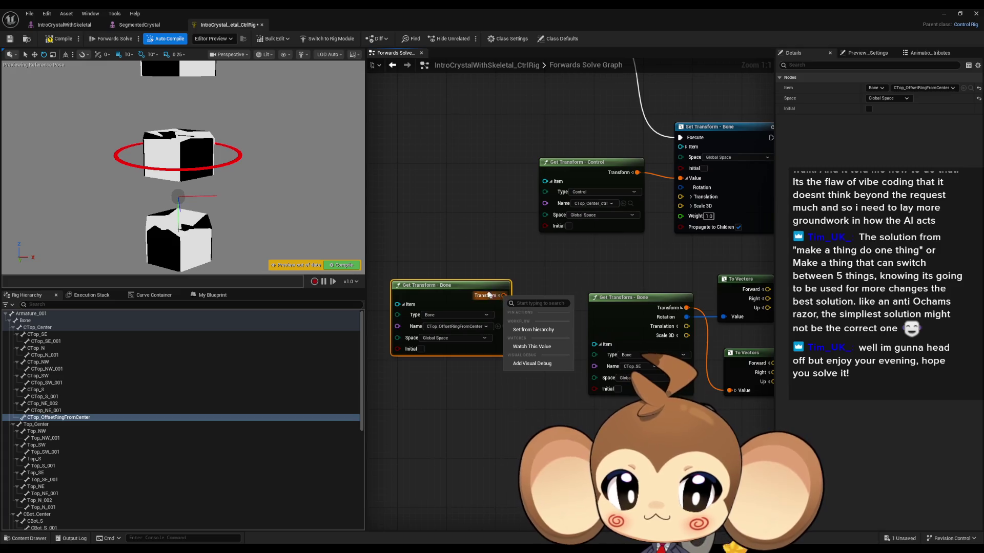
pyautogui.moveTo(450, 285)
pyautogui.mouseDown()
pyautogui.moveTo(414, 285)
pyautogui.moveTo(485, 301)
pyautogui.mouseUp()
pyautogui.write('locat')
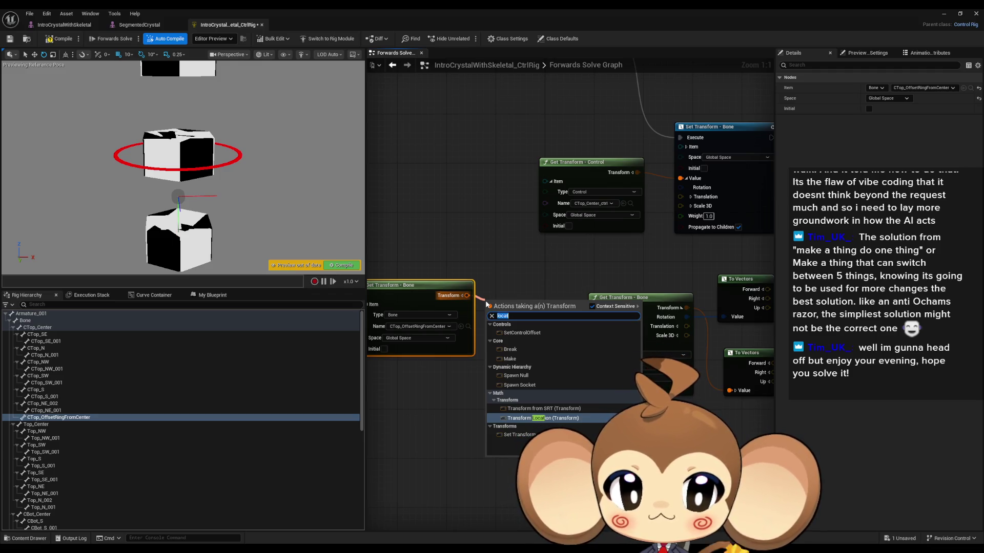
pyautogui.hotkey('ctrl', 'a')
pyautogui.write('get loca')
pyautogui.press('Up')
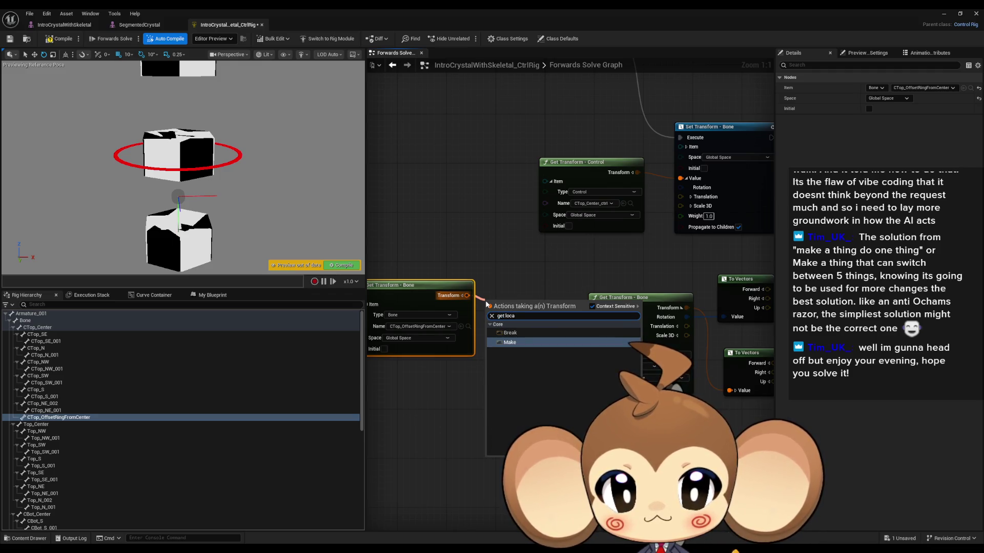
pyautogui.press('Return')
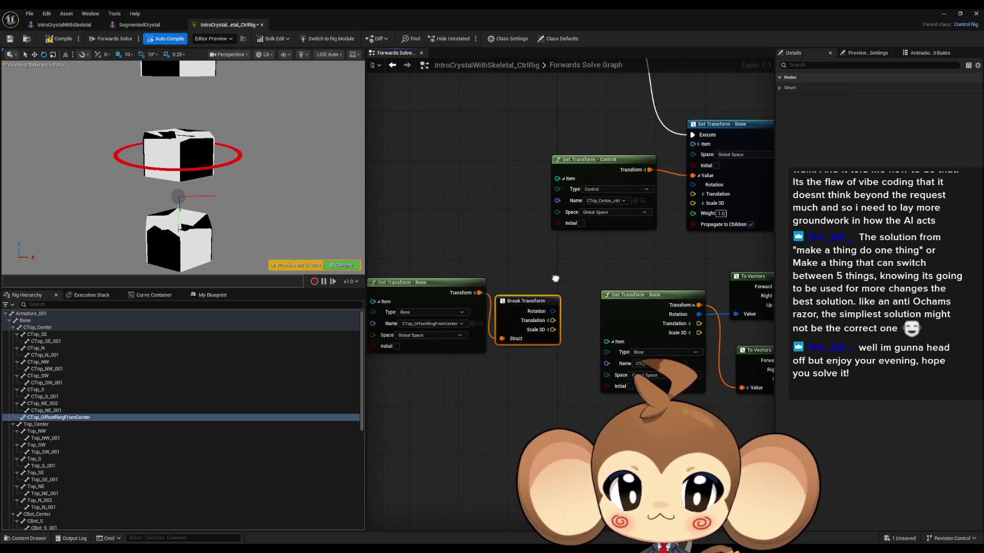
pyautogui.moveTo(586, 293)
pyautogui.mouseDown()
pyautogui.moveTo(599, 283)
pyautogui.moveTo(587, 264)
pyautogui.mouseUp()
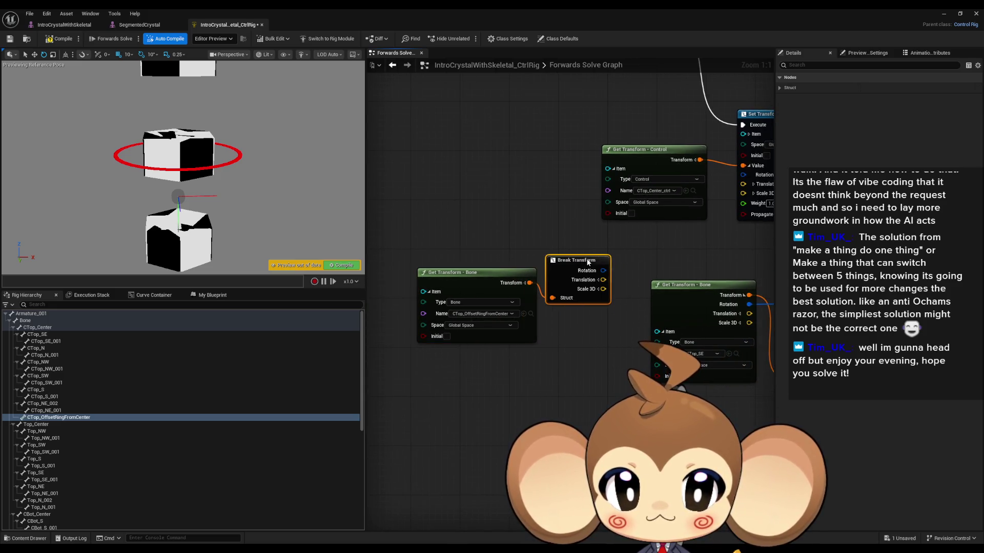
pyautogui.moveTo(648, 265); pyautogui.dragTo(495, 283)
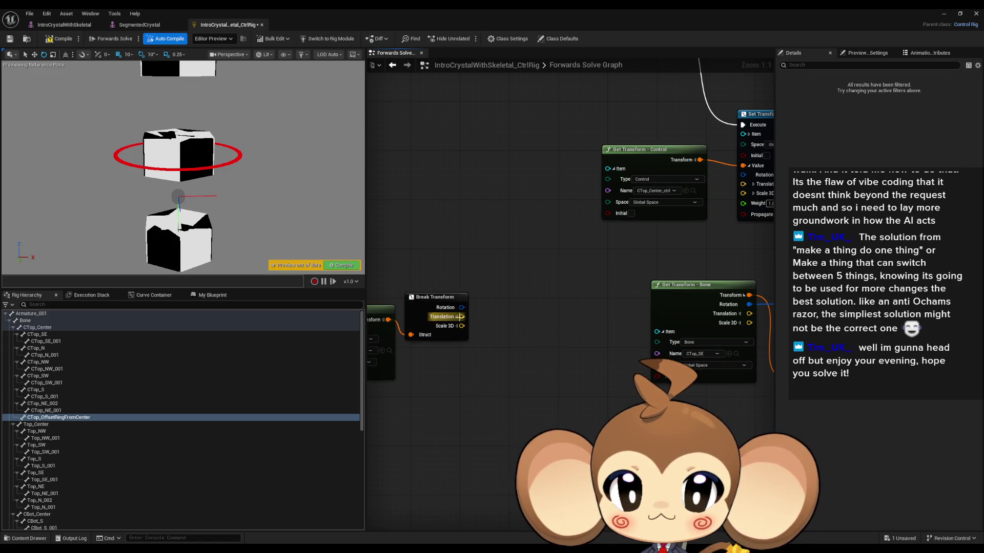
# - Add a Break Vector node on the Break Transform's Translation and position it down-right
pyautogui.moveTo(382, 322); pyautogui.dragTo(423, 363)
pyautogui.write('tra')
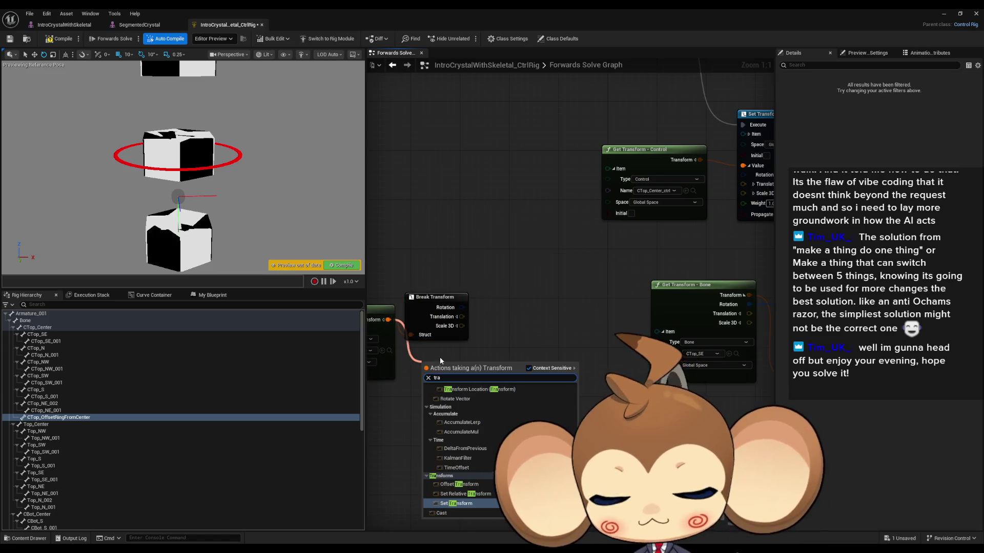
pyautogui.write('ns get')
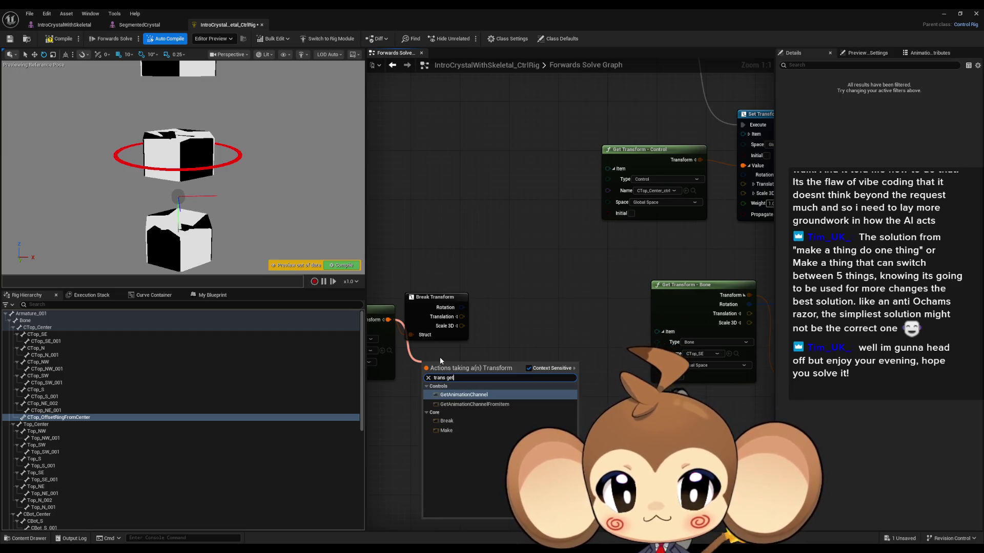
pyautogui.press('Escape')
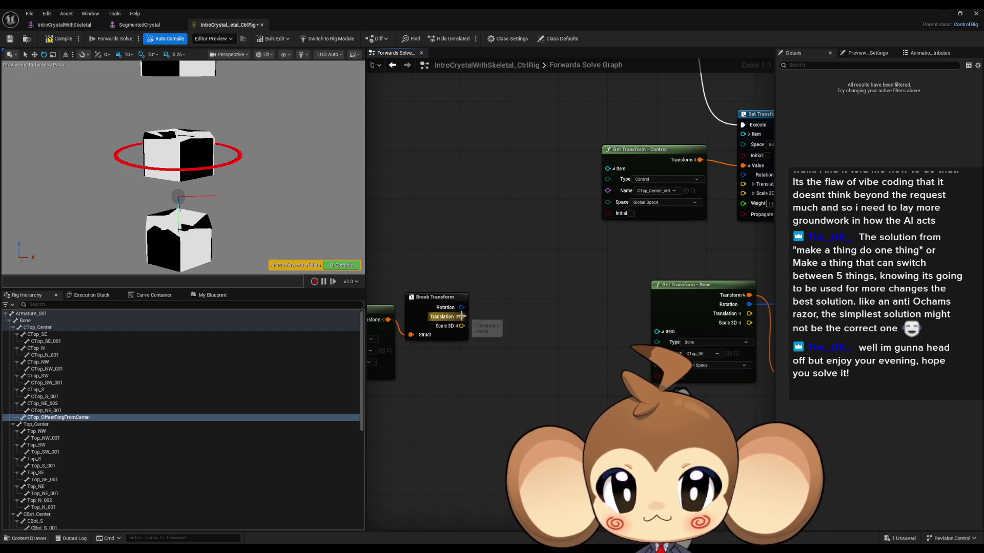
pyautogui.moveTo(461, 317); pyautogui.dragTo(498, 327)
pyautogui.write('get ve')
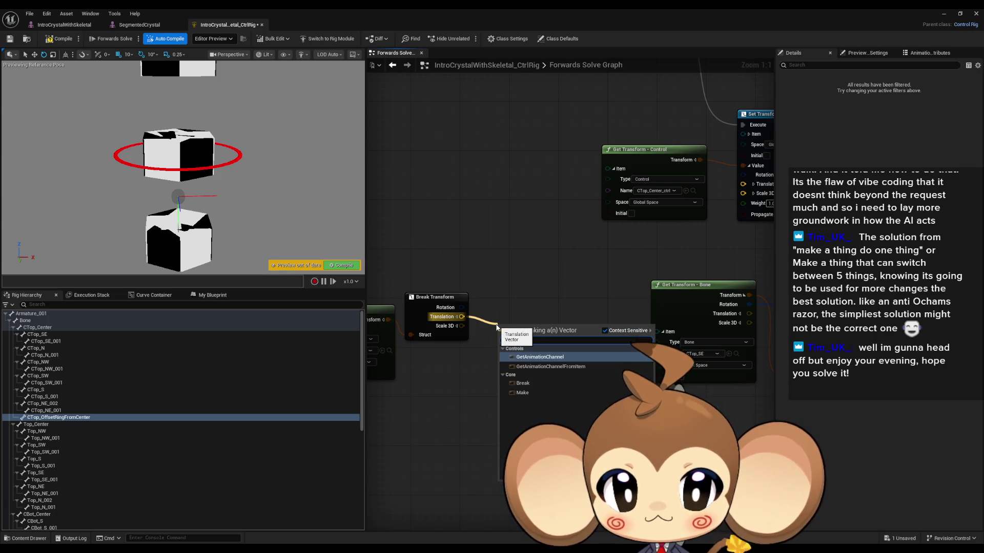
pyautogui.click(523, 383)
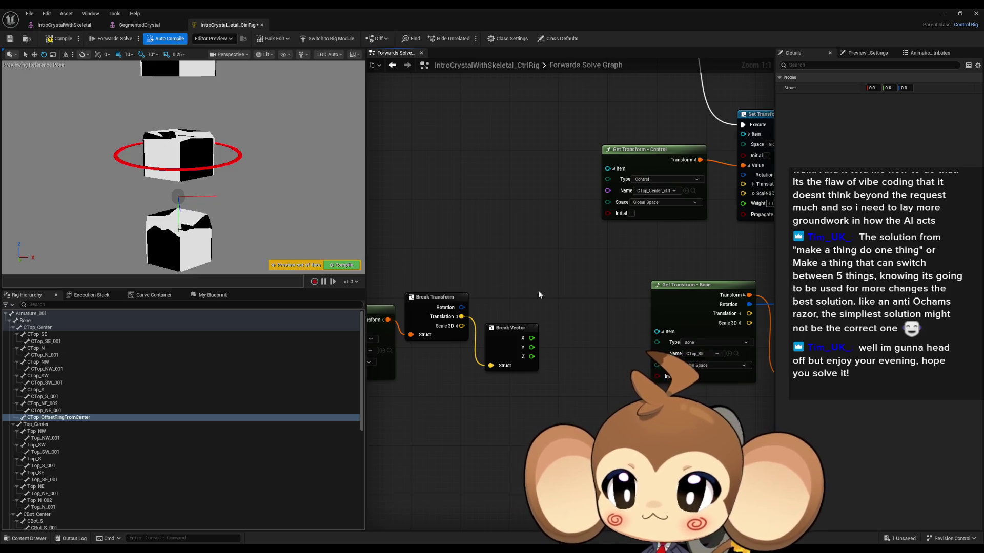
pyautogui.moveTo(538, 290)
pyautogui.mouseDown()
pyautogui.moveTo(497, 306)
pyautogui.moveTo(491, 296)
pyautogui.mouseUp()
pyautogui.scroll(-1, 491, 296)
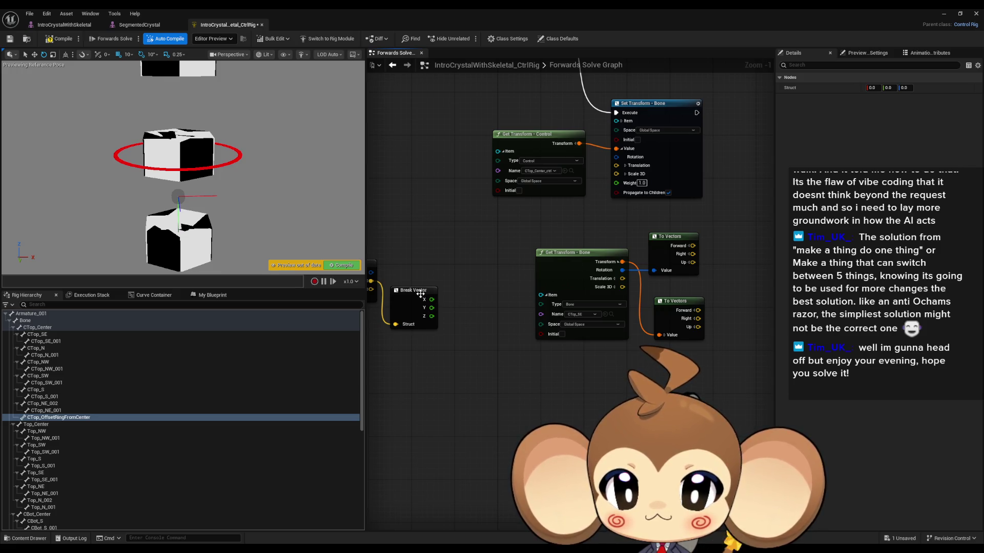
pyautogui.moveTo(421, 301)
pyautogui.mouseDown()
pyautogui.moveTo(508, 381)
pyautogui.moveTo(462, 384)
pyautogui.moveTo(495, 407)
pyautogui.mouseUp()
pyautogui.moveTo(463, 238); pyautogui.dragTo(635, 333)
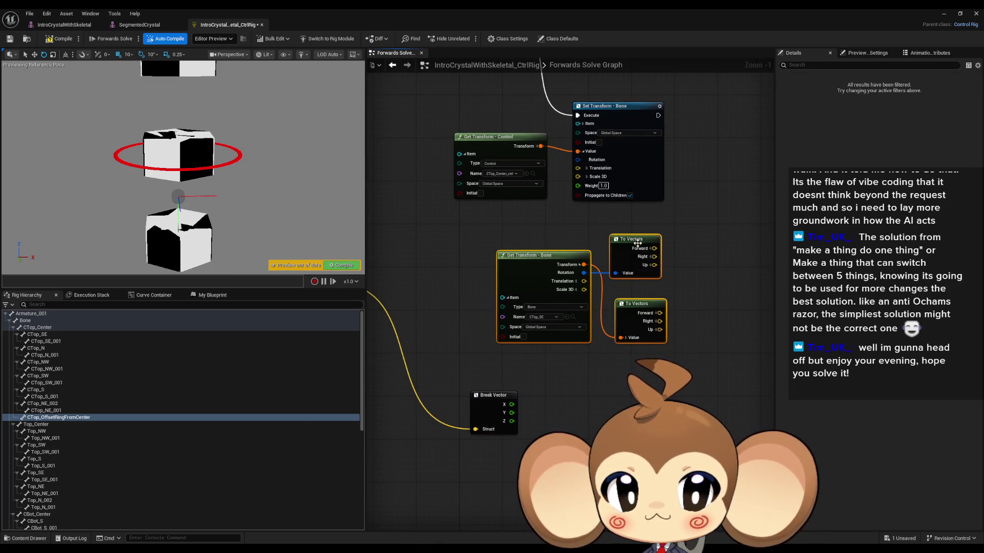
# - Multiply CTop_SE's Forward vector by the Break Vector X offset
pyautogui.moveTo(632, 245); pyautogui.dragTo(552, 245)
pyautogui.click(604, 345)
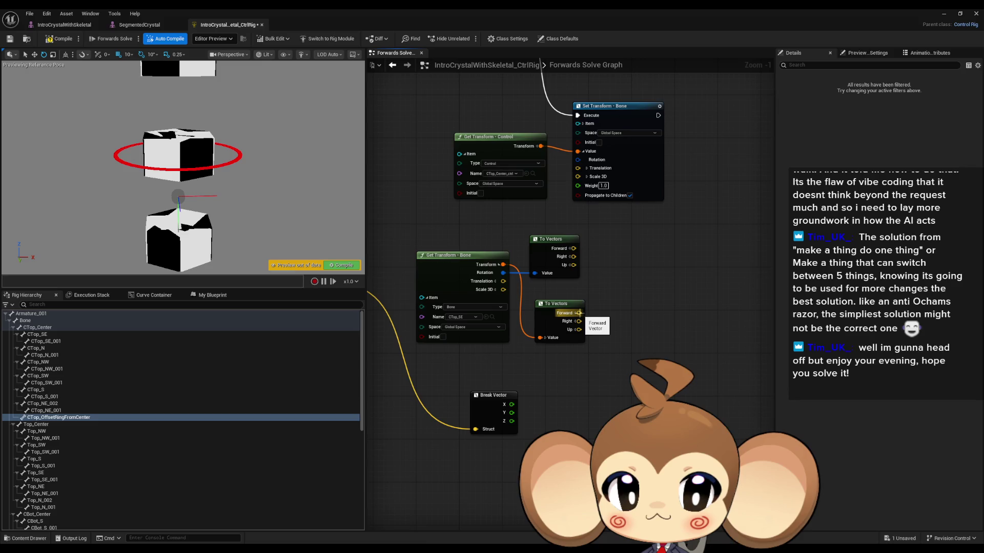
pyautogui.rightClick(579, 313)
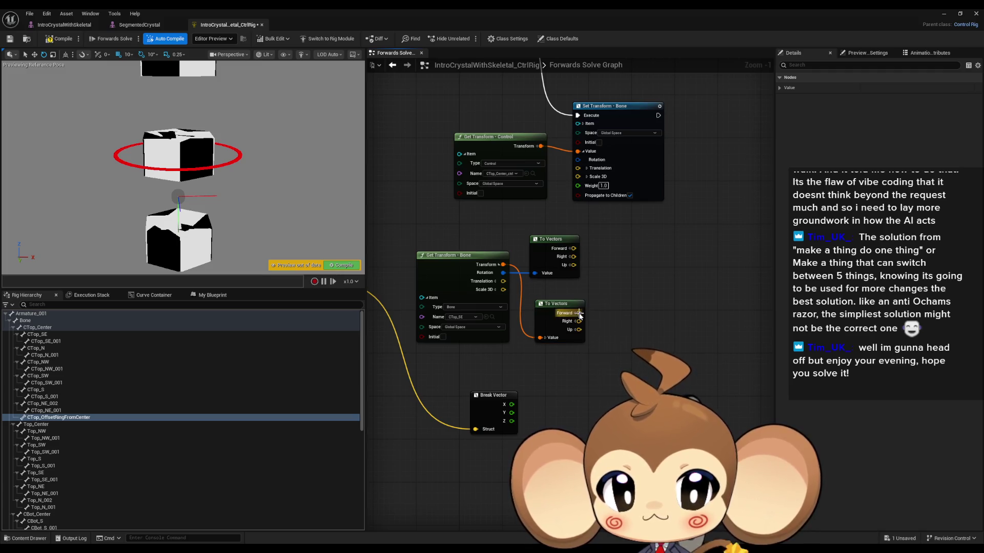
pyautogui.moveTo(579, 313); pyautogui.dragTo(615, 345)
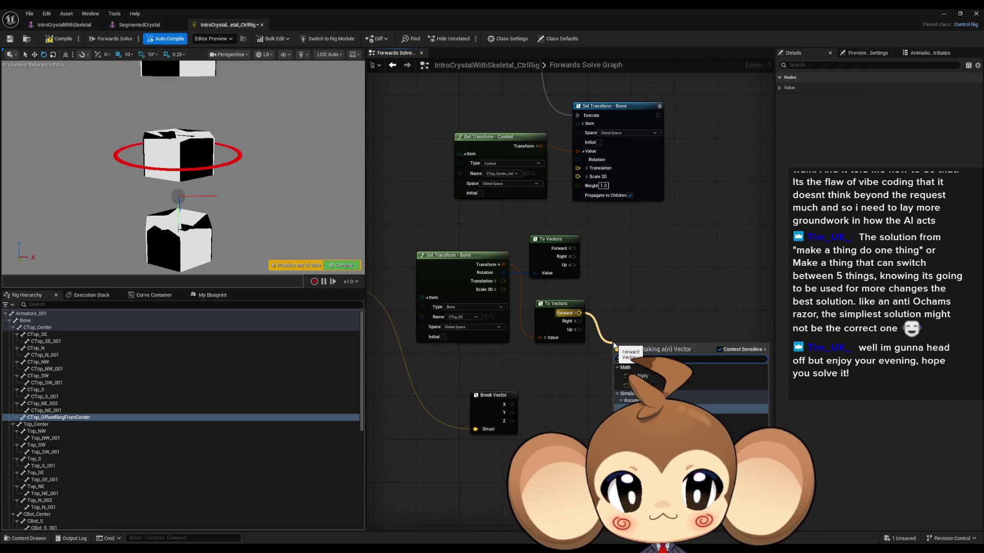
pyautogui.click(639, 375)
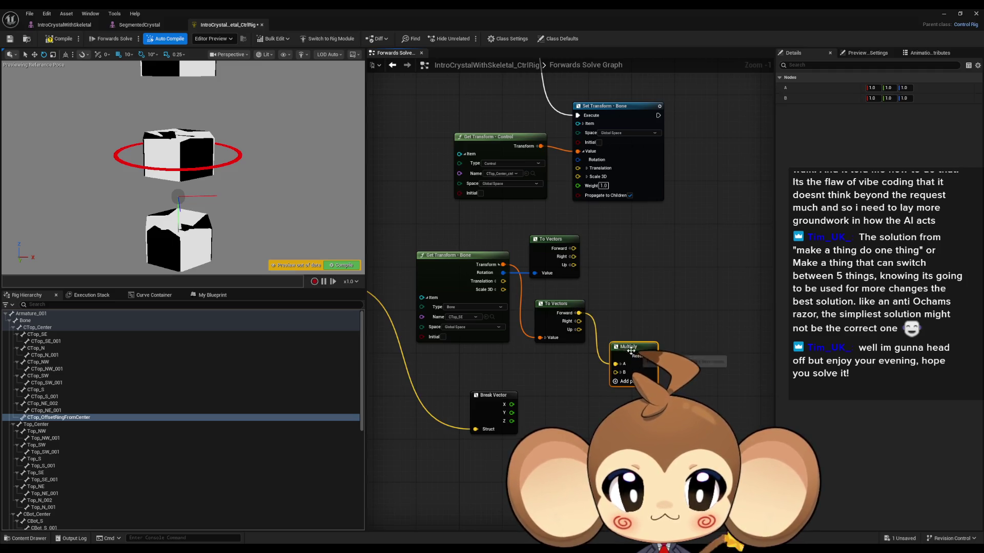
pyautogui.moveTo(608, 386); pyautogui.dragTo(607, 381)
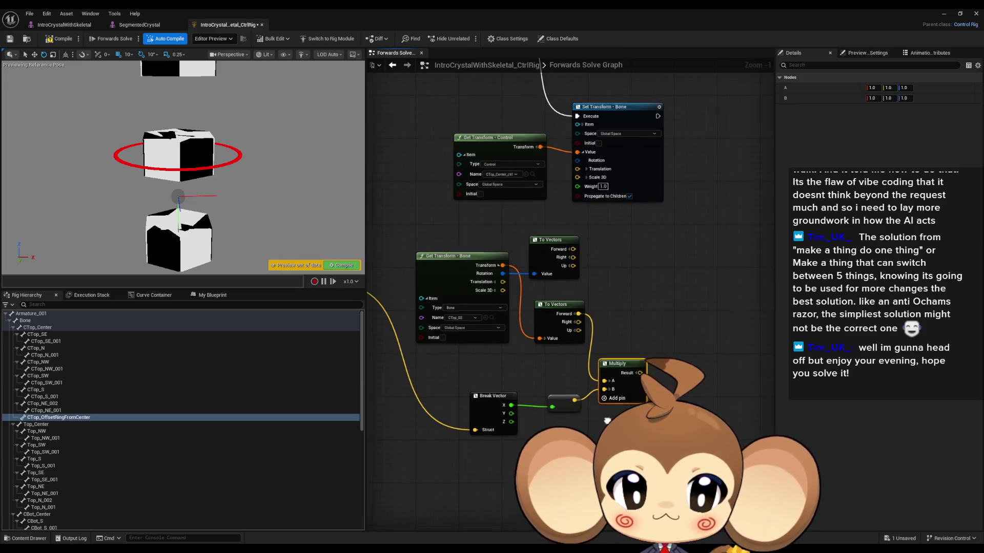
pyautogui.moveTo(601, 421); pyautogui.dragTo(591, 440)
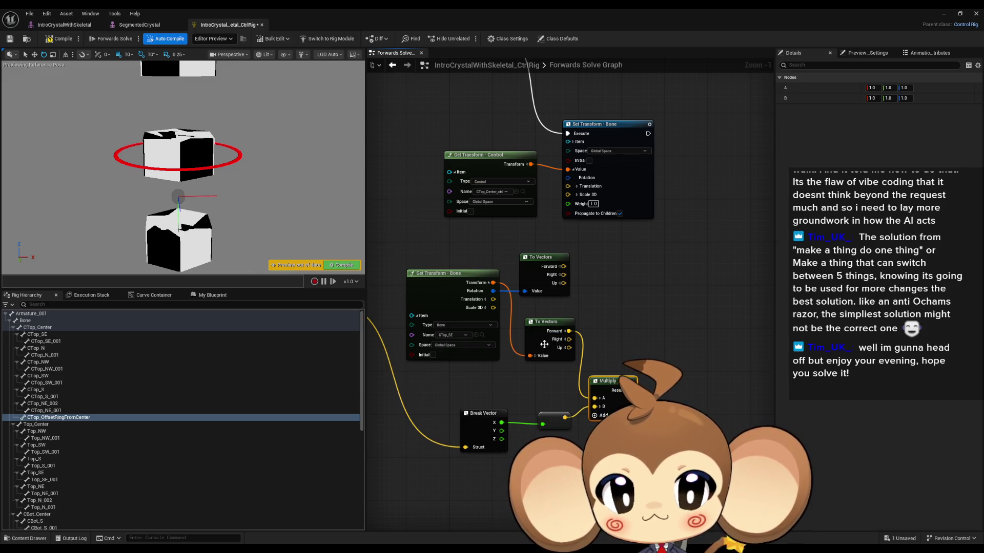
pyautogui.moveTo(544, 344); pyautogui.dragTo(544, 361)
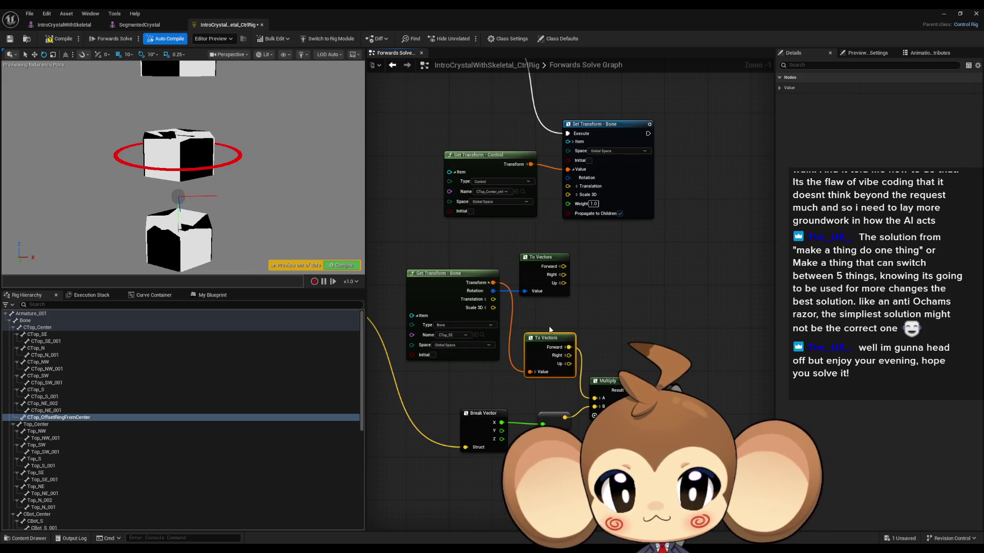
# - Add a Set Transform - Bone node for CTop_SE
pyautogui.moveTo(509, 304); pyautogui.dragTo(529, 331)
pyautogui.click(476, 307)
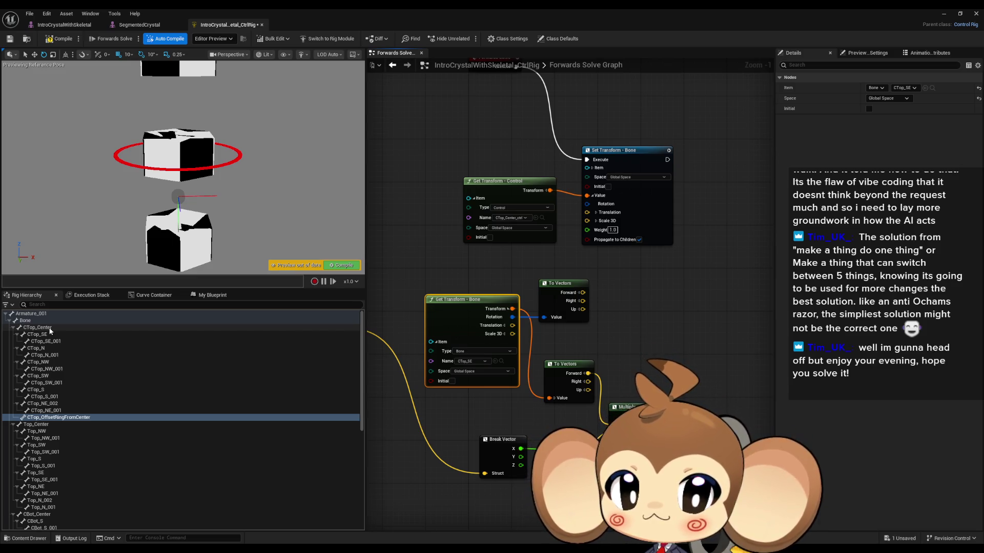
pyautogui.moveTo(50, 331)
pyautogui.mouseDown()
pyautogui.moveTo(460, 366)
pyautogui.moveTo(444, 367)
pyautogui.mouseUp()
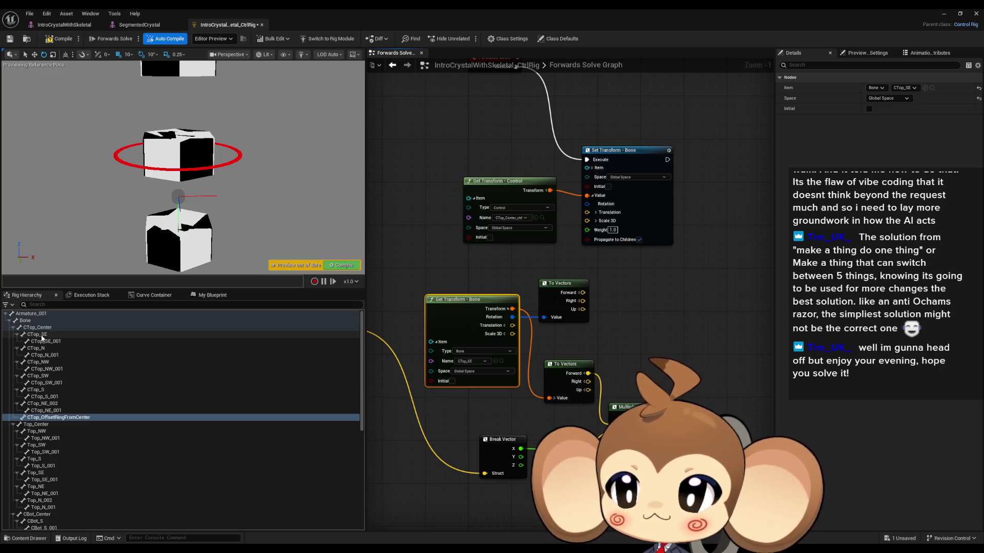
pyautogui.moveTo(42, 335)
pyautogui.mouseDown()
pyautogui.moveTo(652, 325)
pyautogui.moveTo(702, 303)
pyautogui.moveTo(666, 160)
pyautogui.mouseUp()
pyautogui.click(714, 328)
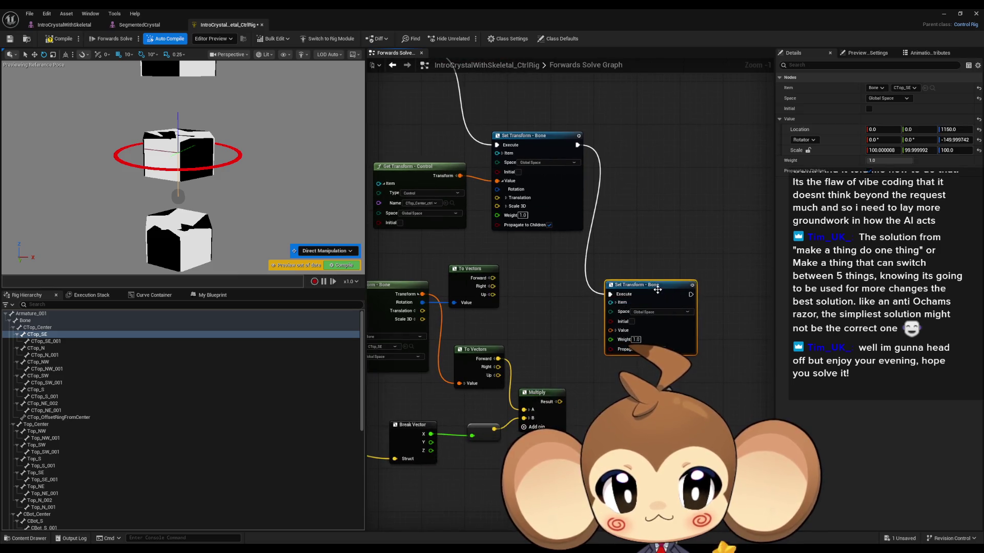
# - Chain CTop_SE's Set Transform after the first, feed its Value from Make Transform, remove the spare To Vectors
pyautogui.moveTo(660, 288); pyautogui.dragTo(697, 277)
pyautogui.click(683, 314)
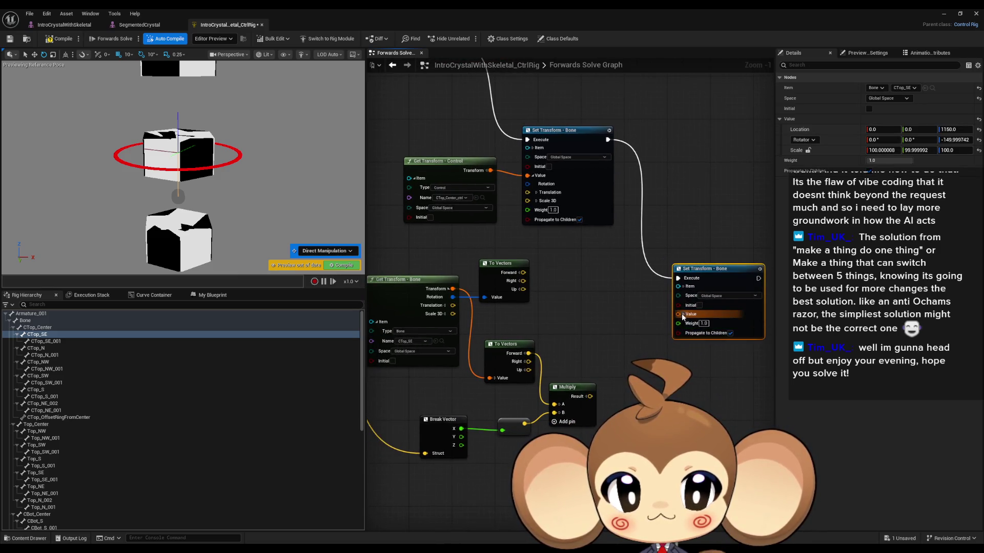
pyautogui.moveTo(677, 314); pyautogui.dragTo(630, 322)
pyautogui.press('Return')
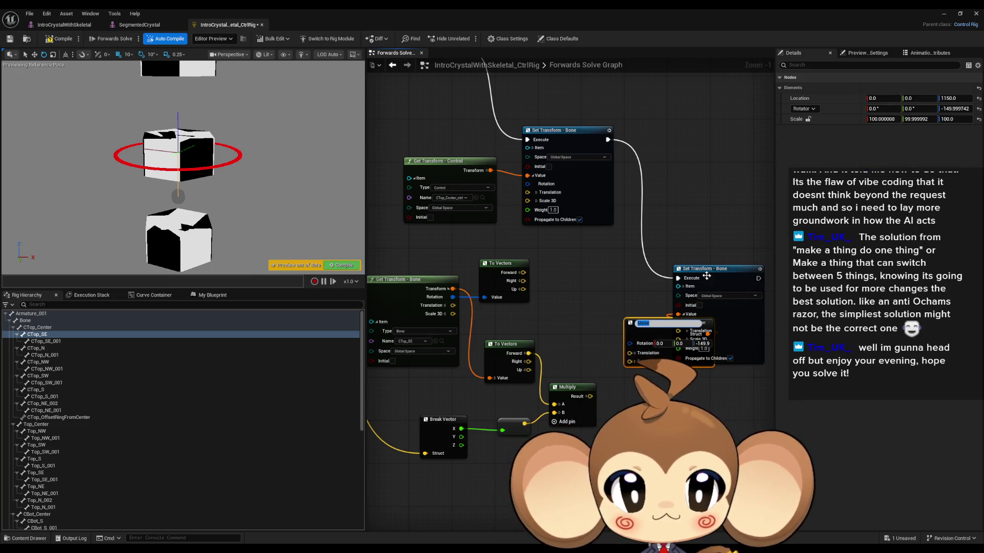
pyautogui.moveTo(706, 276); pyautogui.dragTo(748, 271)
pyautogui.moveTo(656, 322); pyautogui.dragTo(452, 297)
pyautogui.press('Delete')
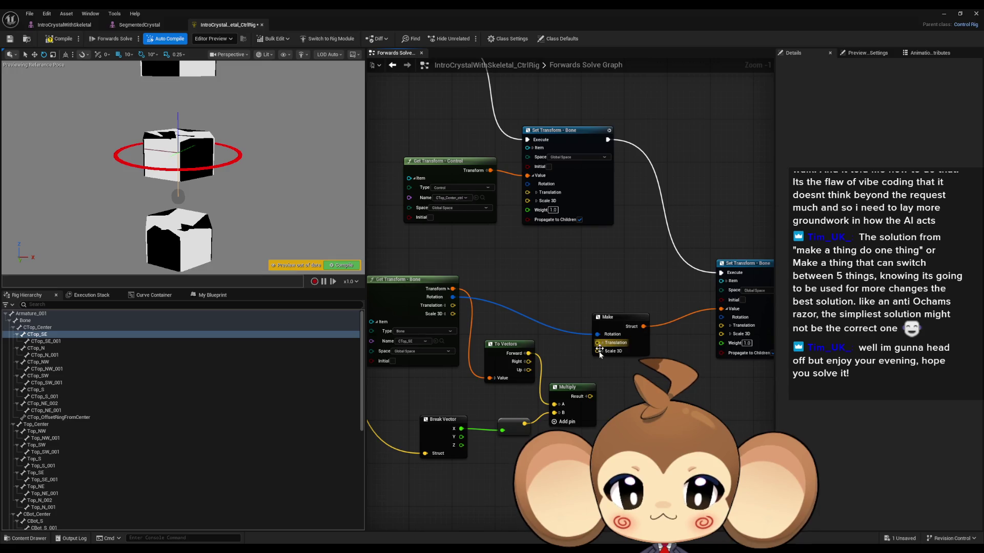
pyautogui.moveTo(598, 351)
pyautogui.mouseDown()
pyautogui.moveTo(460, 325)
pyautogui.moveTo(452, 313)
pyautogui.moveTo(591, 405)
pyautogui.moveTo(760, 402)
pyautogui.mouseUp()
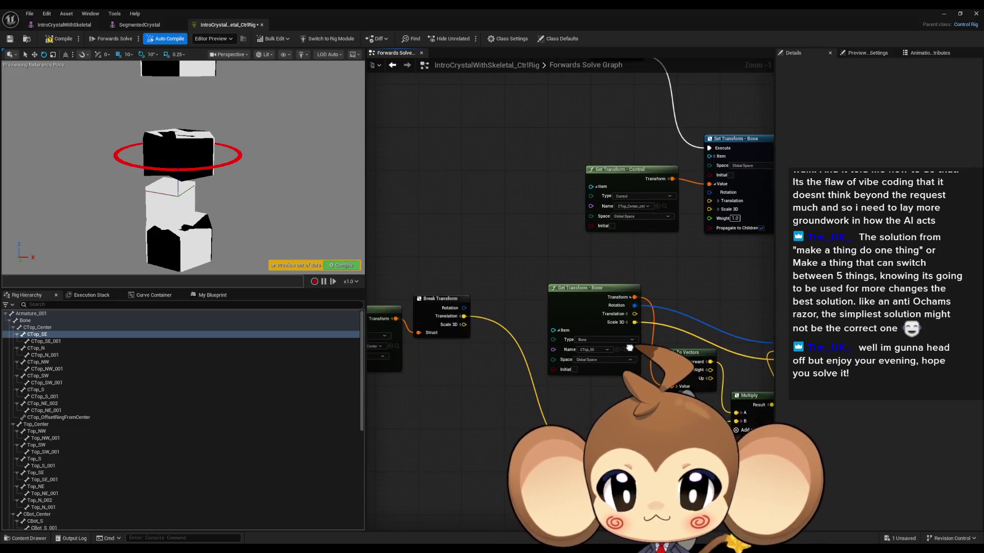
# - Select CTop_OffsetRingFromCenter in the Rig Hierarchy and bring up its element actions menu
pyautogui.click(59, 417)
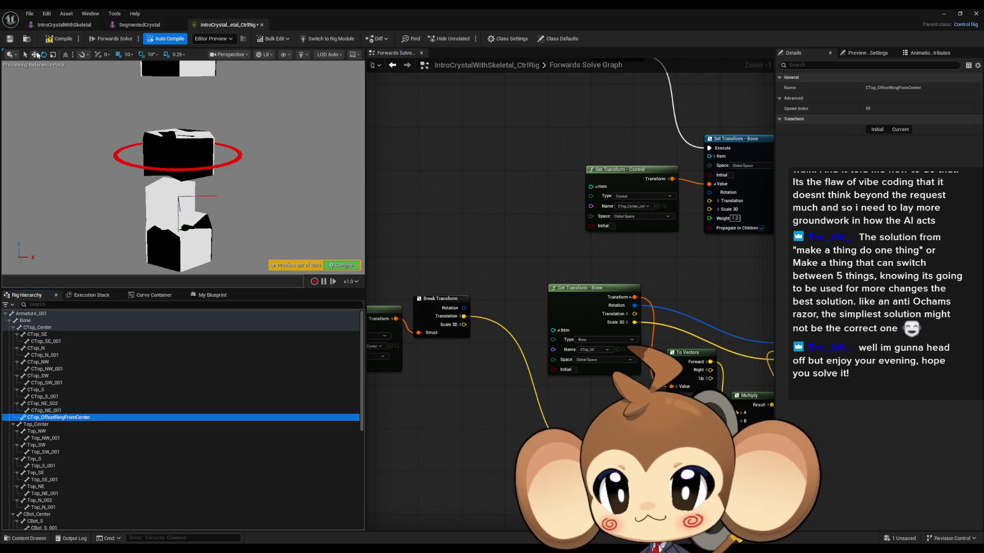
pyautogui.click(37, 55)
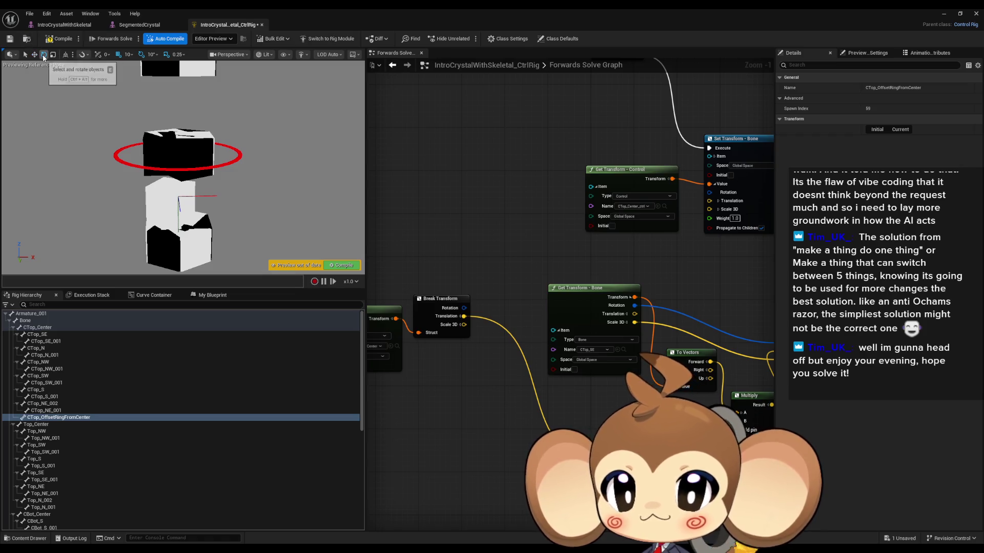
pyautogui.rightClick(37, 421)
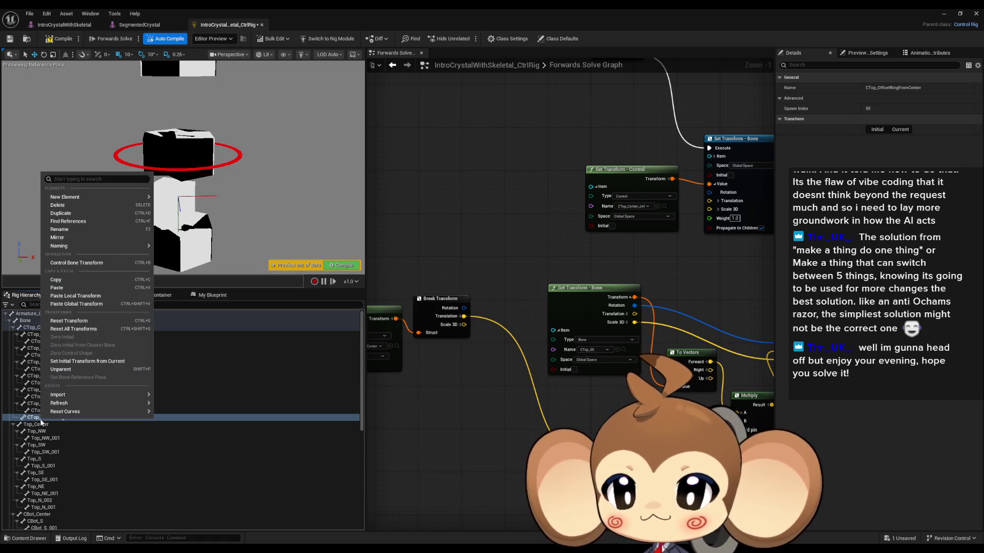
# - Create the CTop_OffsetRingFromCenter_ctrl control and add a Get Transform node reading it
pyautogui.moveTo(76, 197)
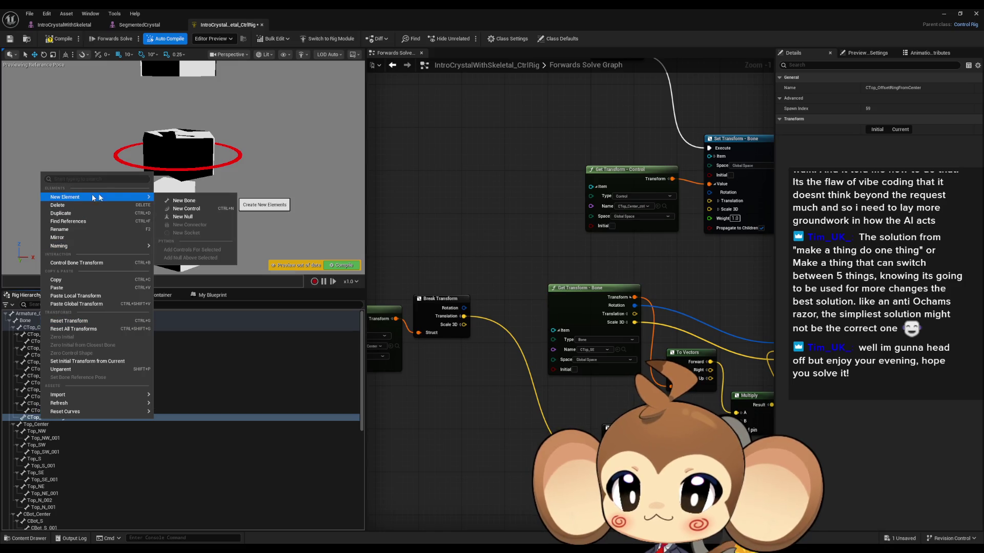
pyautogui.click(185, 209)
pyautogui.scroll(-10, 109, 424)
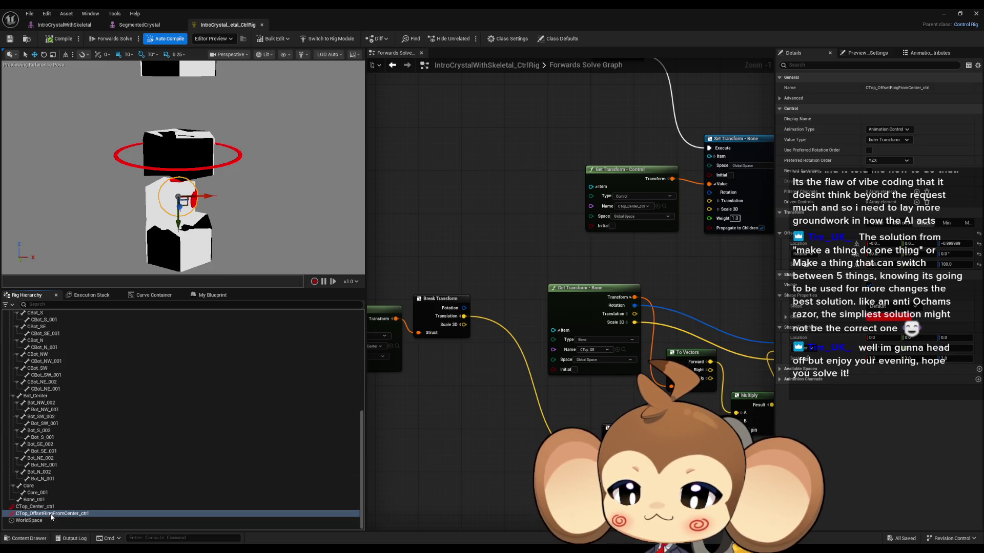
pyautogui.moveTo(51, 513); pyautogui.dragTo(488, 431)
pyautogui.moveTo(413, 426); pyautogui.dragTo(411, 425)
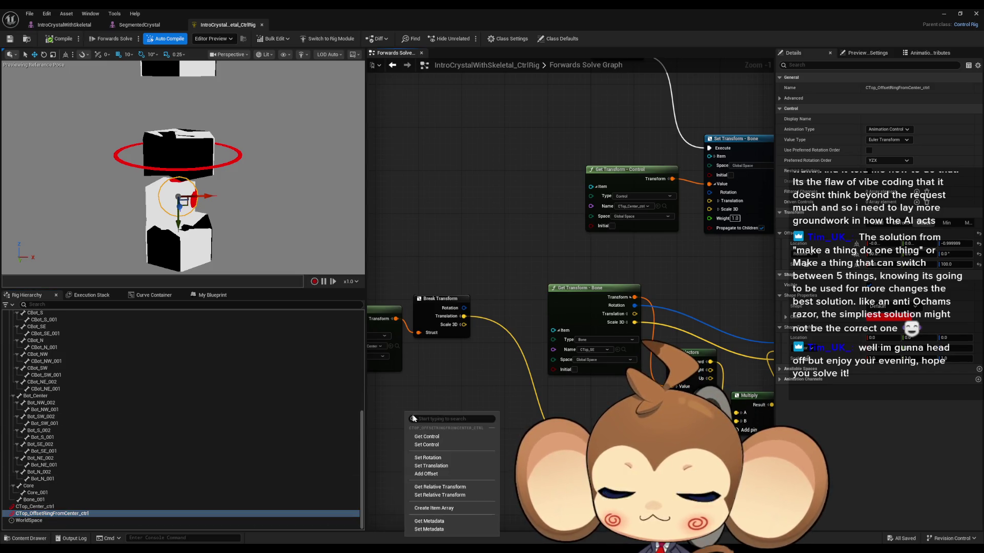
pyautogui.click(434, 436)
# - Add a Set Transform - Bone node for CTop_OffsetRingFromCenter, chained after the first set node
pyautogui.scroll(5, 82, 463)
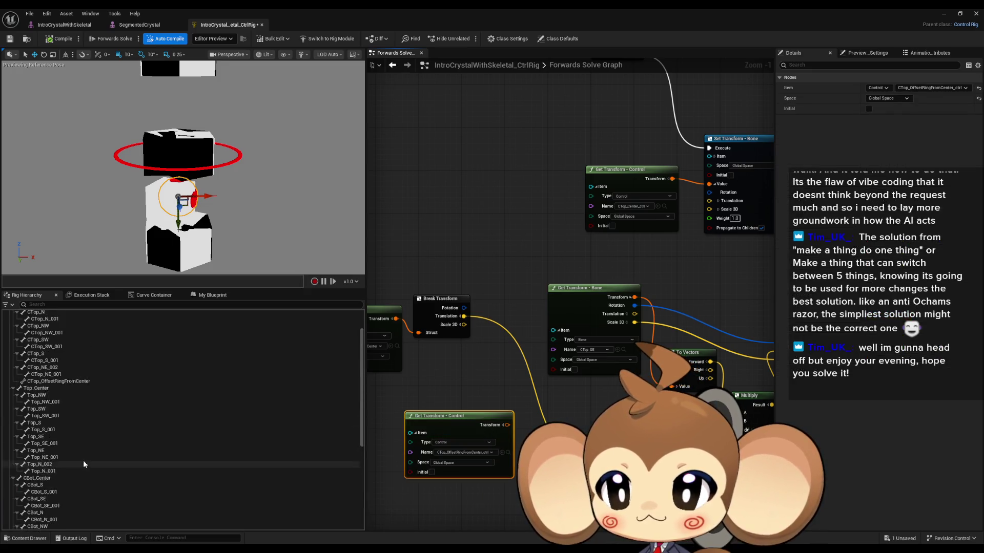
pyautogui.click(56, 417)
pyautogui.moveTo(56, 417); pyautogui.dragTo(551, 365)
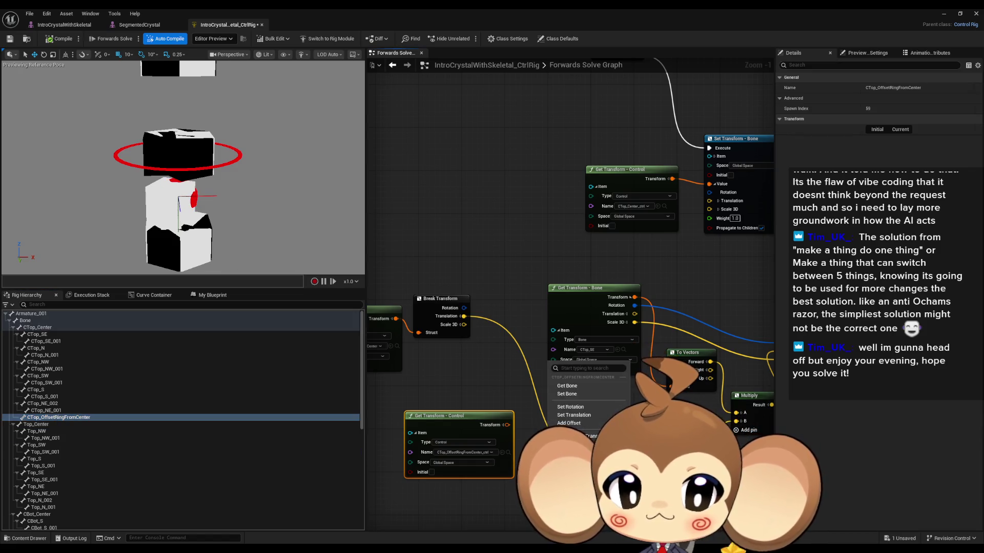
pyautogui.click(574, 395)
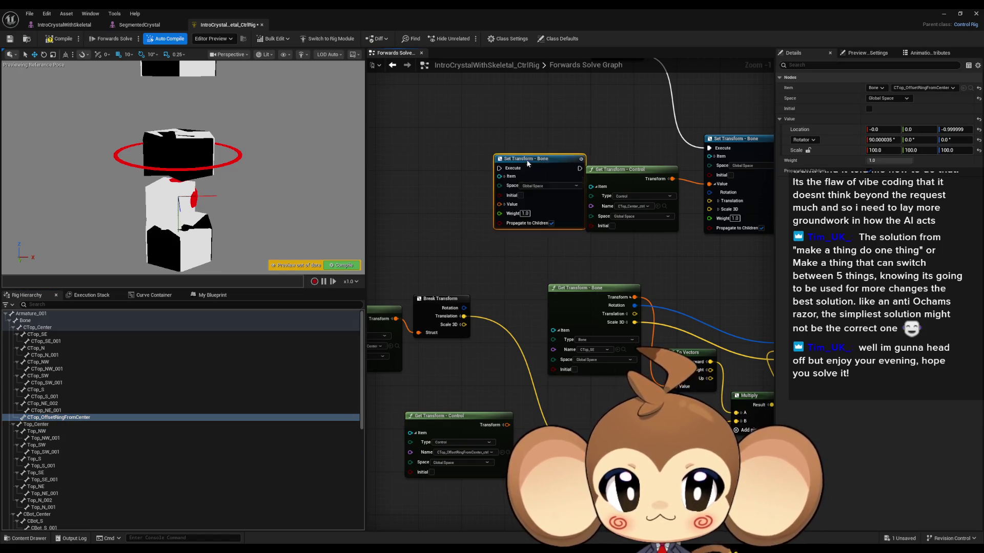
pyautogui.moveTo(409, 279)
pyautogui.mouseDown()
pyautogui.moveTo(640, 286)
pyautogui.moveTo(724, 275)
pyautogui.moveTo(741, 398)
pyautogui.mouseUp()
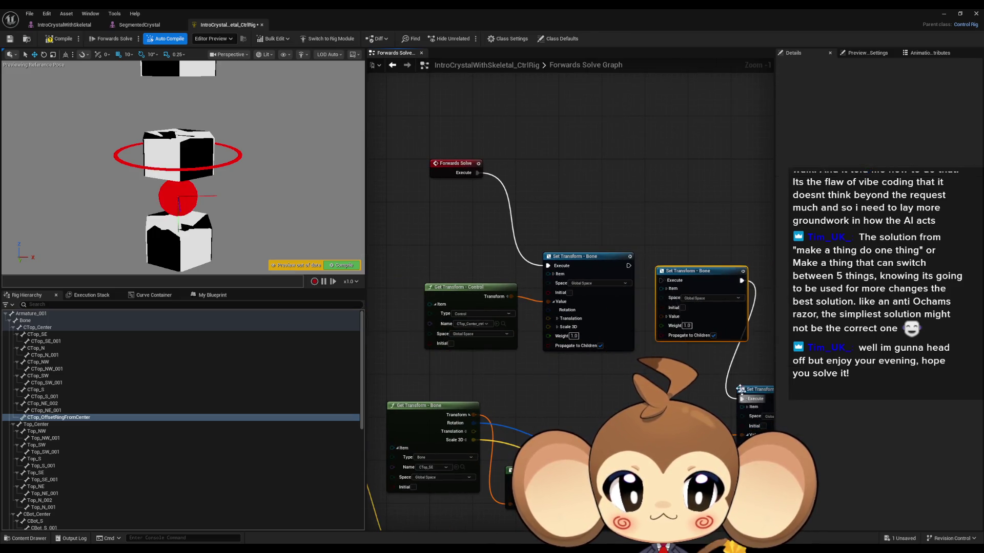
pyautogui.moveTo(661, 280); pyautogui.dragTo(626, 266)
# - Wire the ring control's Transform into the bone's Value, then move the control to test
pyautogui.scroll(-3, 635, 347)
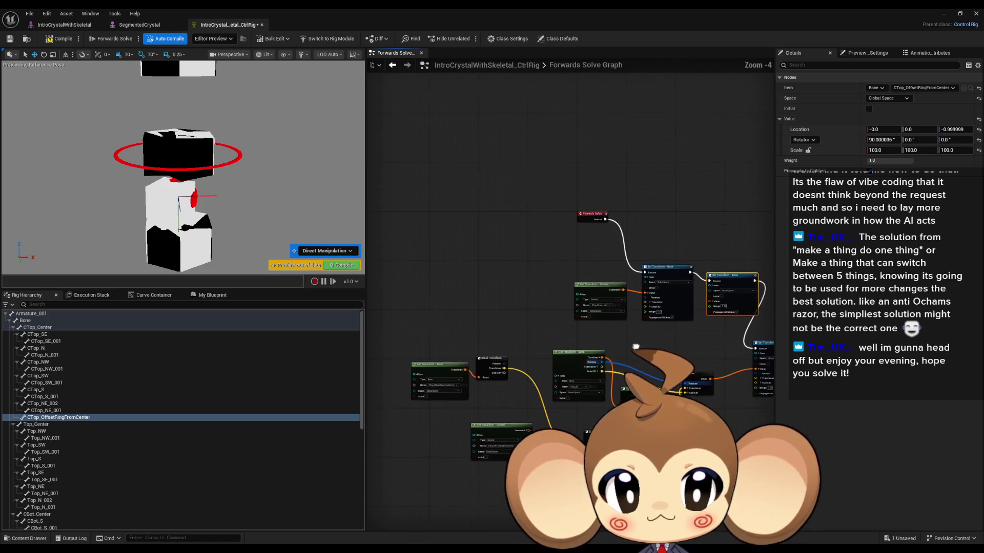
pyautogui.moveTo(507, 427); pyautogui.dragTo(694, 213)
pyautogui.scroll(4, 695, 213)
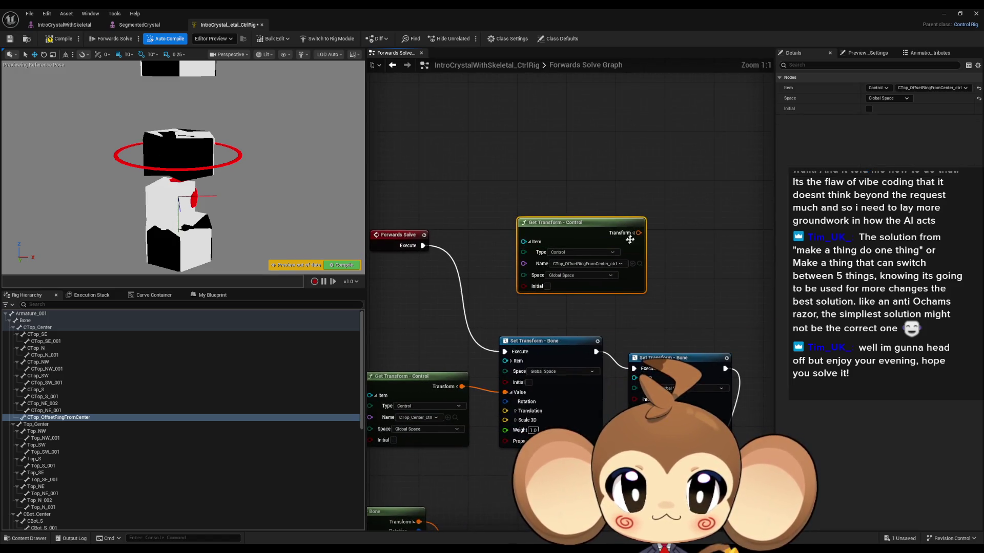
pyautogui.moveTo(638, 232); pyautogui.dragTo(649, 350)
pyautogui.moveTo(626, 397); pyautogui.dragTo(635, 399)
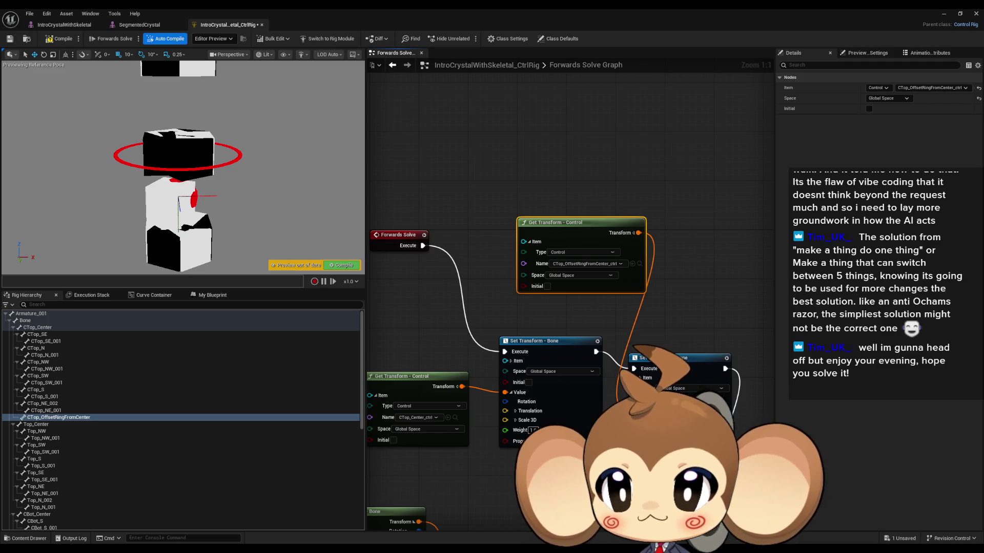
pyautogui.scroll(-10, 110, 426)
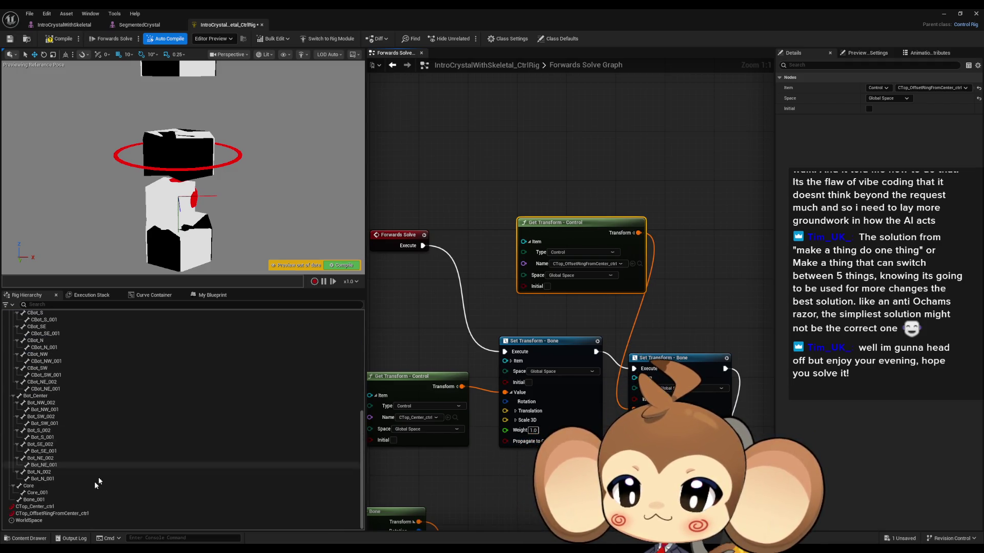
pyautogui.click(49, 513)
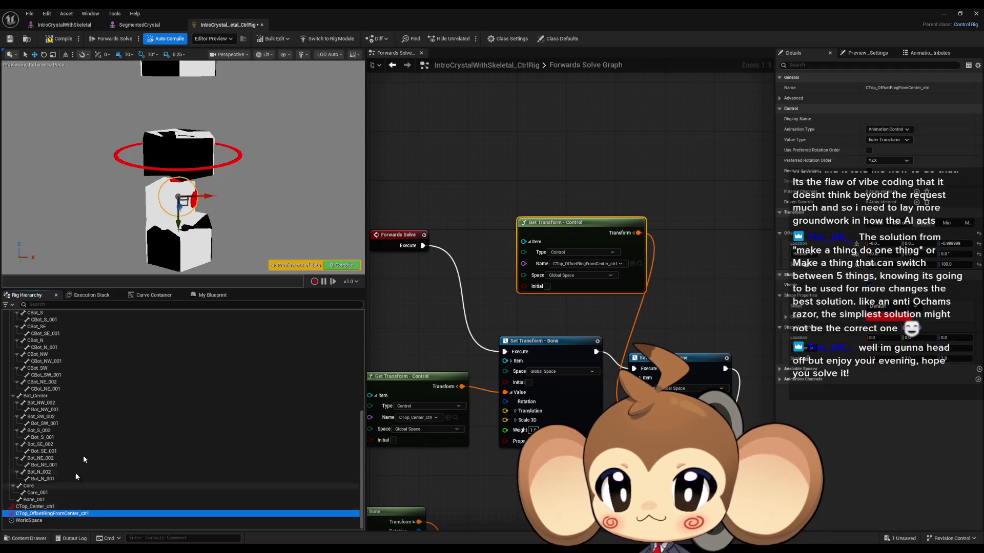
pyautogui.moveTo(210, 195)
pyautogui.mouseDown()
pyautogui.moveTo(307, 193)
pyautogui.moveTo(201, 192)
pyautogui.moveTo(333, 193)
pyautogui.moveTo(171, 193)
pyautogui.moveTo(227, 202)
pyautogui.moveTo(207, 197)
pyautogui.mouseUp()
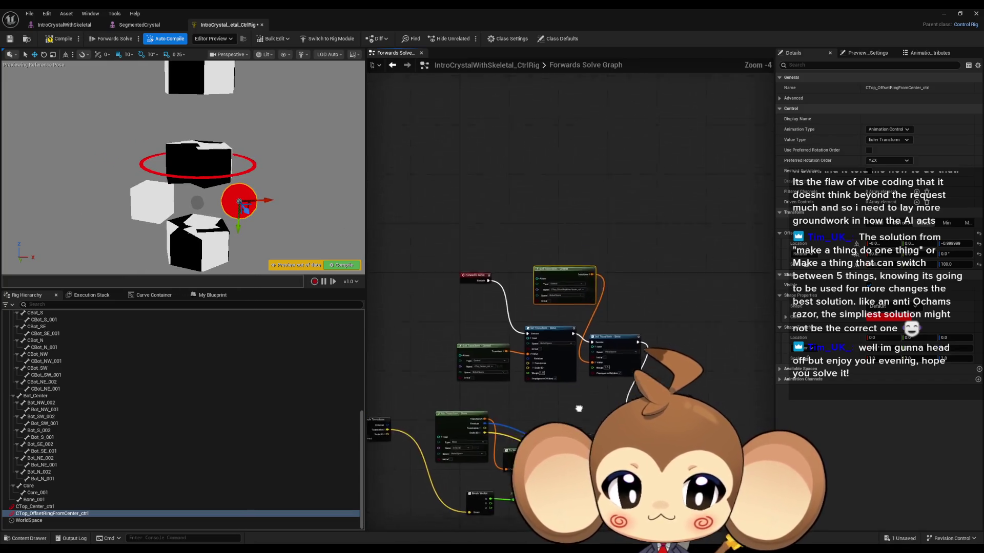
# - Add a vector Add node on the CTop_SE bone's translation, discarding a stray Accumulate Add
pyautogui.moveTo(723, 485)
pyautogui.mouseDown()
pyautogui.moveTo(616, 402)
pyautogui.moveTo(642, 367)
pyautogui.moveTo(729, 368)
pyautogui.mouseUp()
pyautogui.moveTo(491, 345); pyautogui.dragTo(492, 346)
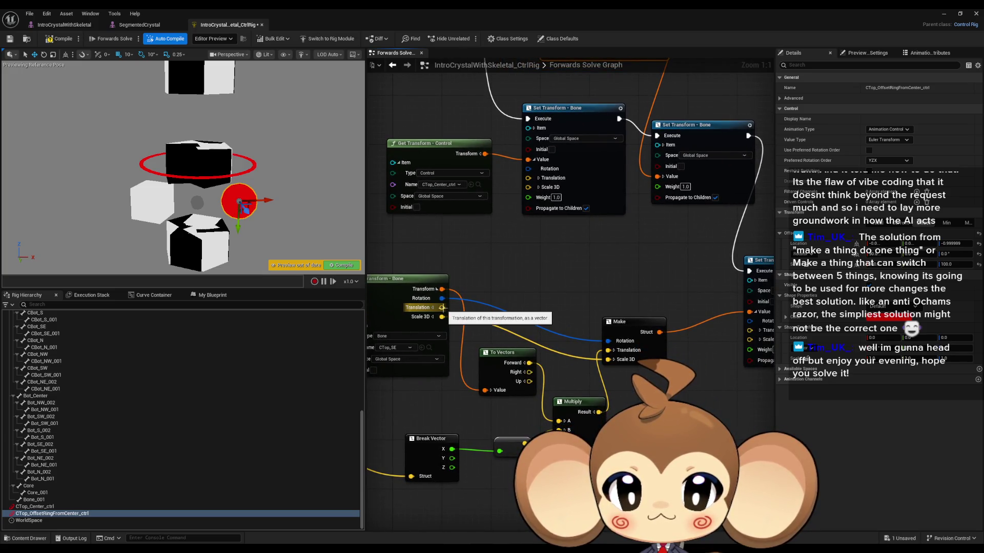
pyautogui.moveTo(441, 308)
pyautogui.mouseDown()
pyautogui.moveTo(545, 310)
pyautogui.moveTo(525, 270)
pyautogui.mouseUp()
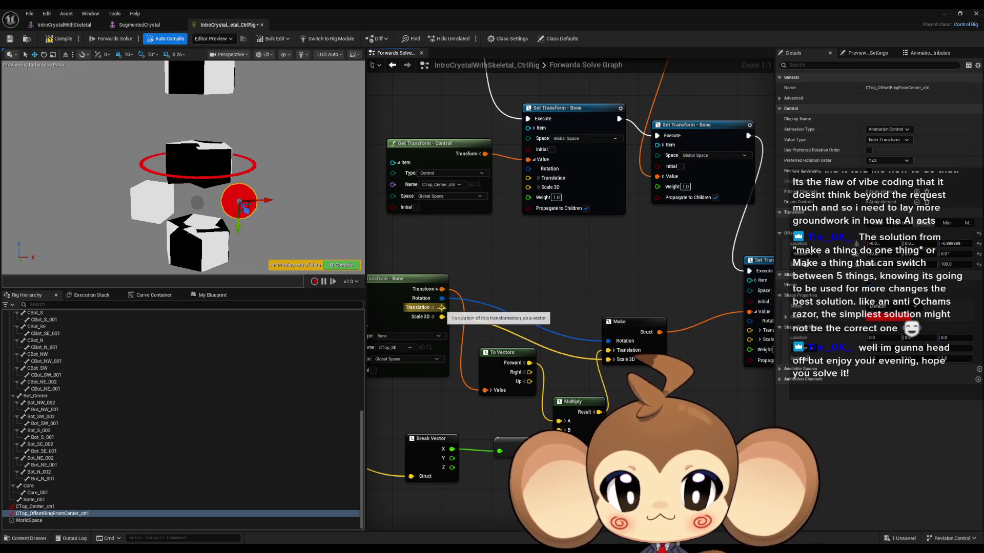
pyautogui.moveTo(442, 307); pyautogui.dragTo(536, 284)
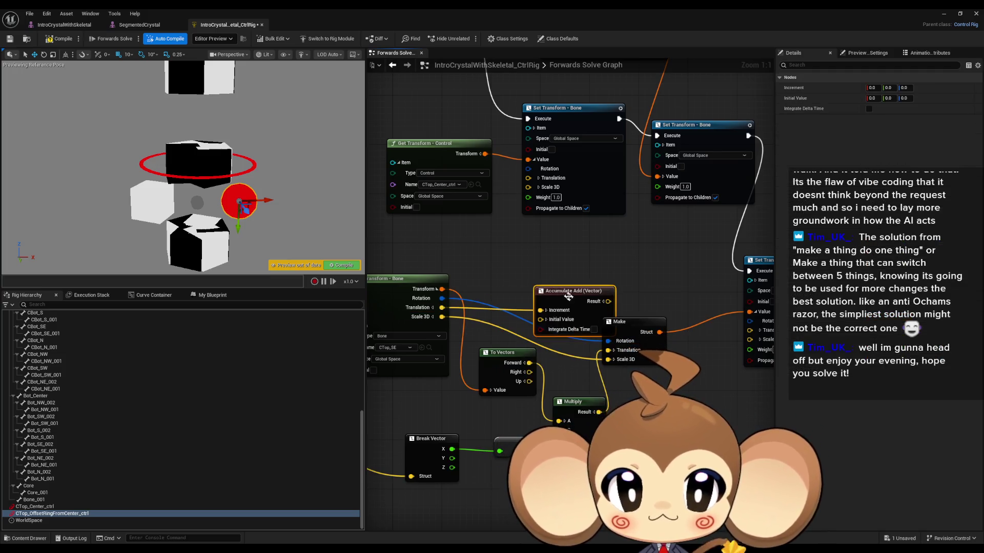
pyautogui.press('Delete')
pyautogui.moveTo(442, 307); pyautogui.dragTo(540, 283)
pyautogui.write('+')
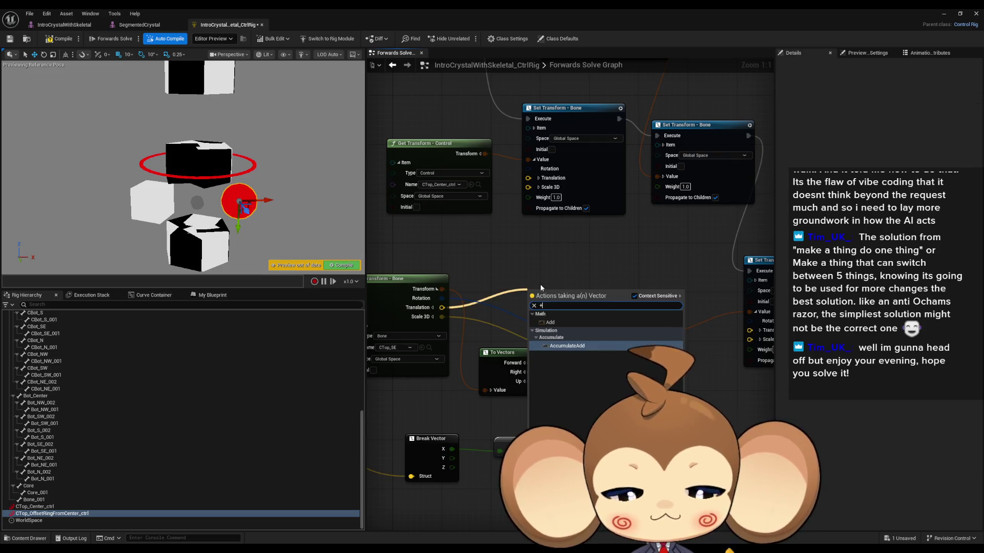
pyautogui.click(546, 322)
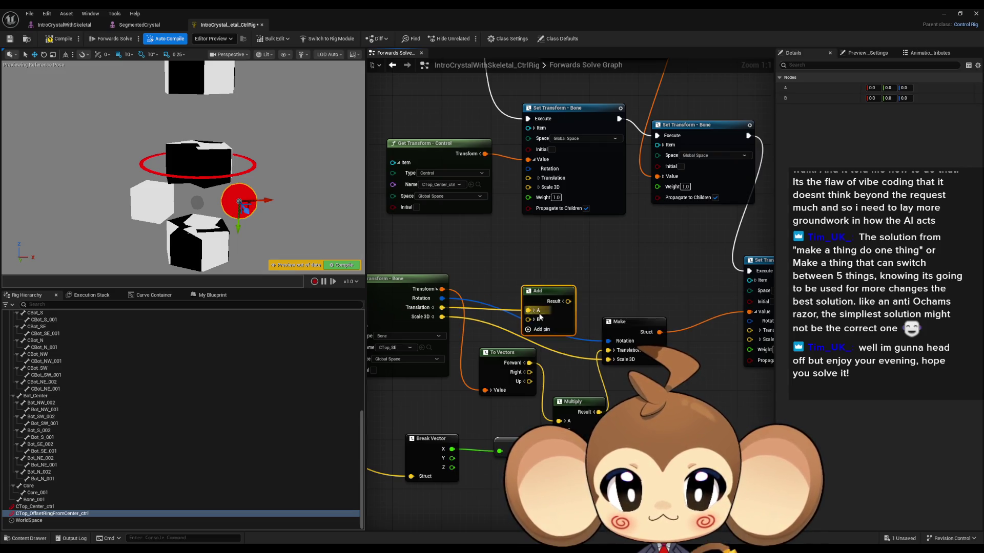
# - Wire Multiply Result into Add B and Add Result into Make's Translation, then test
pyautogui.moveTo(596, 414); pyautogui.dragTo(598, 413)
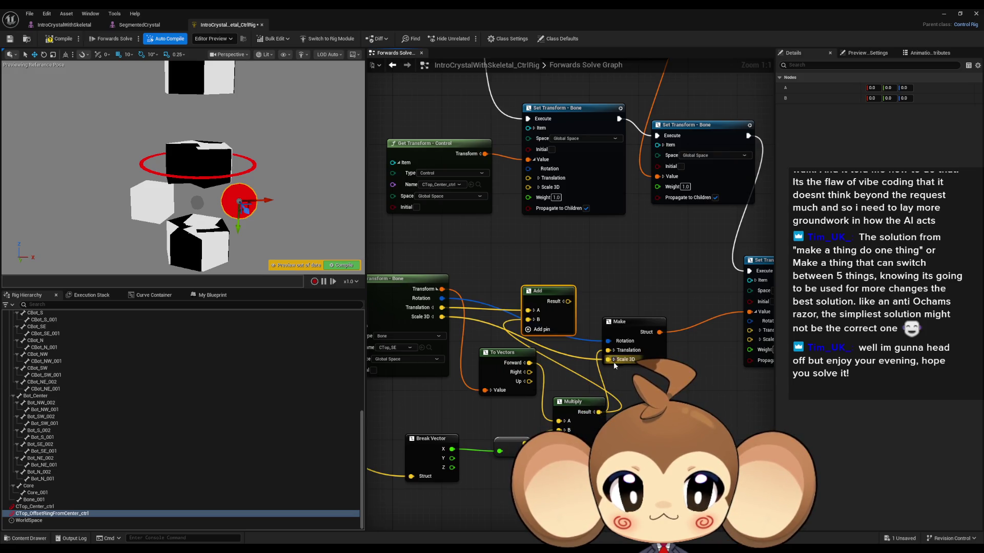
pyautogui.moveTo(607, 353); pyautogui.dragTo(567, 302)
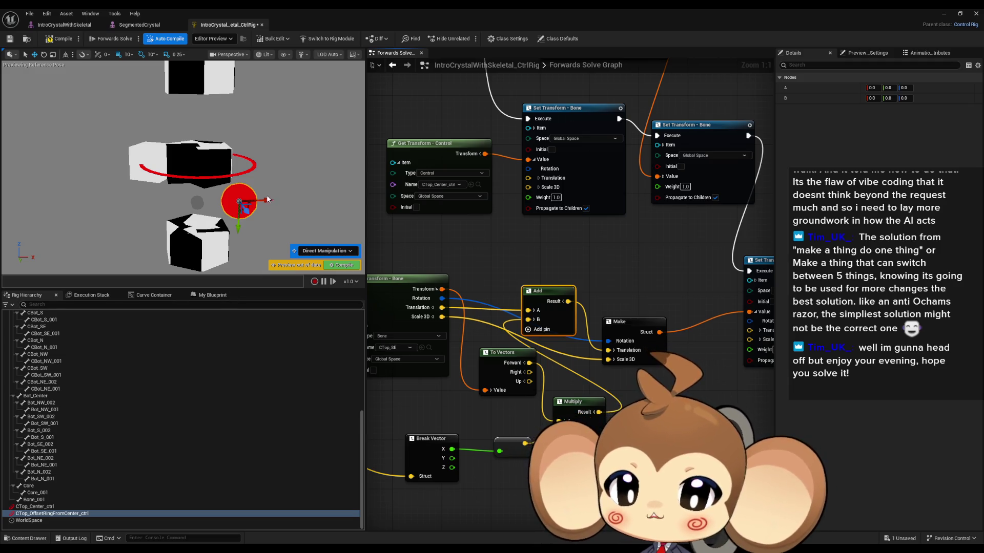
pyautogui.moveTo(267, 200)
pyautogui.mouseDown()
pyautogui.moveTo(361, 199)
pyautogui.moveTo(185, 199)
pyautogui.moveTo(351, 198)
pyautogui.moveTo(226, 190)
pyautogui.mouseUp()
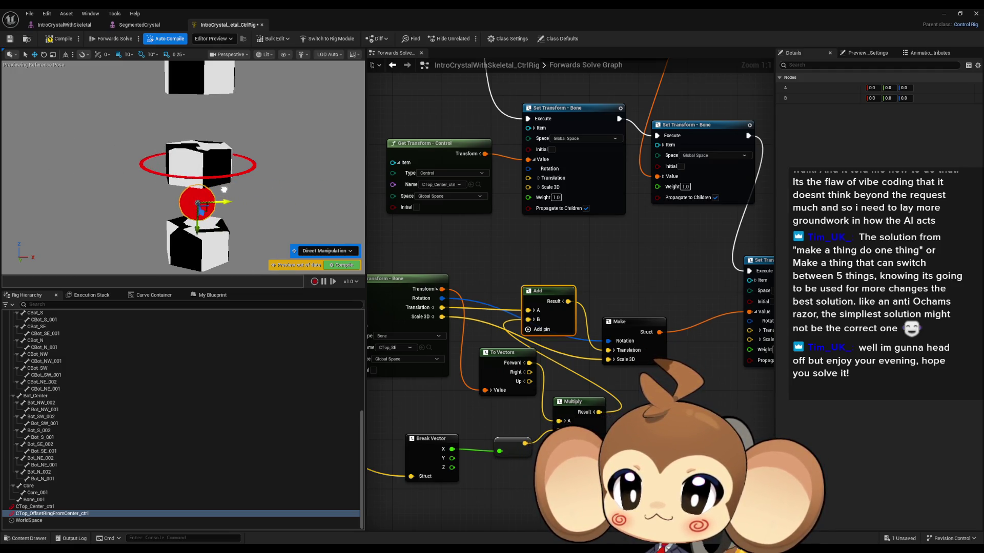
pyautogui.moveTo(224, 189); pyautogui.dragTo(295, 192)
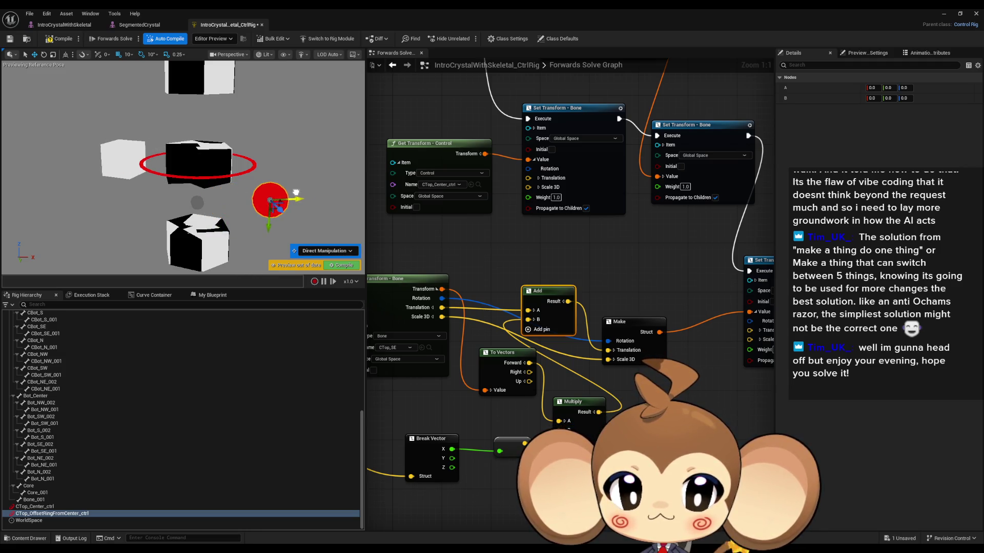
pyautogui.moveTo(528, 372); pyautogui.dragTo(558, 420)
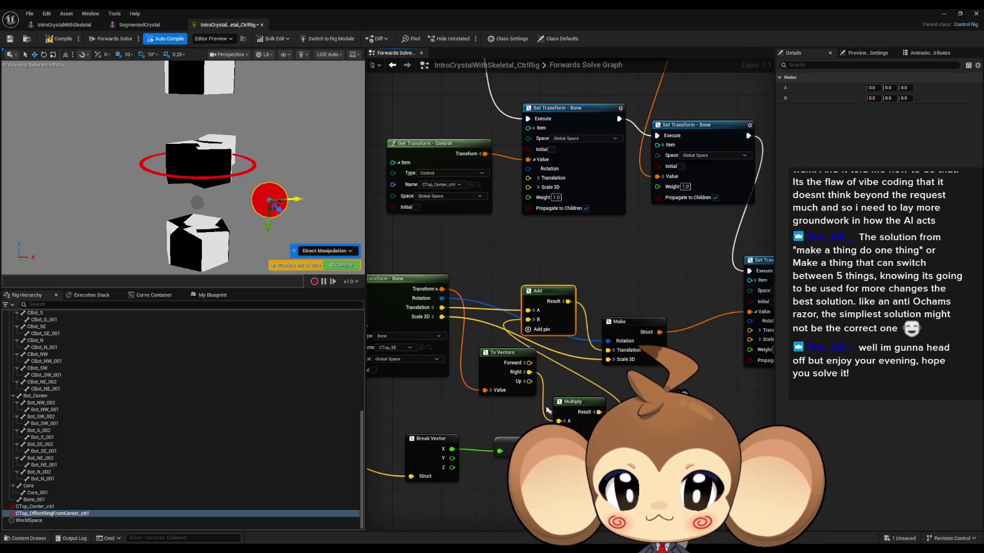
pyautogui.moveTo(300, 199)
pyautogui.mouseDown()
pyautogui.moveTo(353, 196)
pyautogui.moveTo(250, 199)
pyautogui.moveTo(346, 196)
pyautogui.moveTo(281, 200)
pyautogui.moveTo(342, 199)
pyautogui.moveTo(303, 200)
pyautogui.mouseUp()
# - Add a Multiply node from the right vector and place it below Break Vector
pyautogui.moveTo(527, 373); pyautogui.dragTo(554, 378)
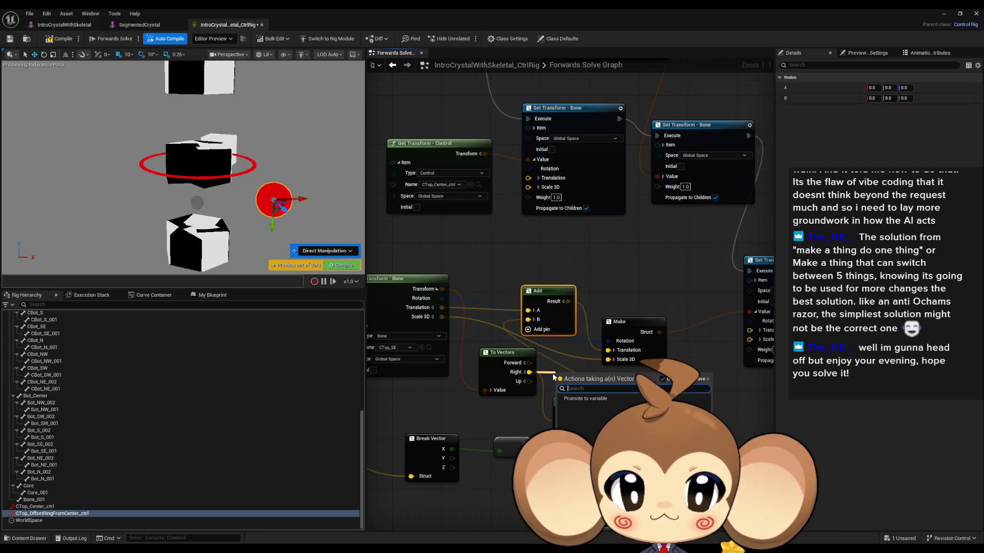
pyautogui.write('multiply')
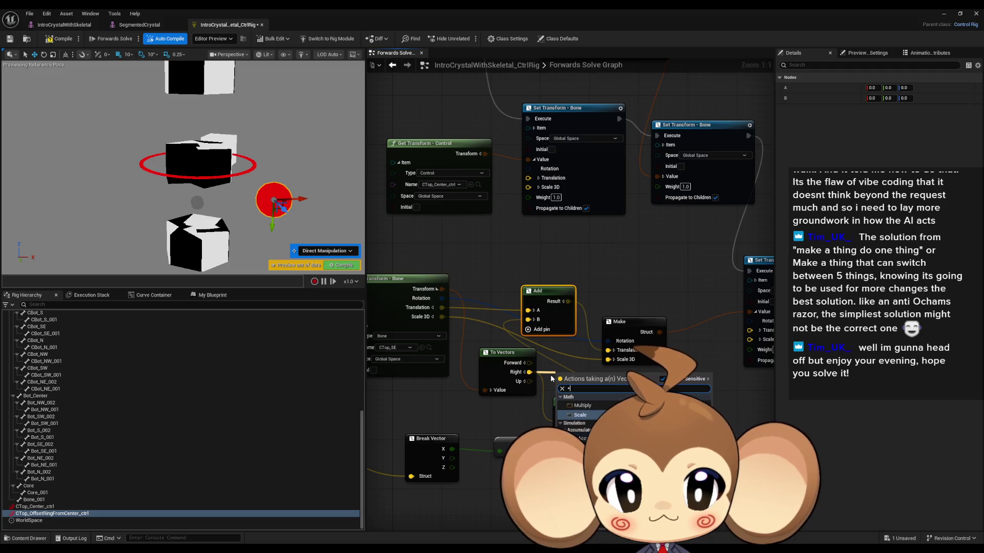
pyautogui.press('Return')
pyautogui.moveTo(574, 386); pyautogui.dragTo(573, 368)
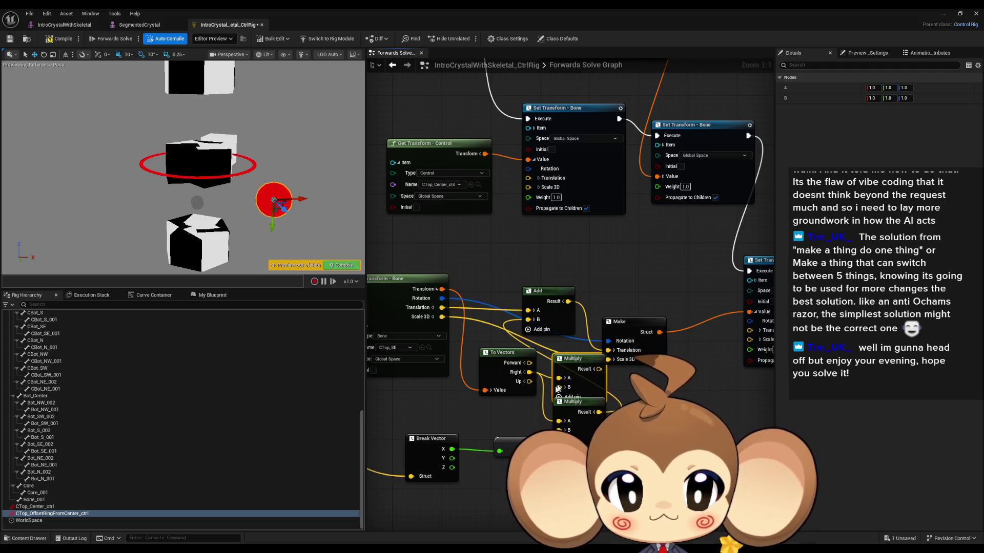
pyautogui.press('Delete')
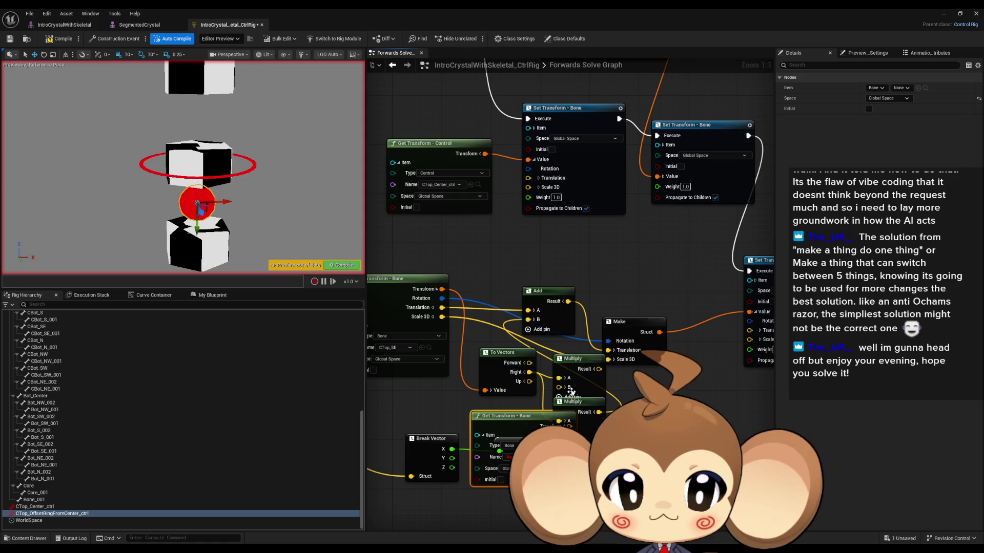
pyautogui.rightClick(559, 388)
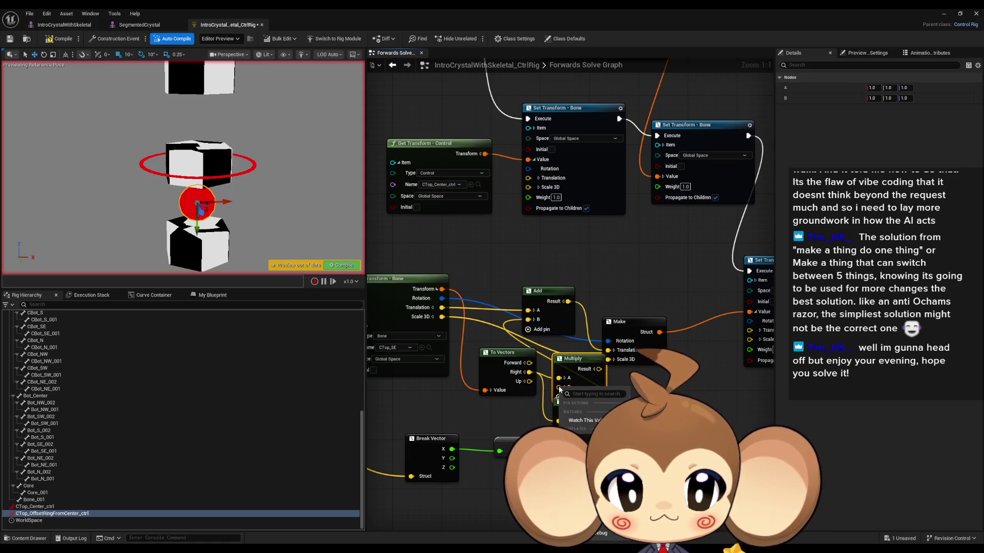
pyautogui.rightClick(449, 409)
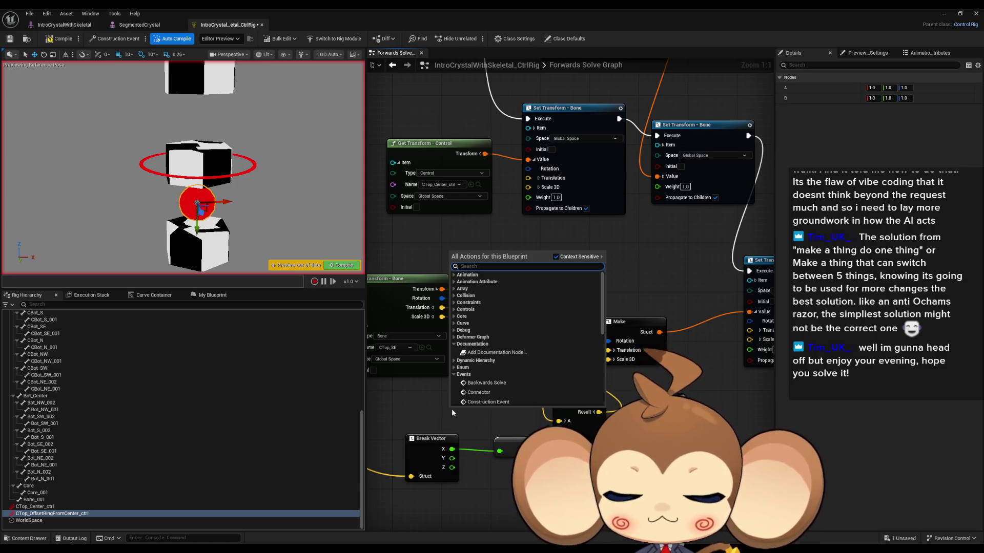
pyautogui.write('lit float')
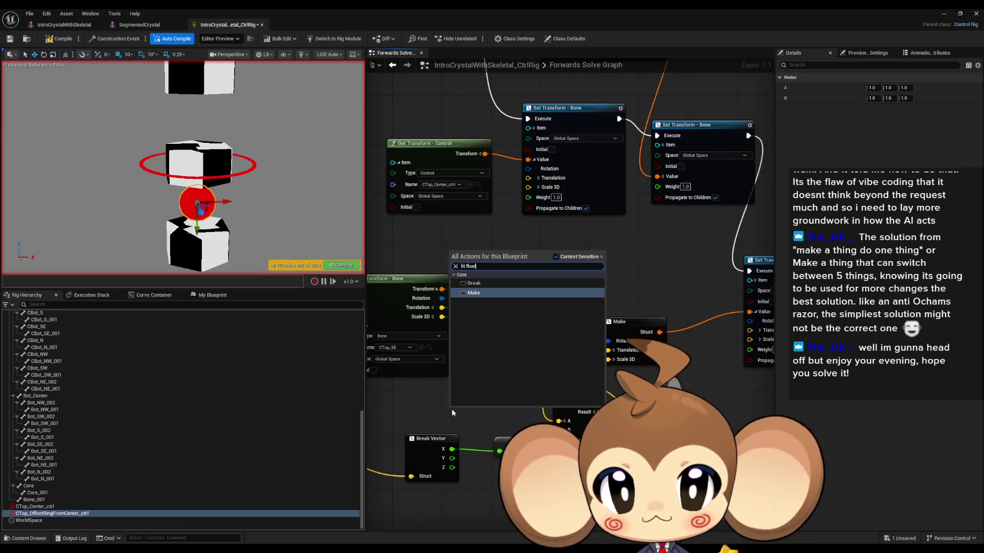
pyautogui.press('Escape')
pyautogui.scroll(-1, 494, 480)
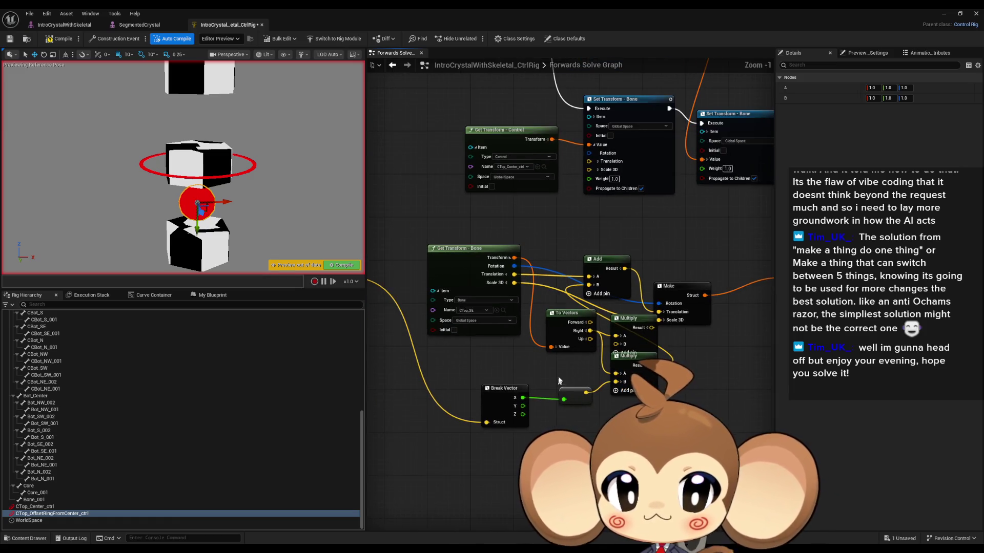
pyautogui.click(615, 331)
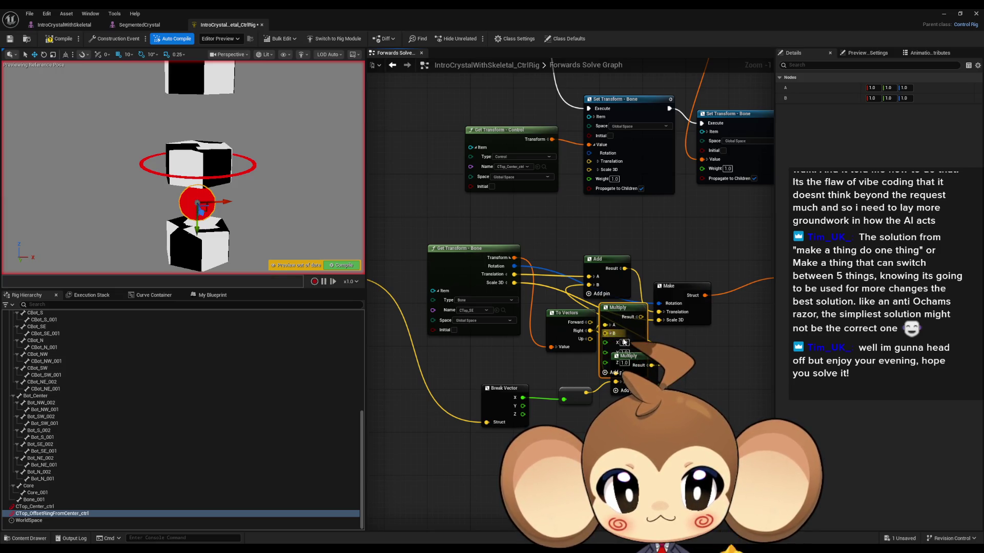
pyautogui.moveTo(624, 308); pyautogui.dragTo(606, 410)
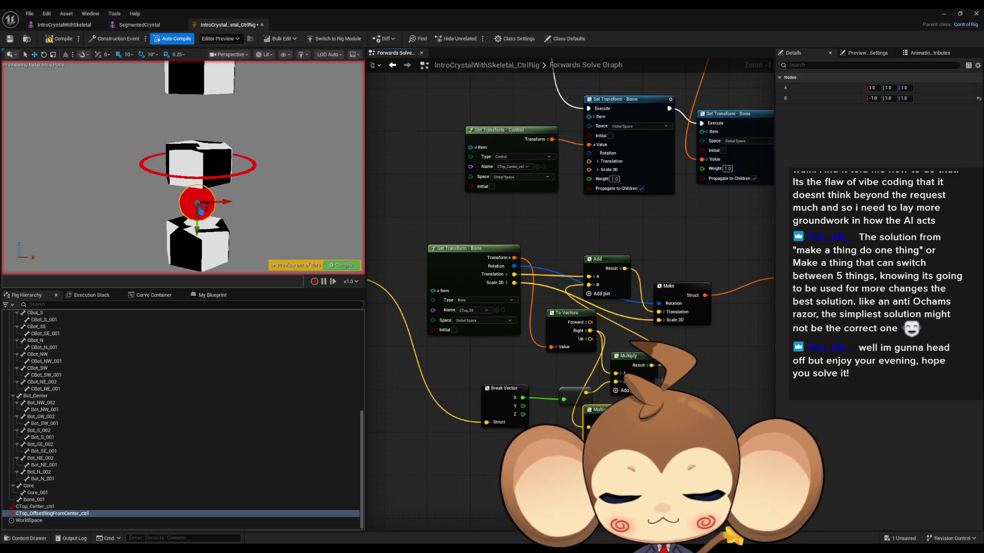
# - Set the Multiply node's B to -1.0, -1.0, -1.0 and test the mirrored offset
pyautogui.write('-1')
pyautogui.press('Tab')
pyautogui.write('-1')
pyautogui.press('Return')
pyautogui.write('-1')
pyautogui.press('Return')
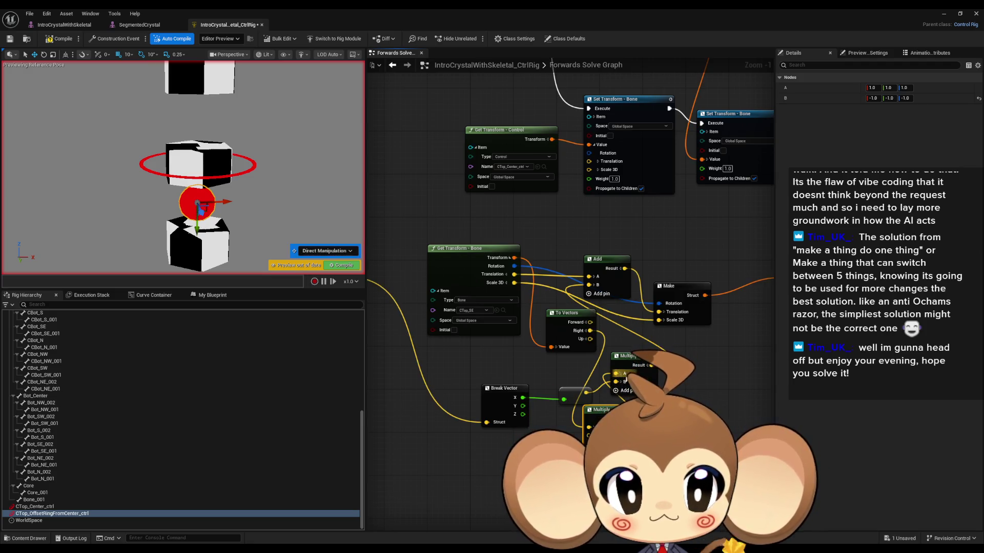
pyautogui.moveTo(226, 201)
pyautogui.mouseDown()
pyautogui.moveTo(241, 202)
pyautogui.moveTo(229, 201)
pyautogui.mouseUp()
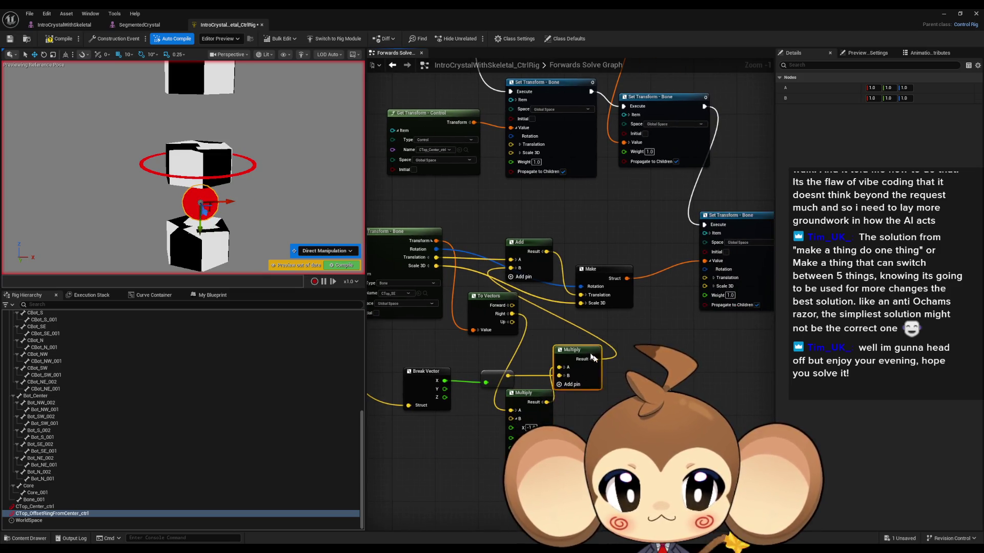
pyautogui.moveTo(558, 339)
pyautogui.mouseDown()
pyautogui.moveTo(549, 347)
pyautogui.moveTo(544, 313)
pyautogui.mouseUp()
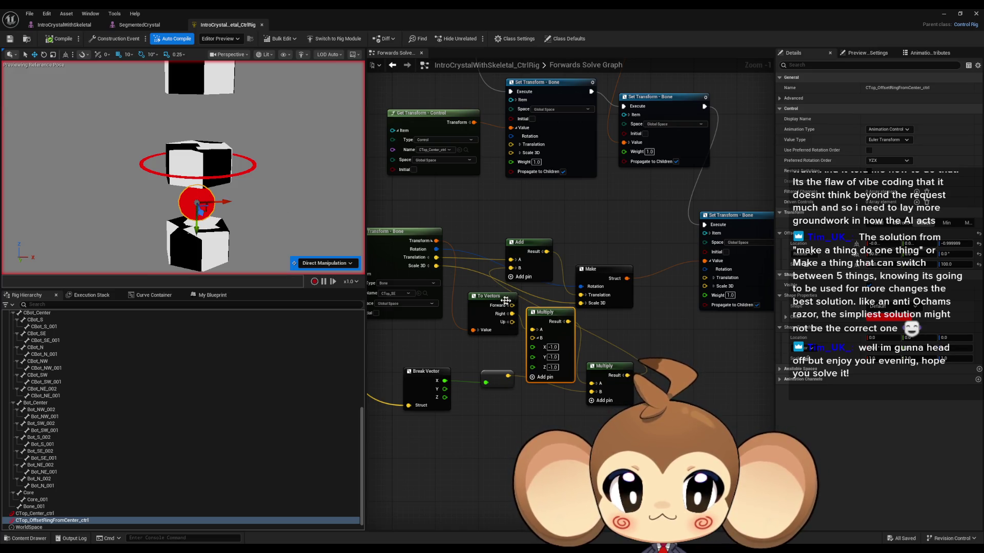
# - Tidy the To Vectors, Multiply, Make and Add nodes and compile to refresh the preview
pyautogui.moveTo(505, 300)
pyautogui.mouseDown()
pyautogui.moveTo(489, 301)
pyautogui.moveTo(533, 330)
pyautogui.mouseUp()
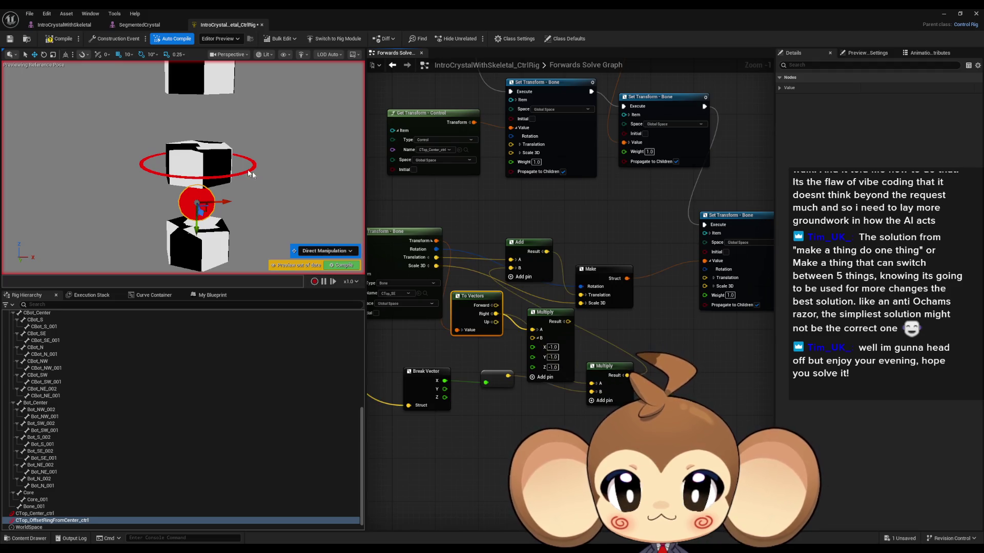
pyautogui.moveTo(228, 201)
pyautogui.mouseDown()
pyautogui.moveTo(268, 202)
pyautogui.moveTo(240, 201)
pyautogui.mouseUp()
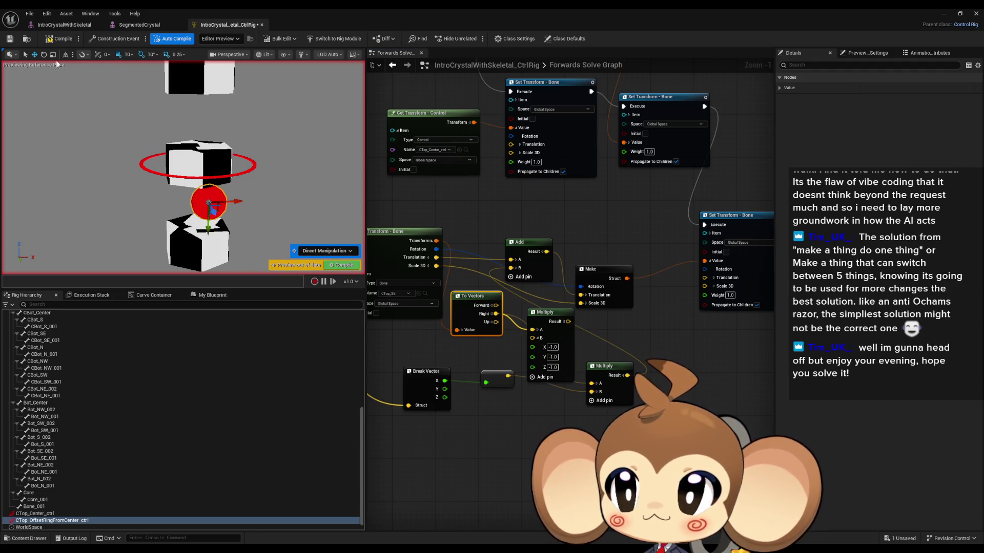
pyautogui.click(64, 42)
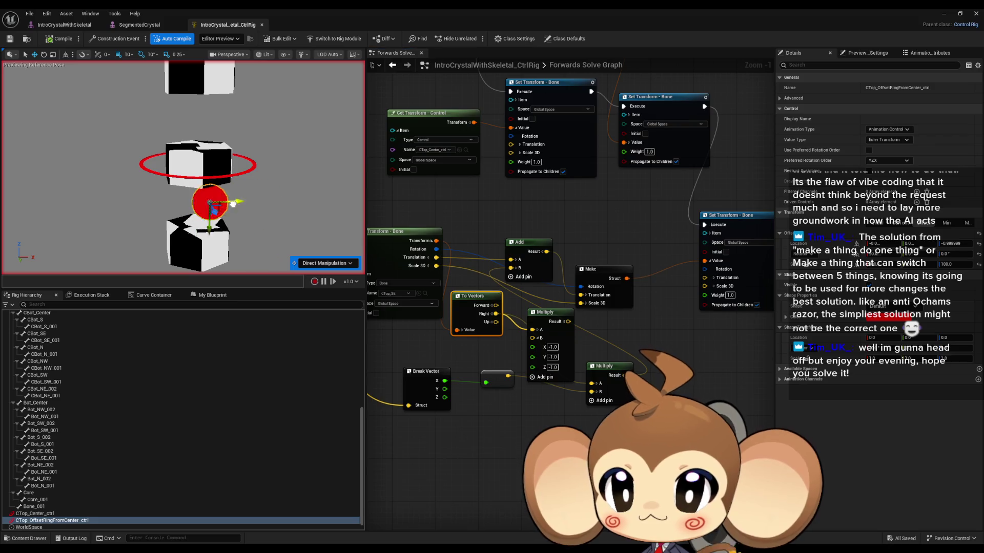
pyautogui.moveTo(607, 366); pyautogui.dragTo(606, 371)
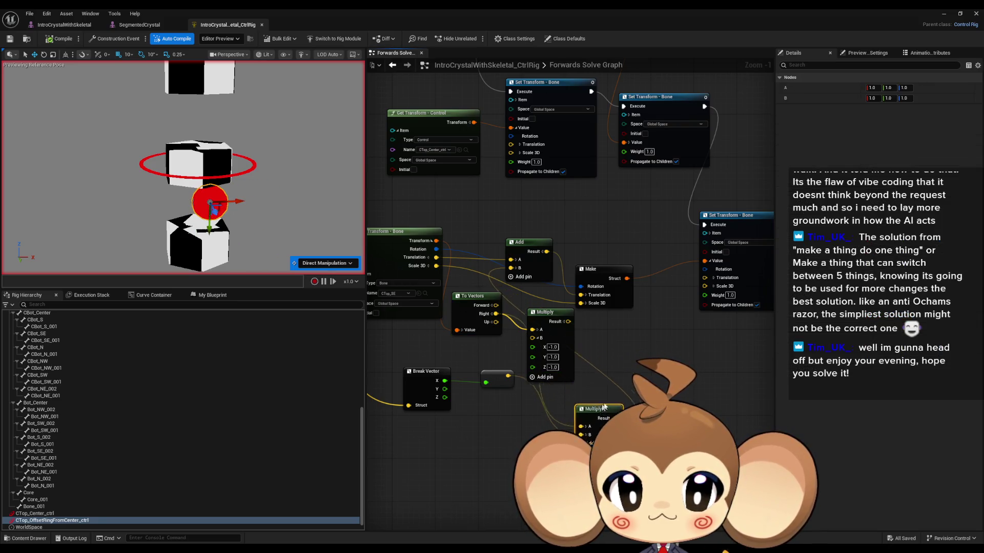
pyautogui.moveTo(595, 269); pyautogui.dragTo(626, 226)
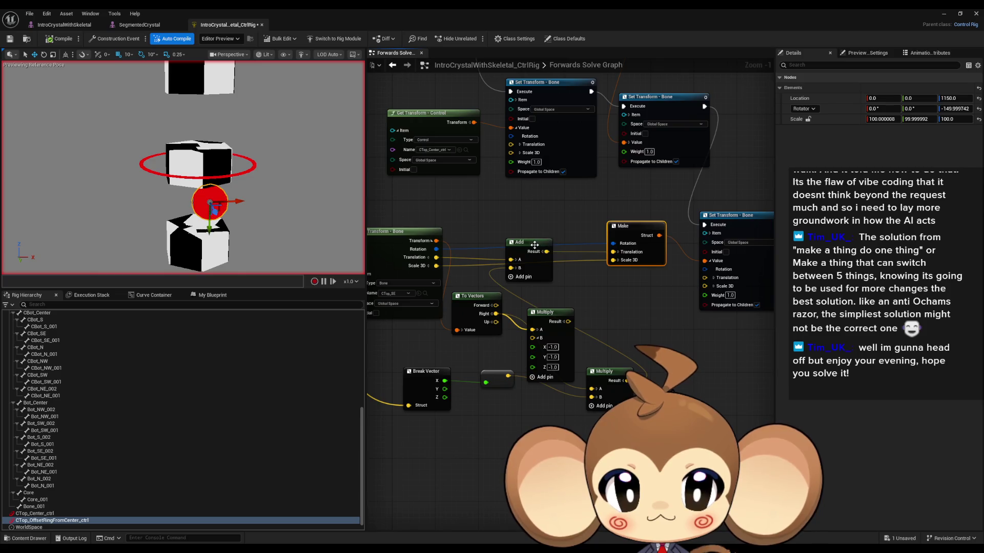
pyautogui.moveTo(535, 245); pyautogui.dragTo(576, 256)
pyautogui.moveTo(535, 326)
pyautogui.mouseDown()
pyautogui.moveTo(575, 342)
pyautogui.moveTo(647, 318)
pyautogui.mouseUp()
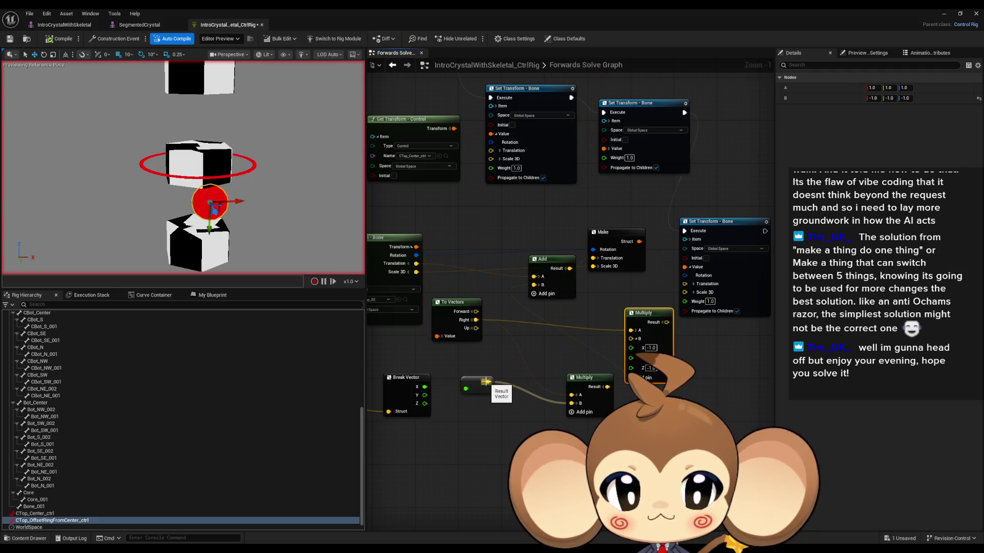
# - Feed To Vectors' Right output into the lower Multiply, save, and test the control
pyautogui.moveTo(475, 320); pyautogui.dragTo(572, 403)
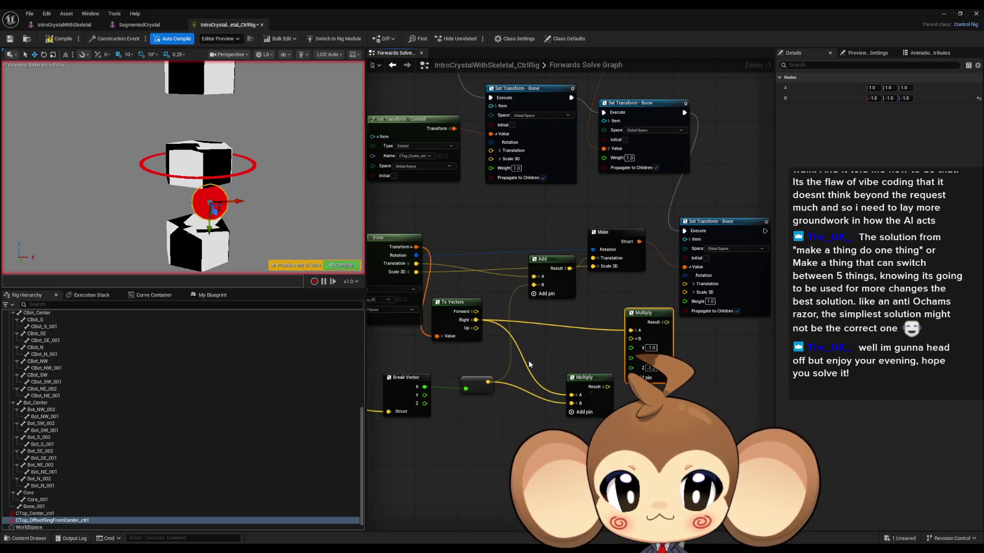
pyautogui.hotkey('ctrl', 's')
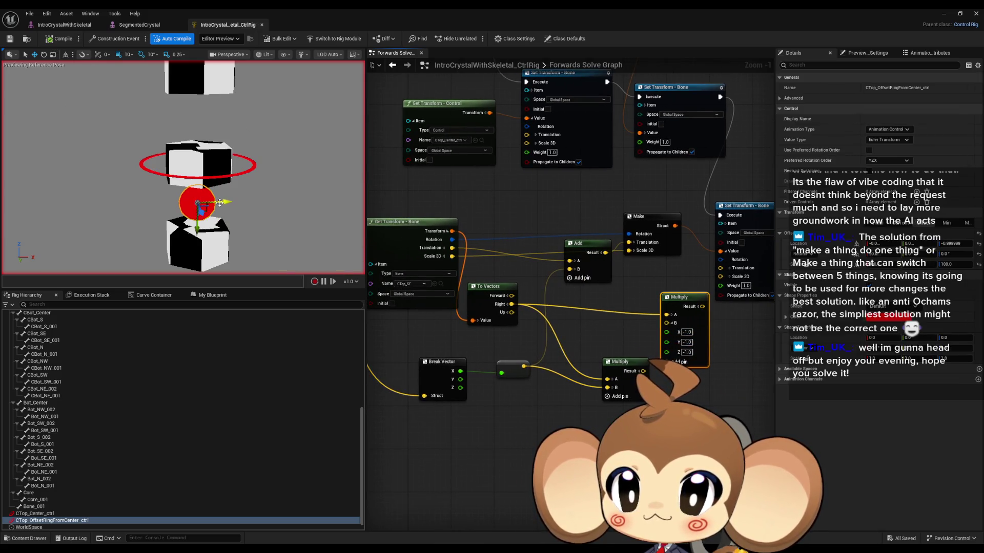
pyautogui.moveTo(259, 203)
pyautogui.mouseDown()
pyautogui.moveTo(289, 201)
pyautogui.moveTo(235, 200)
pyautogui.mouseUp()
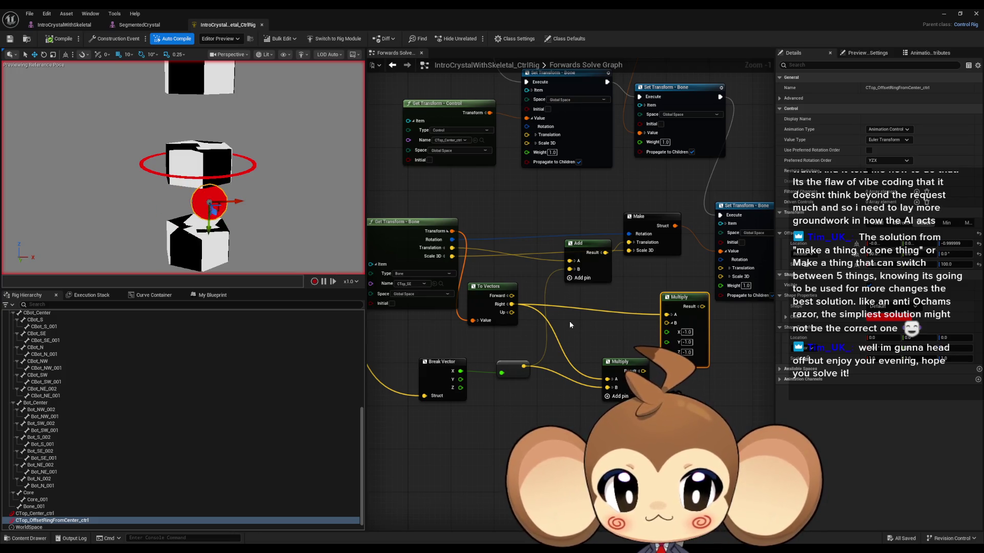
pyautogui.moveTo(591, 325); pyautogui.dragTo(716, 345)
# - Reposition the Get Transform and Set Transform - Bone nodes around the graph
pyautogui.moveTo(532, 264)
pyautogui.mouseDown()
pyautogui.moveTo(497, 239)
pyautogui.moveTo(515, 246)
pyautogui.mouseUp()
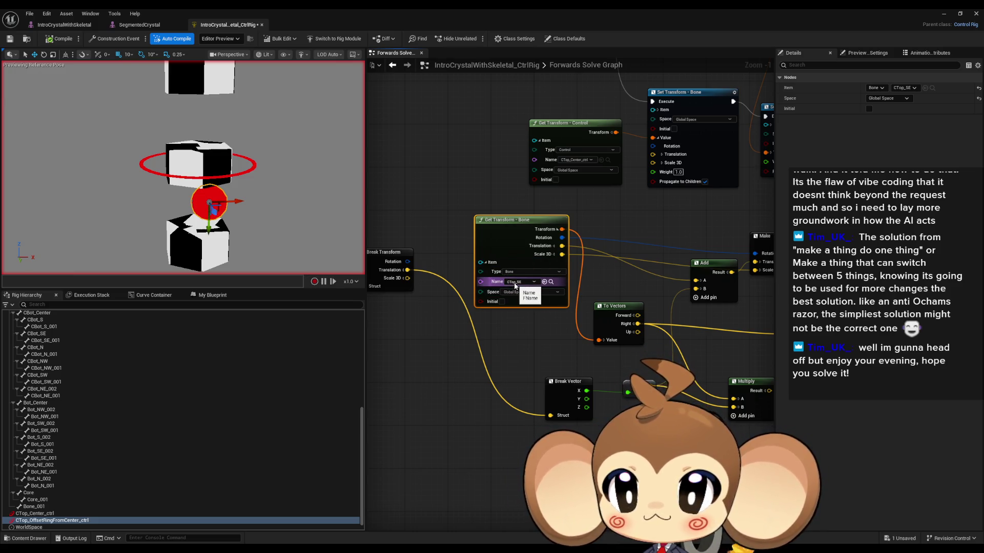
pyautogui.moveTo(727, 290); pyautogui.dragTo(547, 282)
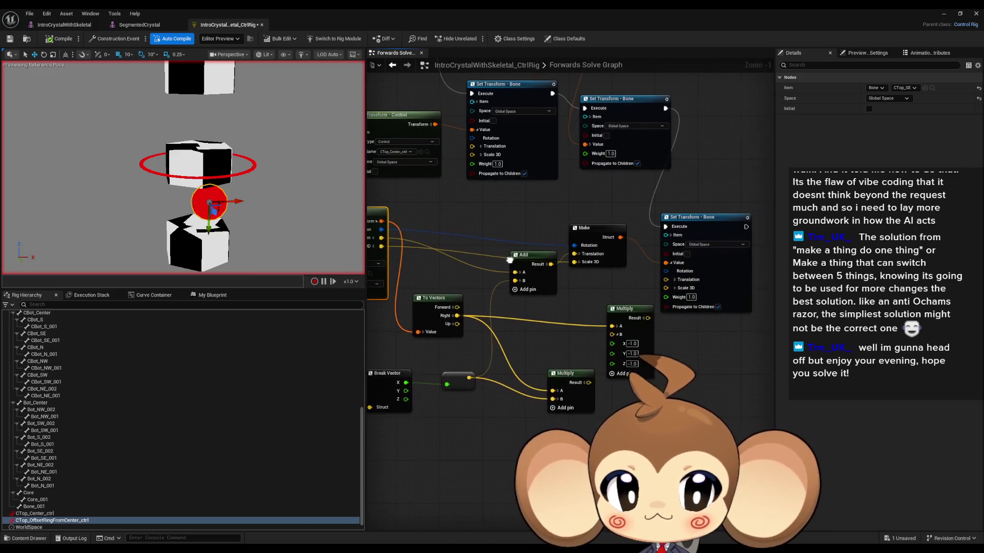
pyautogui.moveTo(656, 284); pyautogui.dragTo(599, 391)
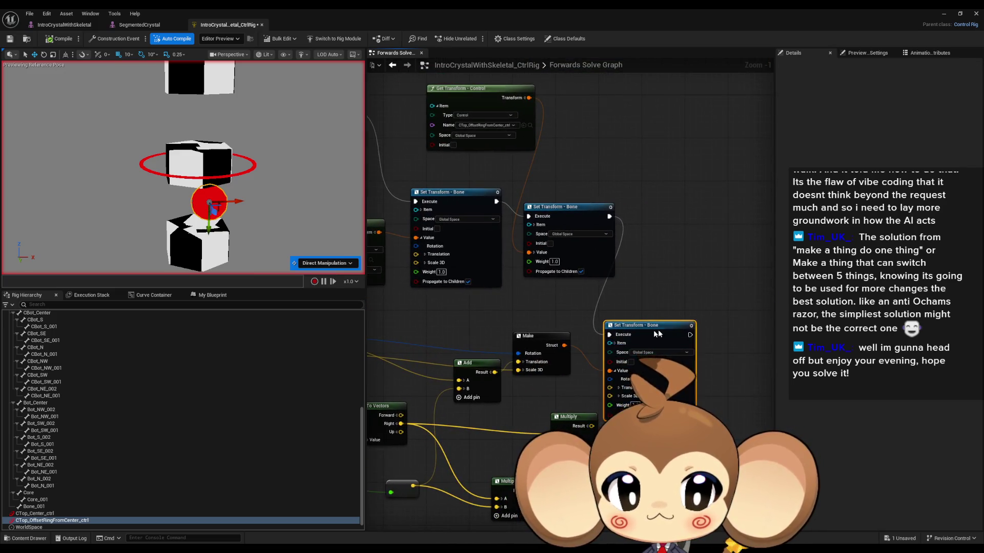
pyautogui.moveTo(657, 329); pyautogui.dragTo(700, 294)
pyautogui.moveTo(477, 298)
pyautogui.mouseDown()
pyautogui.moveTo(483, 267)
pyautogui.moveTo(515, 230)
pyautogui.mouseUp()
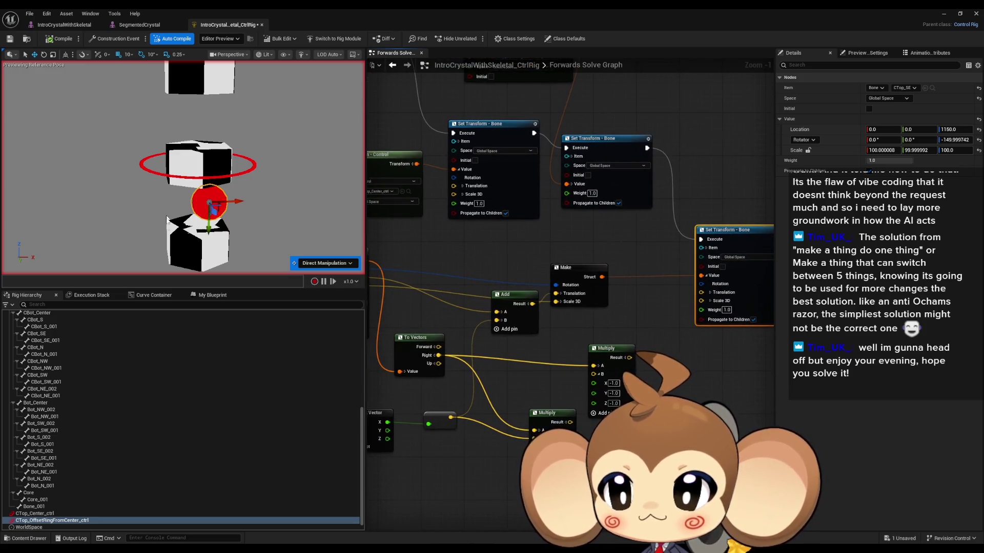
pyautogui.moveTo(649, 197); pyautogui.dragTo(648, 271)
pyautogui.moveTo(599, 219); pyautogui.dragTo(619, 208)
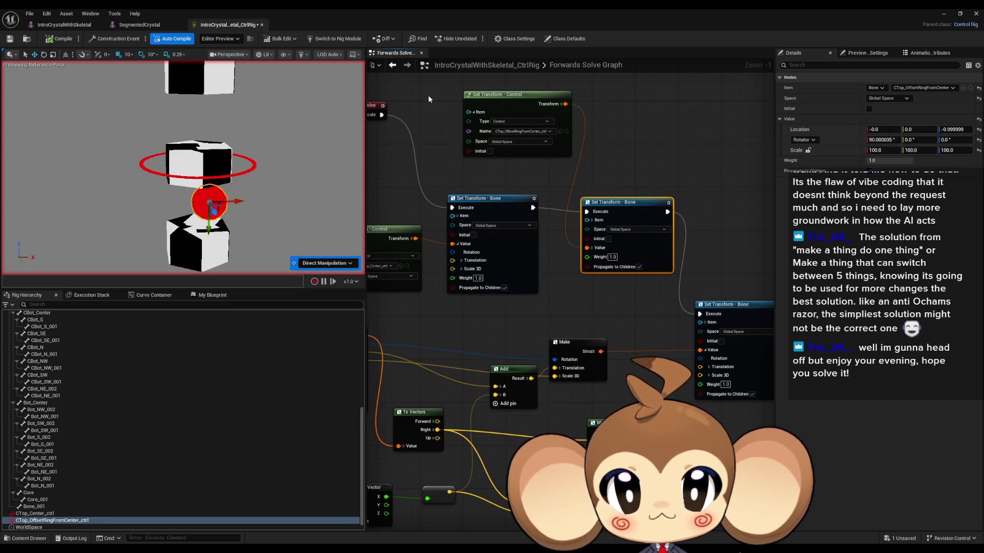
pyautogui.moveTo(428, 96); pyautogui.dragTo(522, 143)
pyautogui.click(620, 241)
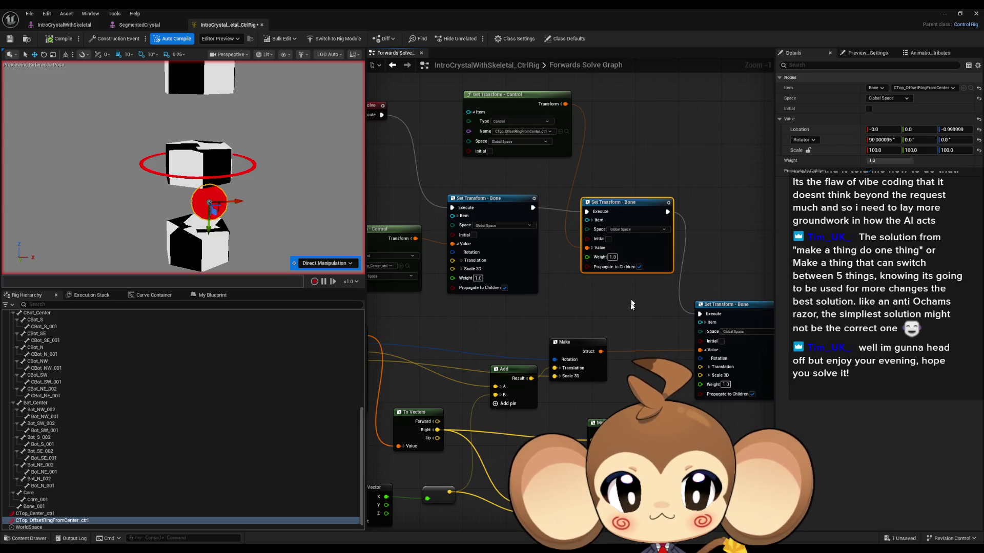
pyautogui.moveTo(629, 321); pyautogui.dragTo(642, 254)
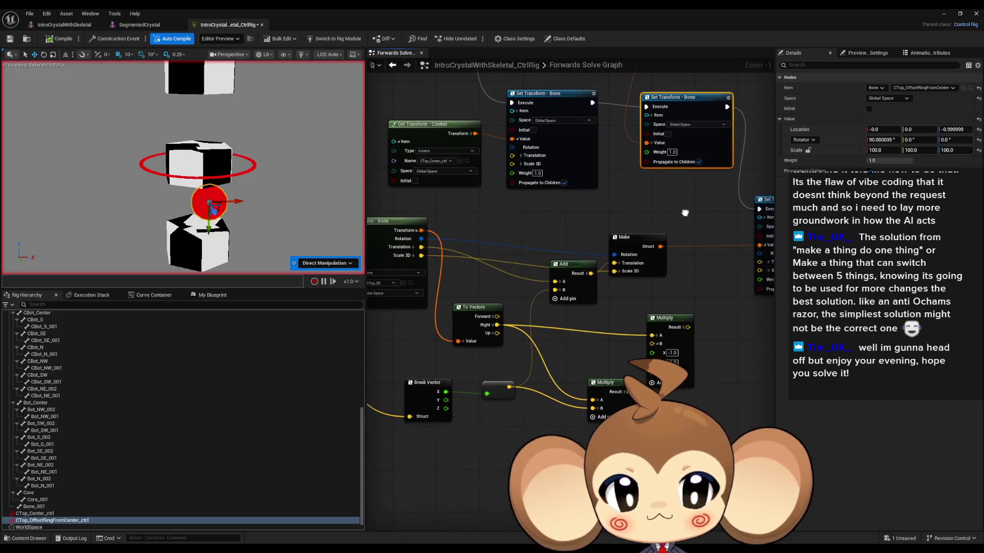
pyautogui.moveTo(523, 372); pyautogui.dragTo(857, 389)
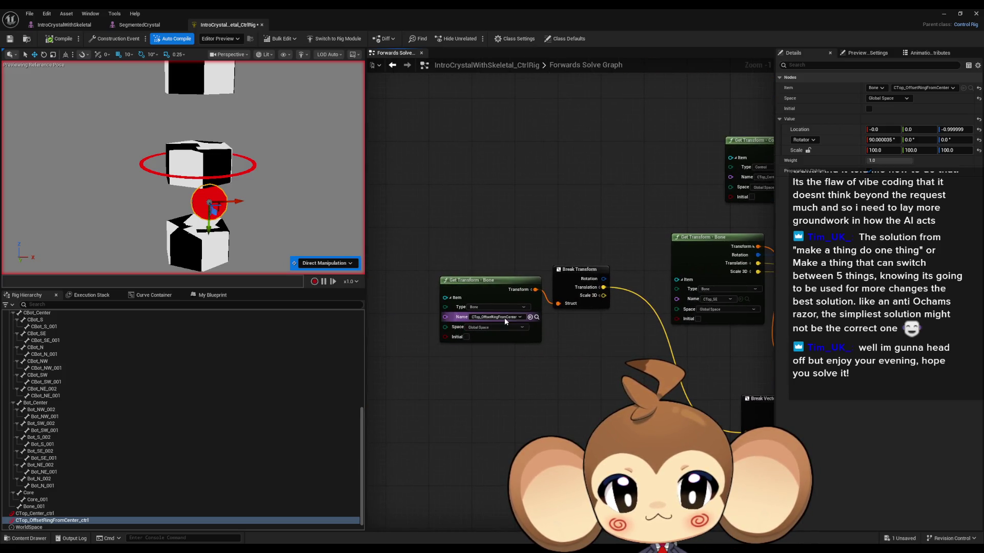
pyautogui.moveTo(553, 330)
pyautogui.mouseDown()
pyautogui.moveTo(574, 343)
pyautogui.moveTo(450, 325)
pyautogui.moveTo(553, 363)
pyautogui.moveTo(517, 356)
pyautogui.mouseUp()
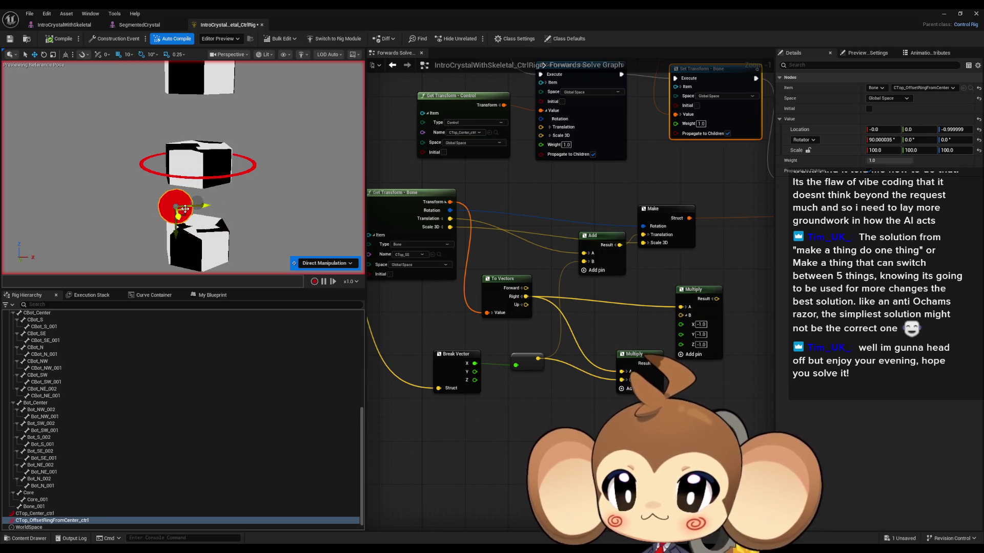
pyautogui.moveTo(624, 271)
pyautogui.mouseDown()
pyautogui.moveTo(513, 270)
pyautogui.moveTo(553, 286)
pyautogui.moveTo(496, 240)
pyautogui.moveTo(512, 268)
pyautogui.moveTo(554, 256)
pyautogui.mouseUp()
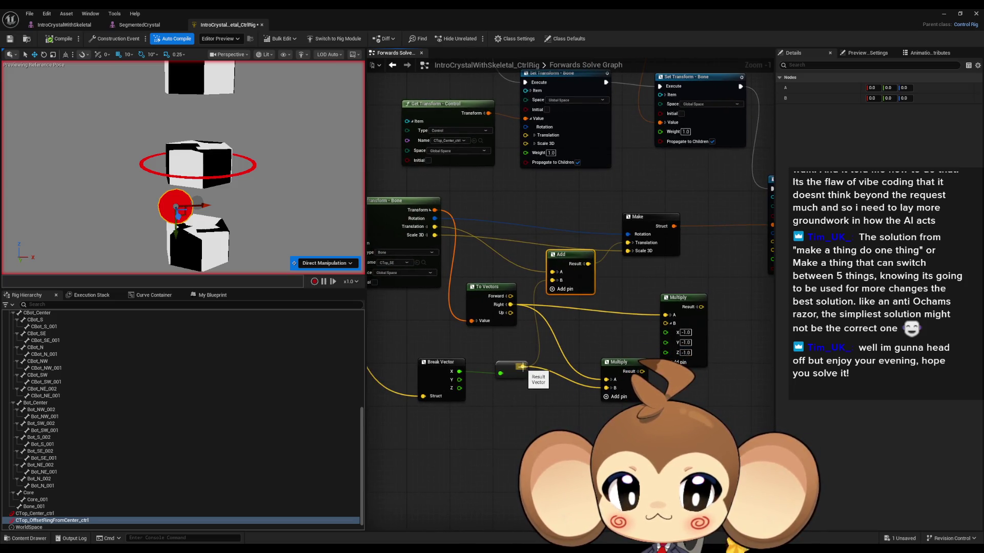
# - Connect the reroute output to Make's Translation, test the control, and compile the rig
pyautogui.moveTo(523, 367)
pyautogui.mouseDown()
pyautogui.moveTo(561, 361)
pyautogui.moveTo(616, 246)
pyautogui.moveTo(627, 242)
pyautogui.mouseUp()
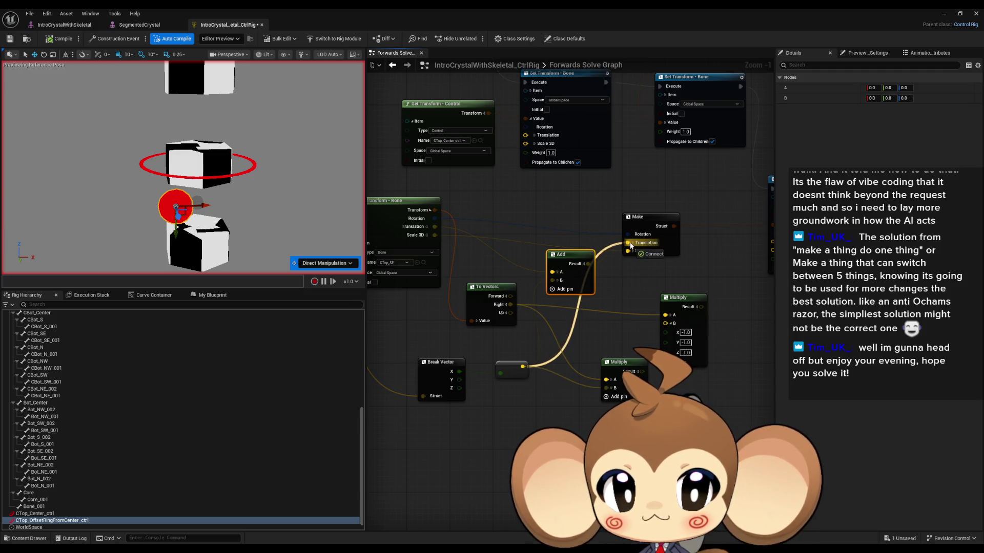
pyautogui.moveTo(208, 203)
pyautogui.mouseDown()
pyautogui.moveTo(286, 203)
pyautogui.moveTo(249, 202)
pyautogui.mouseUp()
pyautogui.click(61, 38)
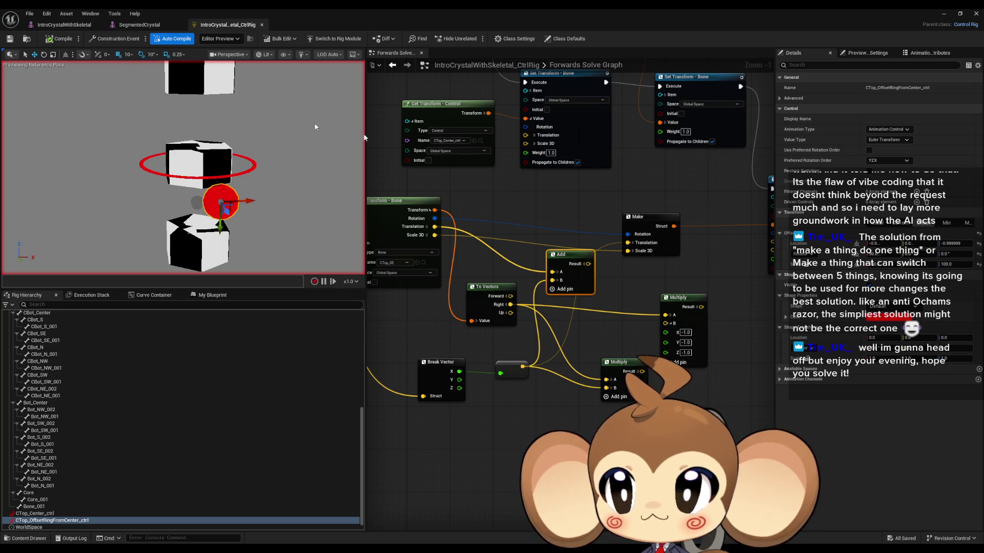
pyautogui.scroll(-1, 512, 231)
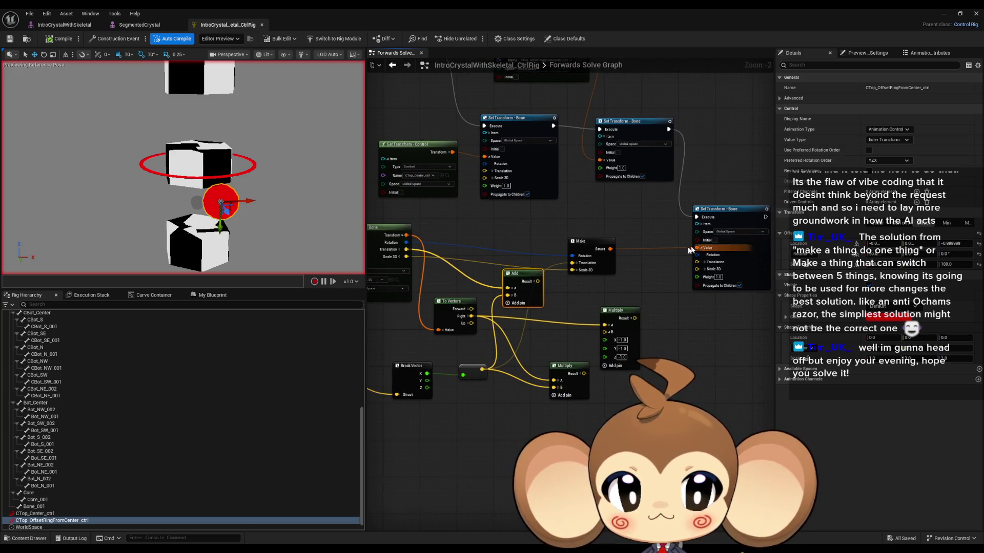
pyautogui.moveTo(690, 249)
pyautogui.mouseDown()
pyautogui.moveTo(707, 233)
pyautogui.moveTo(640, 287)
pyautogui.moveTo(648, 297)
pyautogui.moveTo(548, 90)
pyautogui.moveTo(528, 84)
pyautogui.mouseUp()
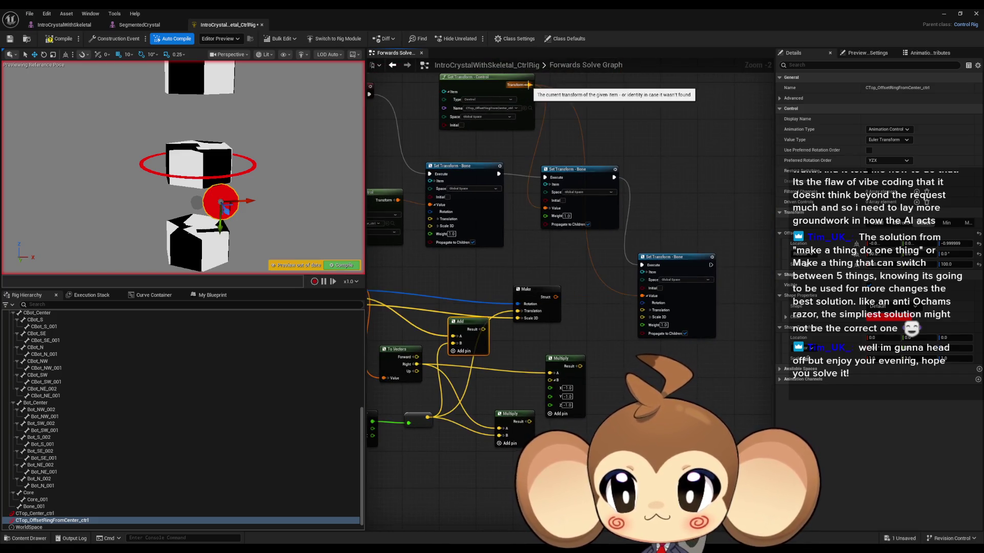
pyautogui.click(63, 39)
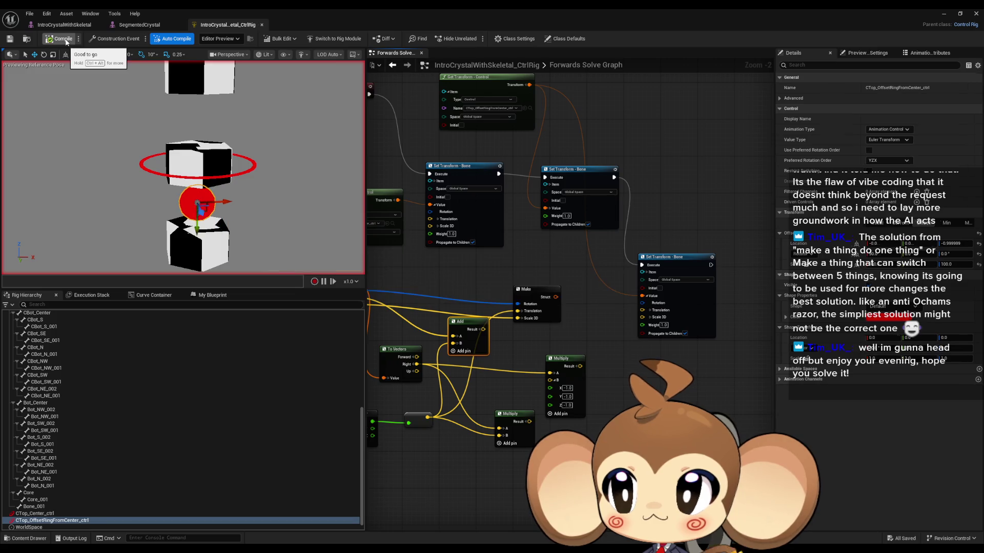
# - Close the crystal asset tabs and test the control with the Move gizmo
pyautogui.moveTo(219, 202); pyautogui.dragTo(229, 203)
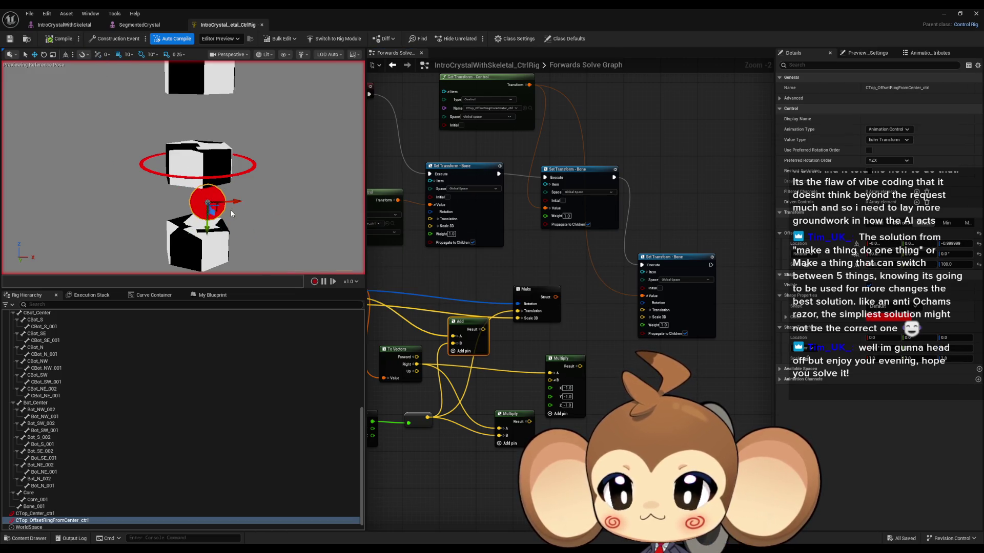
pyautogui.click(976, 13)
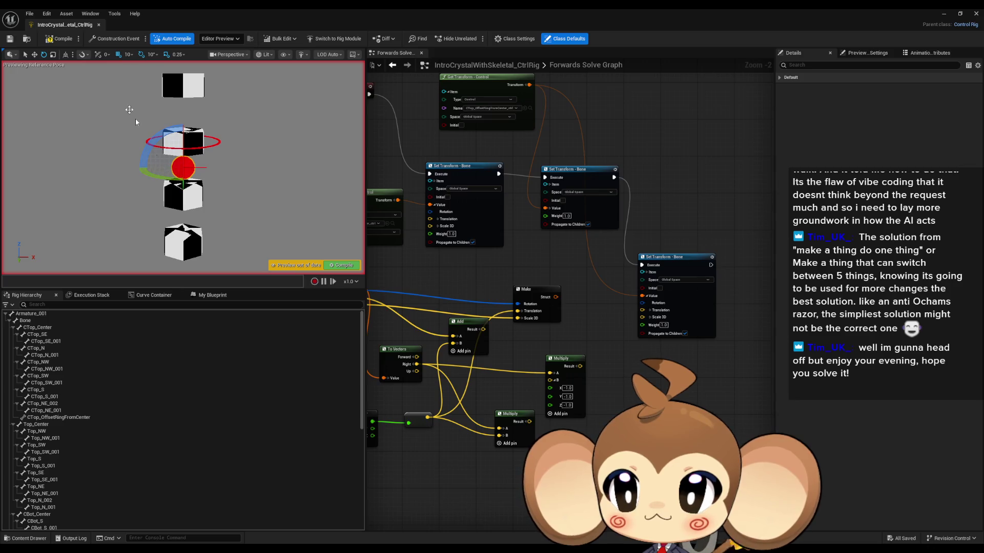
pyautogui.press('w')
pyautogui.moveTo(205, 167)
pyautogui.mouseDown()
pyautogui.moveTo(230, 168)
pyautogui.moveTo(204, 168)
pyautogui.mouseUp()
pyautogui.moveTo(701, 234); pyautogui.dragTo(682, 266)
# - Break the Forwards Solve node's execution wire
pyautogui.click(693, 290)
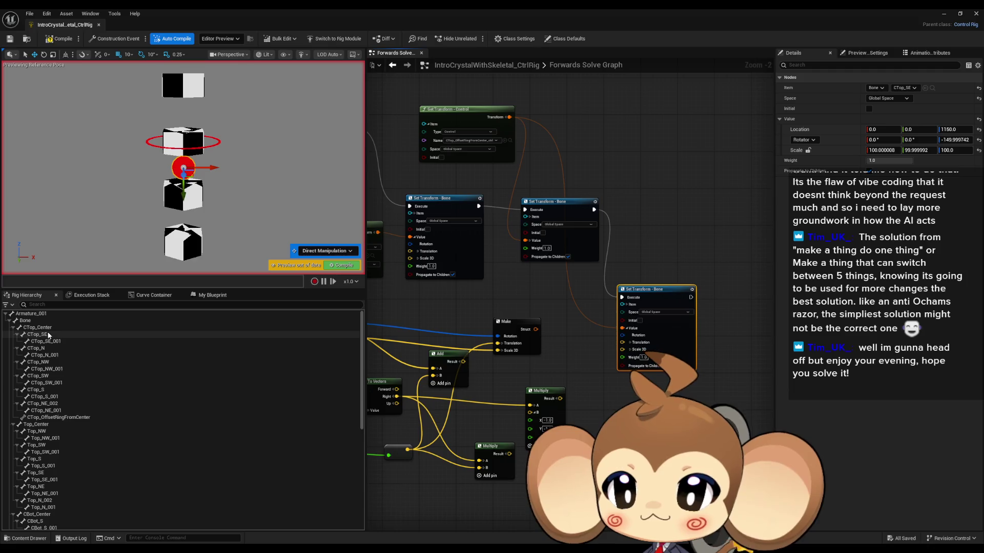
pyautogui.moveTo(379, 143)
pyautogui.mouseDown()
pyautogui.moveTo(582, 187)
pyautogui.moveTo(471, 256)
pyautogui.mouseUp()
pyautogui.keyDown('alt'); pyautogui.click(550, 173); pyautogui.keyUp('alt')
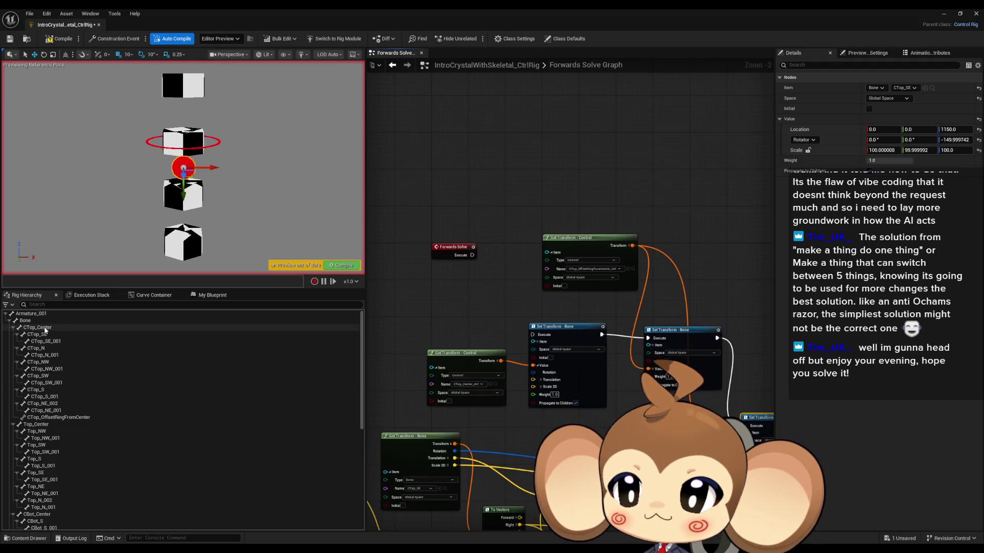
# - Drive a CTop_SE Set Transform - Bone from the offset ring control's transform via Forwards Solve
pyautogui.moveTo(44, 336)
pyautogui.mouseDown()
pyautogui.moveTo(548, 198)
pyautogui.moveTo(566, 142)
pyautogui.mouseUp()
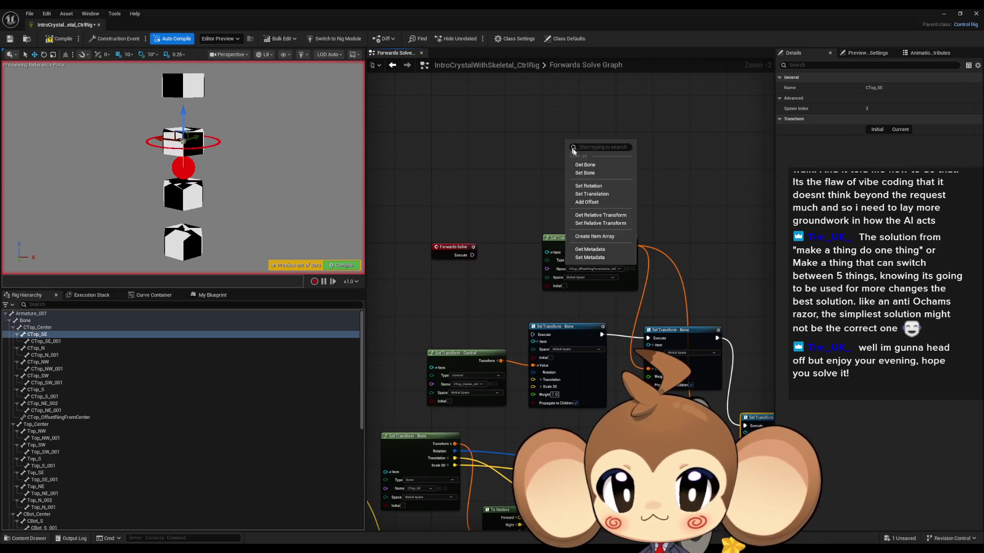
pyautogui.click(589, 169)
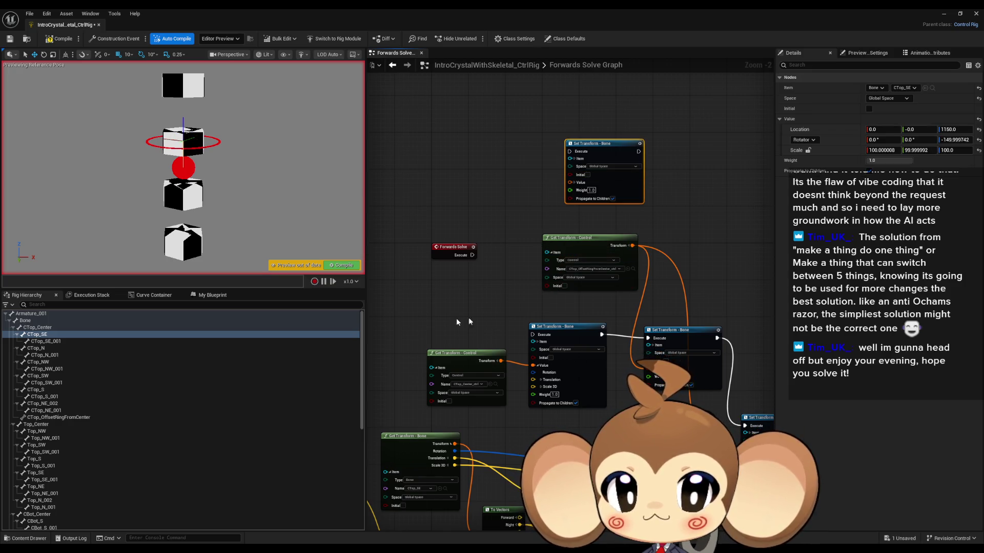
pyautogui.scroll(-10, 99, 391)
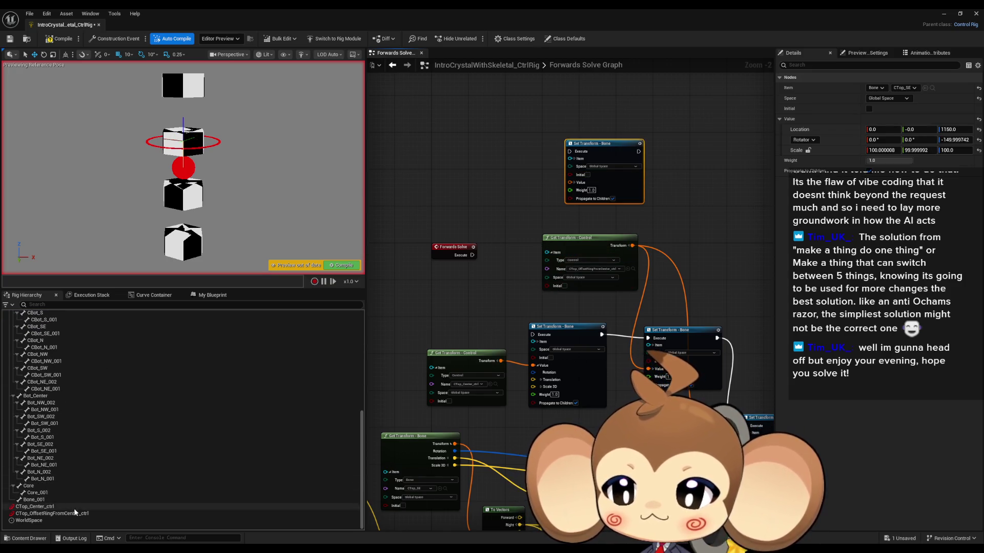
pyautogui.moveTo(73, 512)
pyautogui.mouseDown()
pyautogui.moveTo(287, 328)
pyautogui.moveTo(443, 169)
pyautogui.moveTo(435, 164)
pyautogui.mouseUp()
pyautogui.click(461, 187)
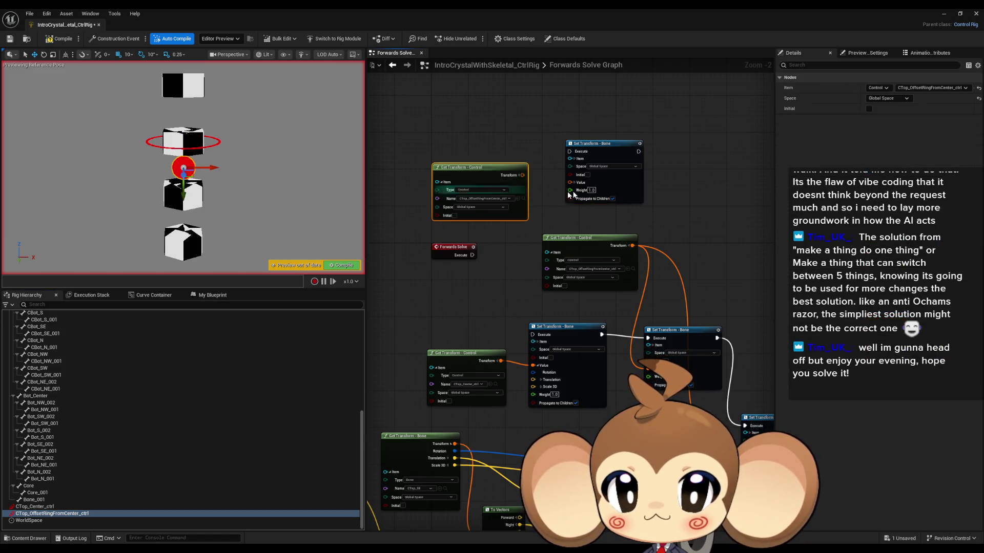
pyautogui.click(574, 182)
pyautogui.moveTo(521, 175); pyautogui.dragTo(570, 183)
pyautogui.moveTo(497, 178); pyautogui.dragTo(441, 146)
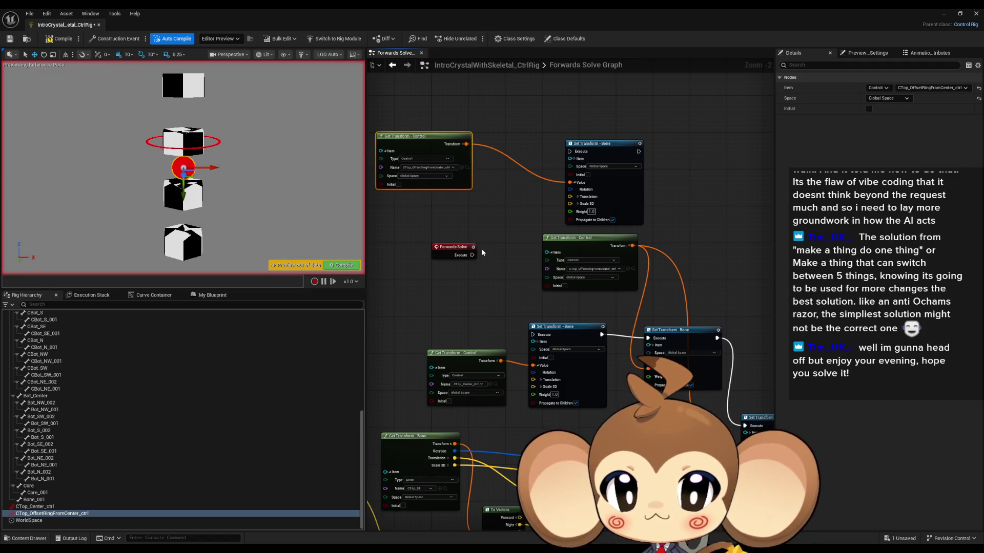
pyautogui.moveTo(472, 255); pyautogui.dragTo(569, 151)
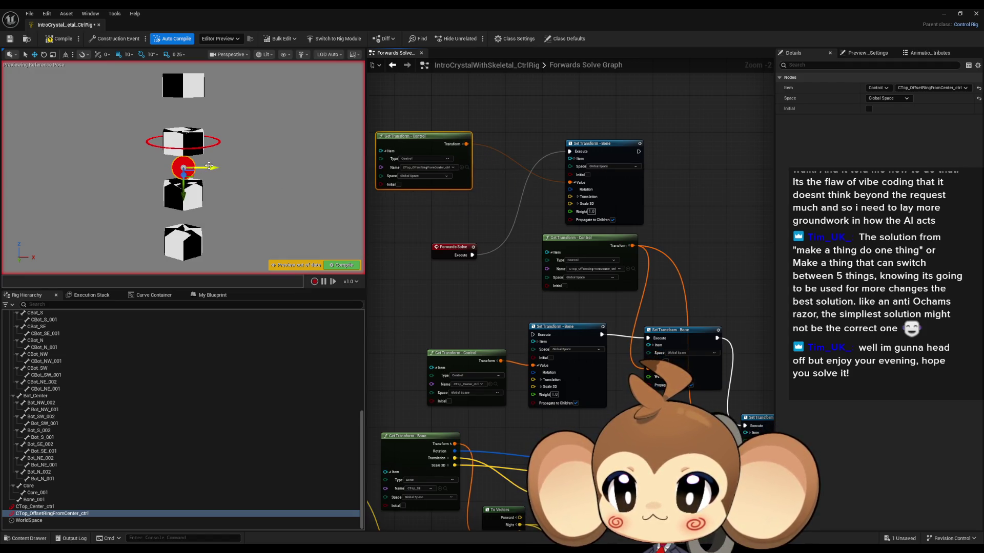
pyautogui.moveTo(209, 165); pyautogui.dragTo(214, 166)
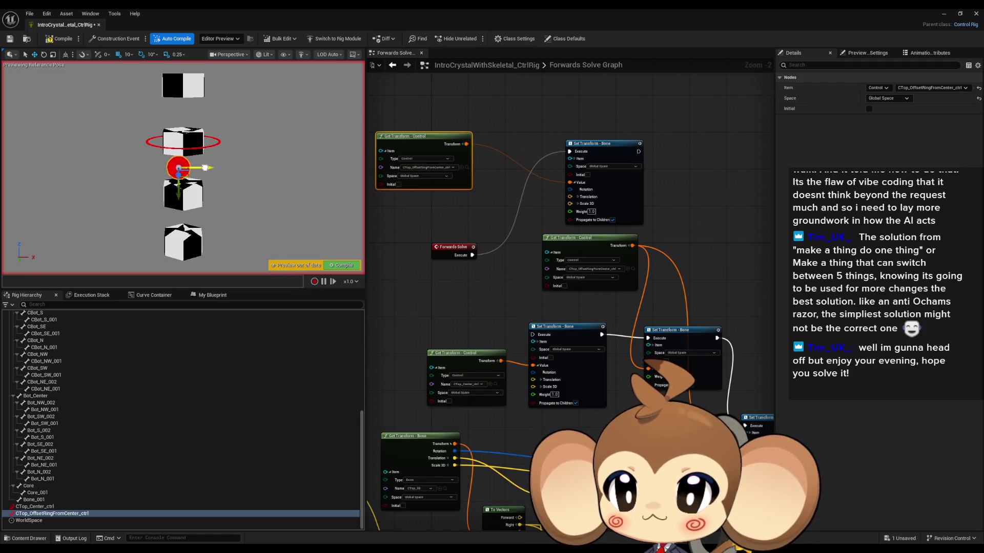
# - Add a Get Transform node for CTop_Center_ctrl and save the rig with Ctrl+S
pyautogui.click(54, 506)
pyautogui.moveTo(54, 506); pyautogui.dragTo(418, 94)
pyautogui.click(445, 113)
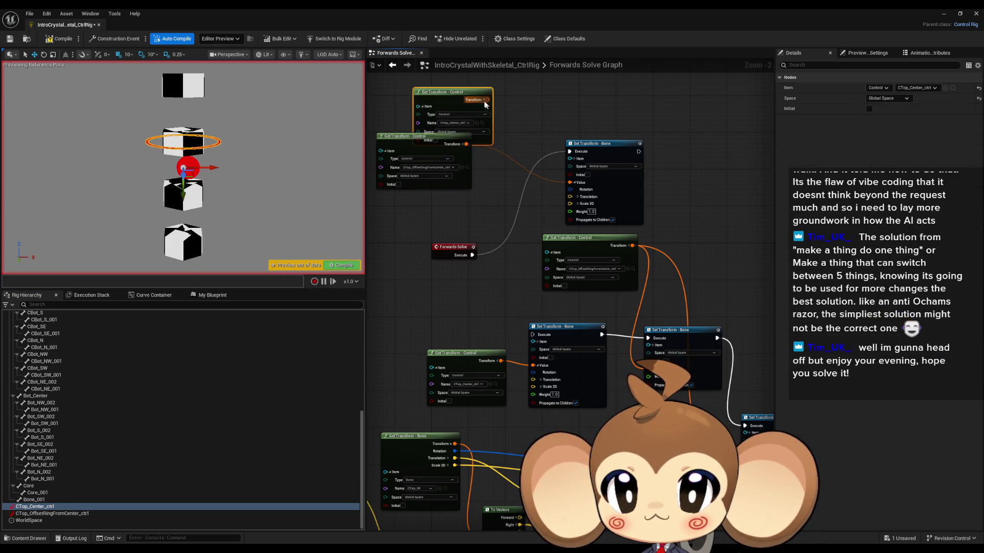
pyautogui.moveTo(457, 102)
pyautogui.mouseDown()
pyautogui.moveTo(458, 77)
pyautogui.moveTo(570, 183)
pyautogui.mouseUp()
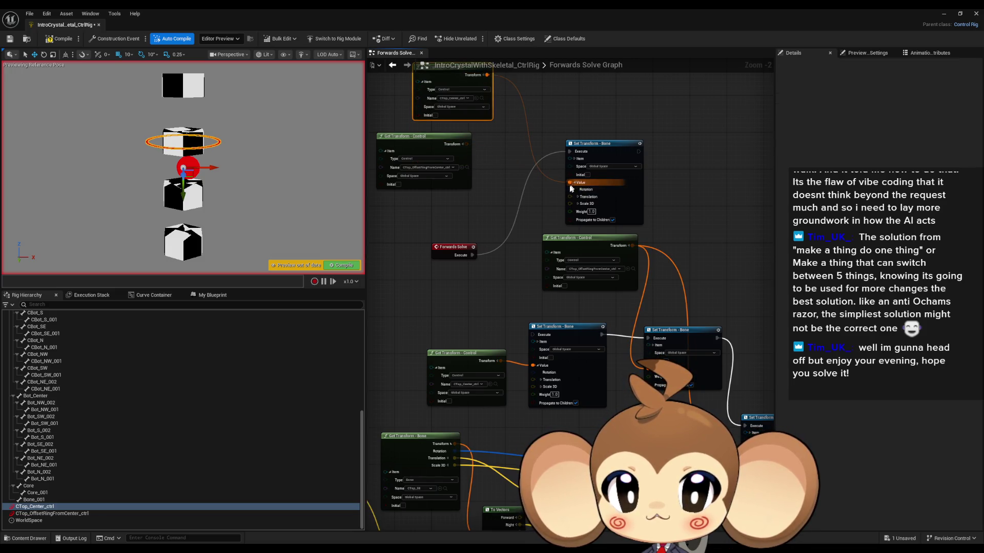
pyautogui.hotkey('ctrl', 's')
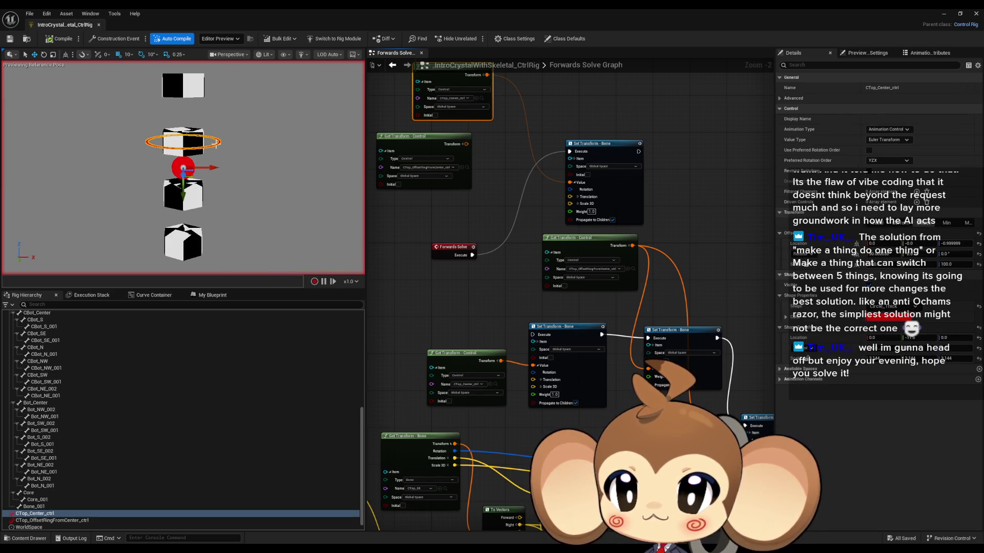
pyautogui.moveTo(214, 169); pyautogui.dragTo(260, 168)
pyautogui.click(182, 168)
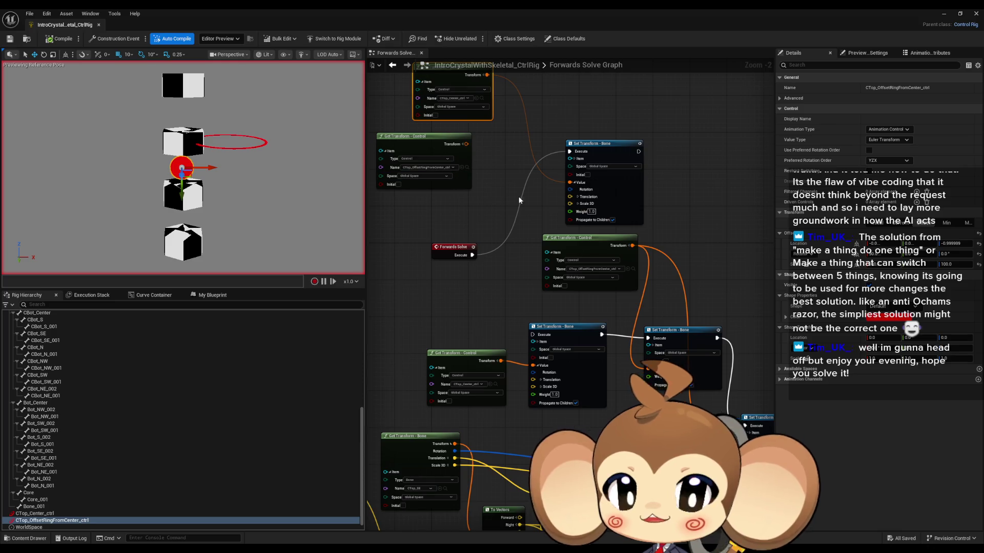
# - Re-test the offset control and close the Control Rig editor
pyautogui.moveTo(518, 200); pyautogui.dragTo(518, 269)
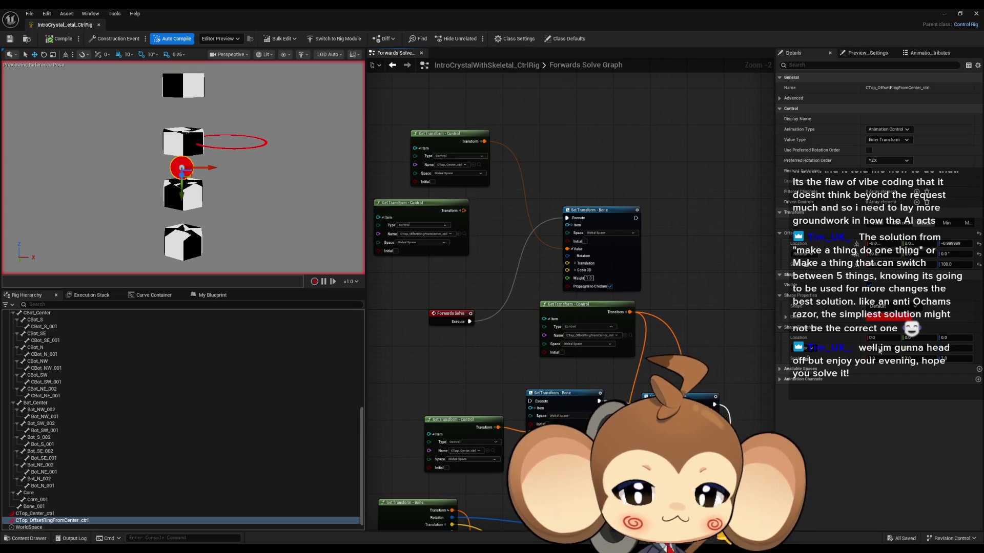
pyautogui.moveTo(399, 298); pyautogui.dragTo(408, 291)
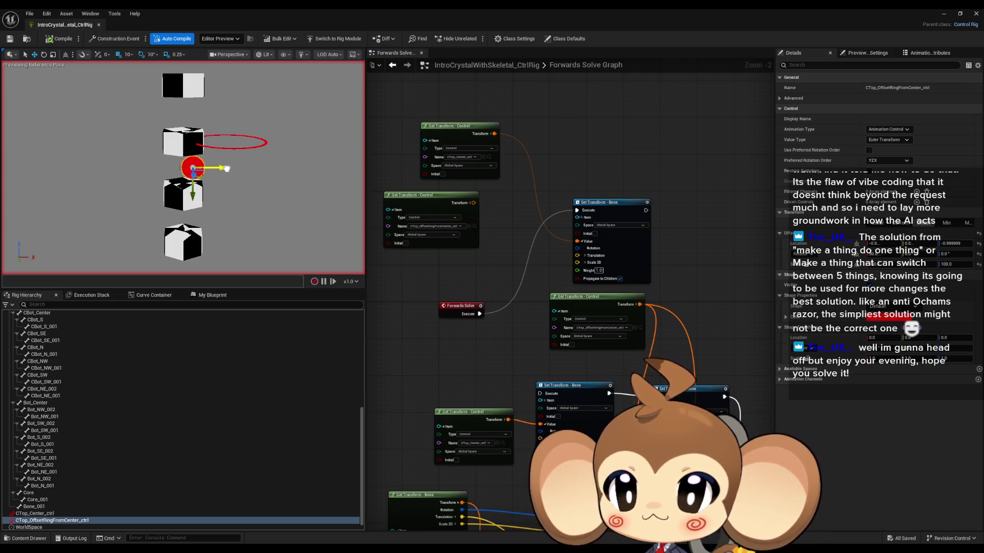
pyautogui.moveTo(215, 168); pyautogui.dragTo(212, 171)
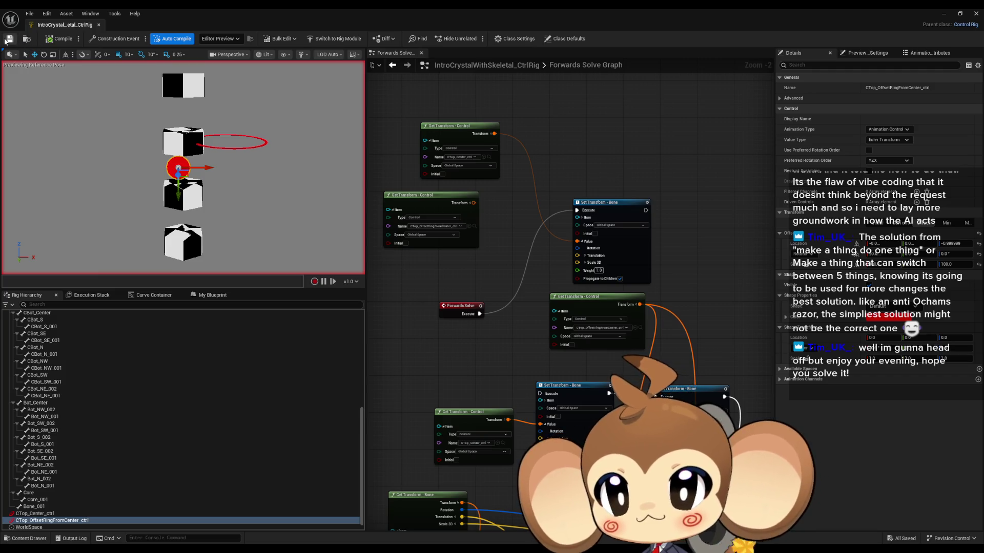
pyautogui.click(975, 17)
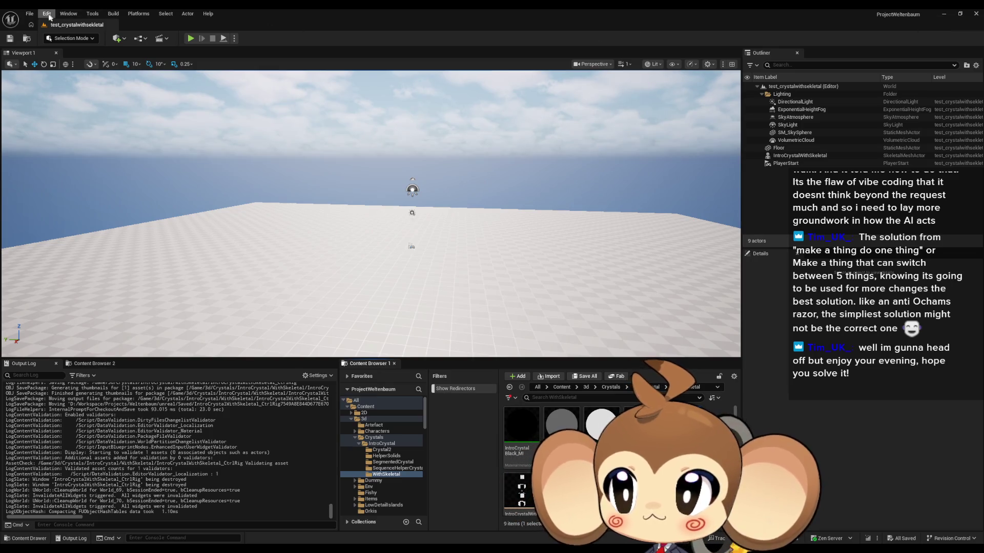
# - Save all modified assets through File > Save All and quit the Unreal Editor
pyautogui.click(29, 14)
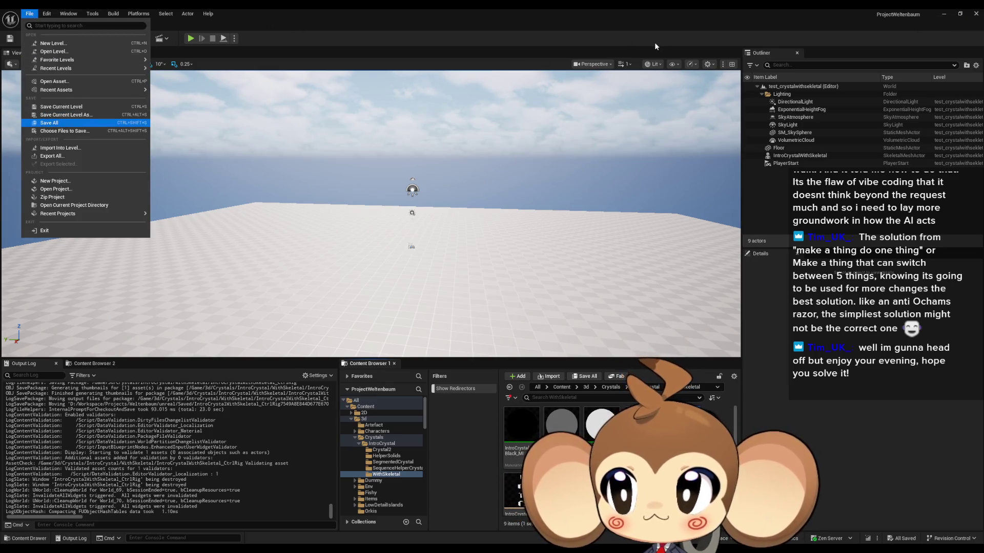
pyautogui.click(46, 123)
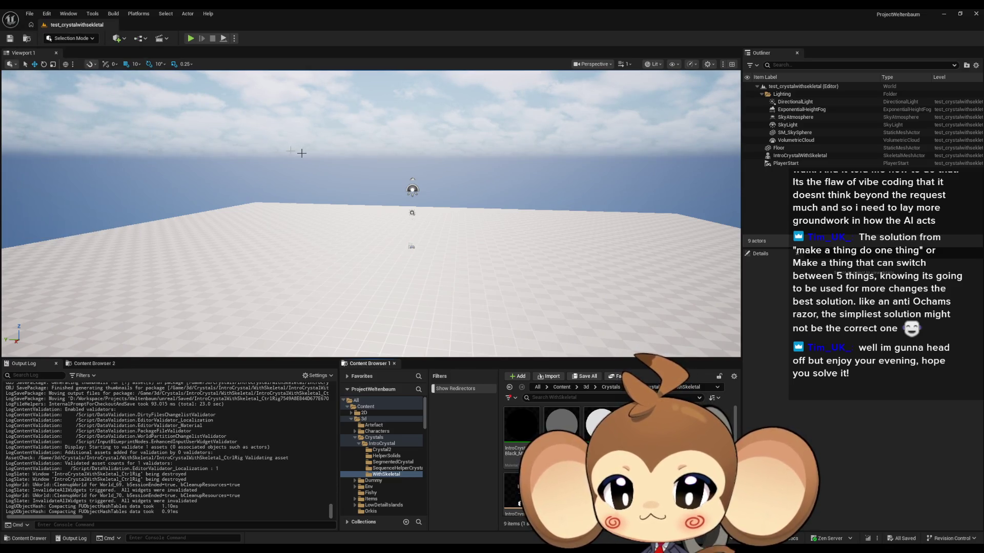
pyautogui.click(31, 13)
pyautogui.click(52, 124)
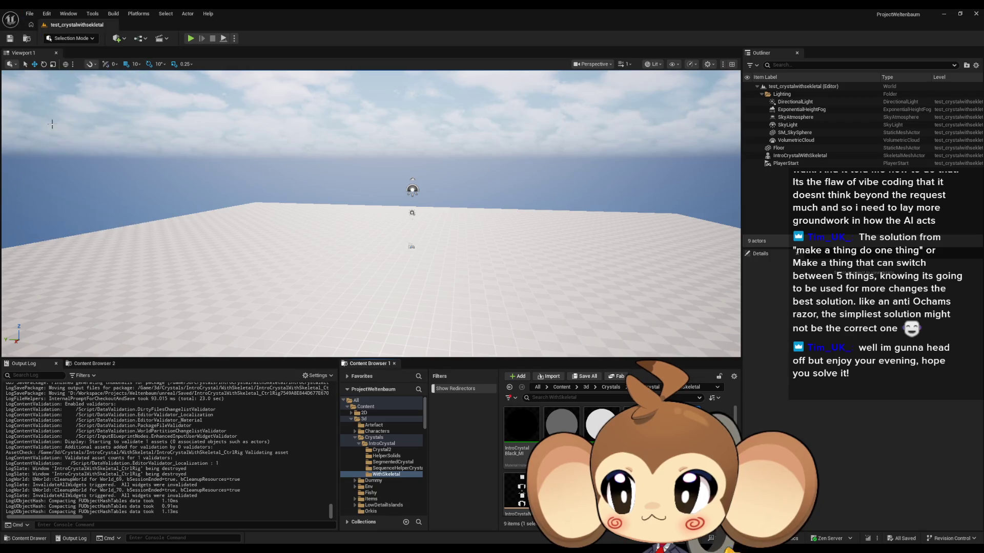
pyautogui.click(970, 14)
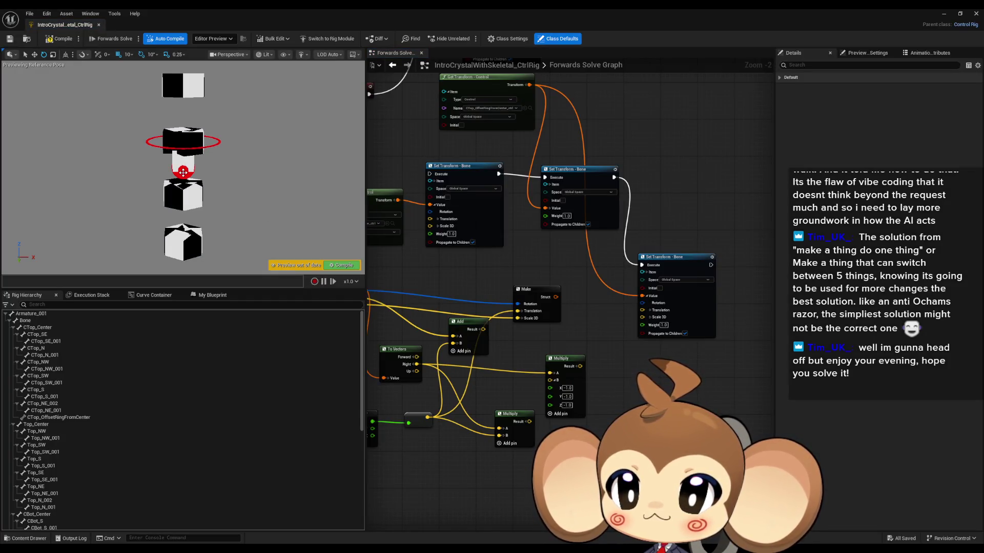
# - Test the center and offset ring controls to check how the bones respond
pyautogui.click(183, 171)
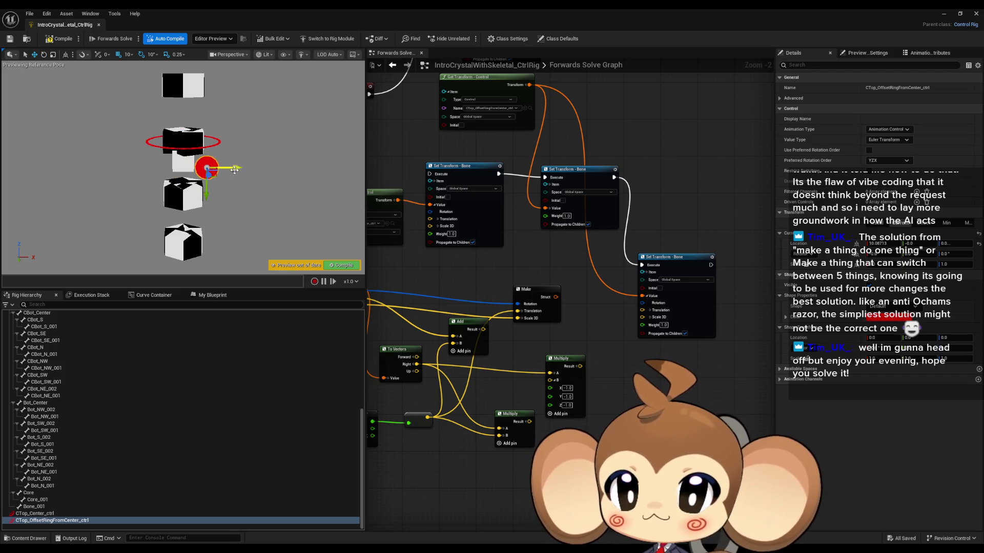
pyautogui.click(219, 146)
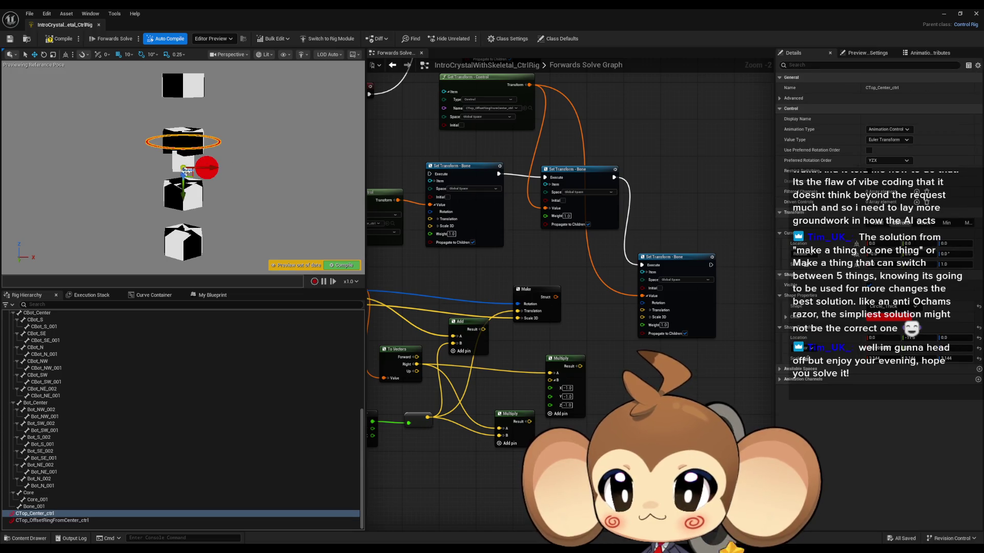
pyautogui.moveTo(542, 206)
pyautogui.mouseDown()
pyautogui.moveTo(541, 167)
pyautogui.moveTo(623, 352)
pyautogui.moveTo(493, 298)
pyautogui.moveTo(564, 387)
pyautogui.mouseUp()
pyautogui.scroll(1, 493, 298)
pyautogui.scroll(-2, 558, 328)
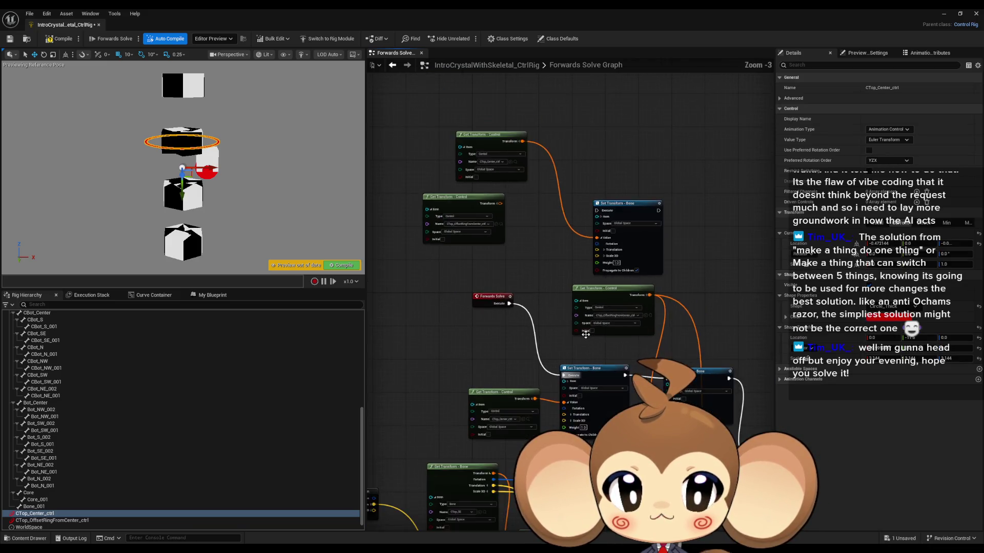
pyautogui.moveTo(586, 334); pyautogui.dragTo(516, 255)
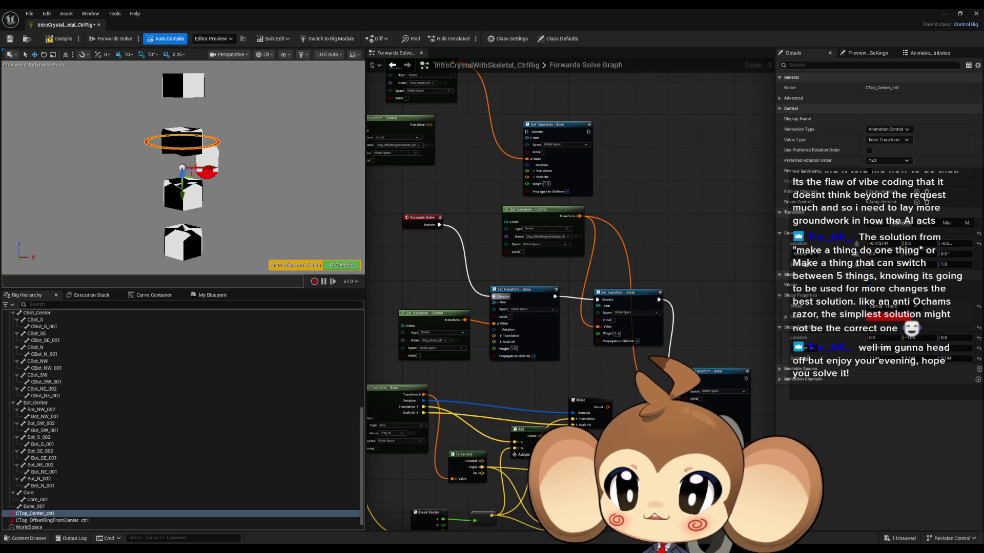
pyautogui.click(218, 143)
pyautogui.moveTo(226, 170); pyautogui.dragTo(206, 170)
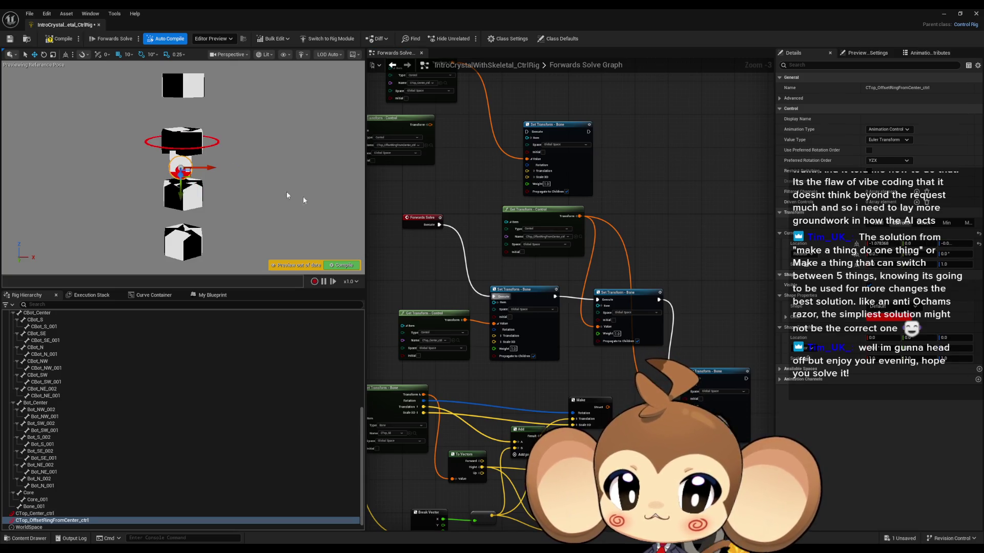
pyautogui.scroll(1, 587, 329)
pyautogui.moveTo(607, 380)
pyautogui.mouseDown()
pyautogui.moveTo(602, 333)
pyautogui.moveTo(689, 358)
pyautogui.moveTo(680, 354)
pyautogui.mouseUp()
pyautogui.moveTo(210, 168); pyautogui.dragTo(254, 170)
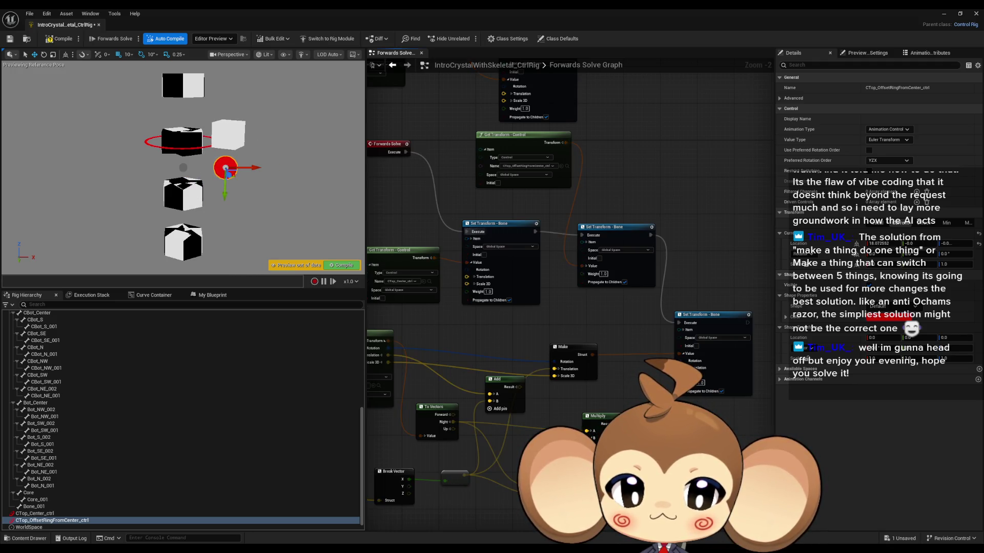
# - Feed the Add node's Result into Make's Translation and test the offset ring
pyautogui.moveTo(558, 372); pyautogui.dragTo(556, 369)
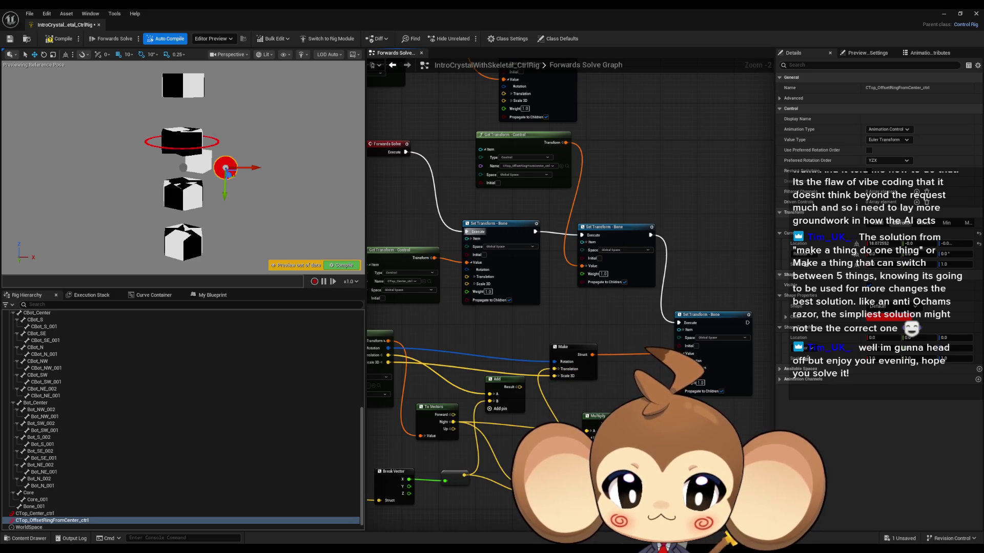
pyautogui.click(597, 416)
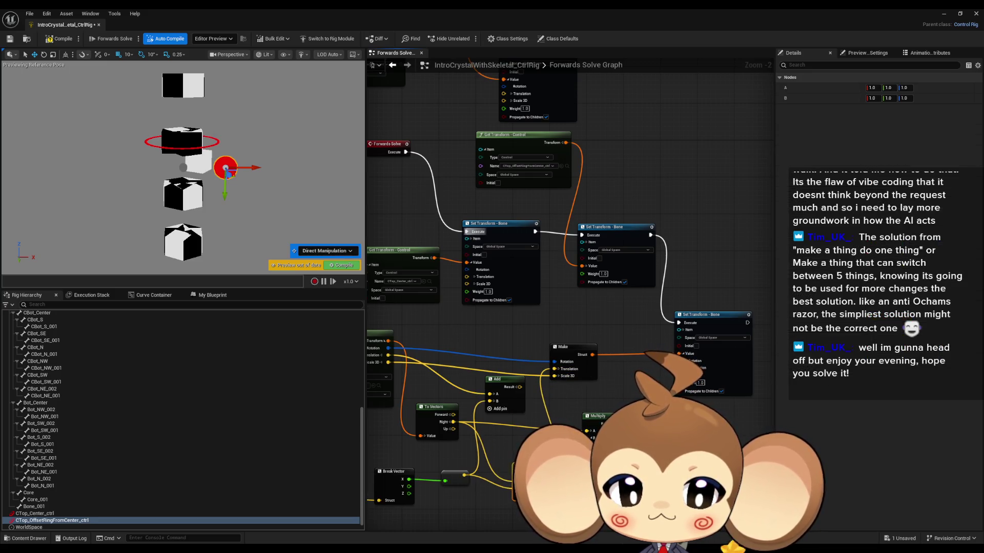
pyautogui.click(519, 388)
pyautogui.moveTo(520, 387); pyautogui.dragTo(554, 368)
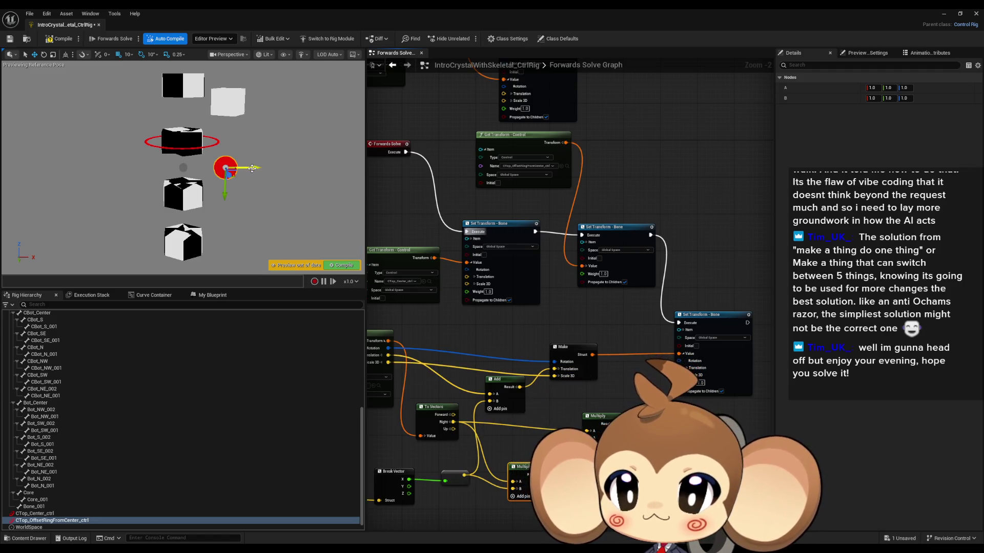
pyautogui.moveTo(252, 169)
pyautogui.mouseDown()
pyautogui.moveTo(210, 174)
pyautogui.moveTo(229, 176)
pyautogui.mouseUp()
pyautogui.moveTo(458, 449)
pyautogui.mouseDown()
pyautogui.moveTo(509, 437)
pyautogui.moveTo(495, 455)
pyautogui.moveTo(502, 460)
pyautogui.mouseUp()
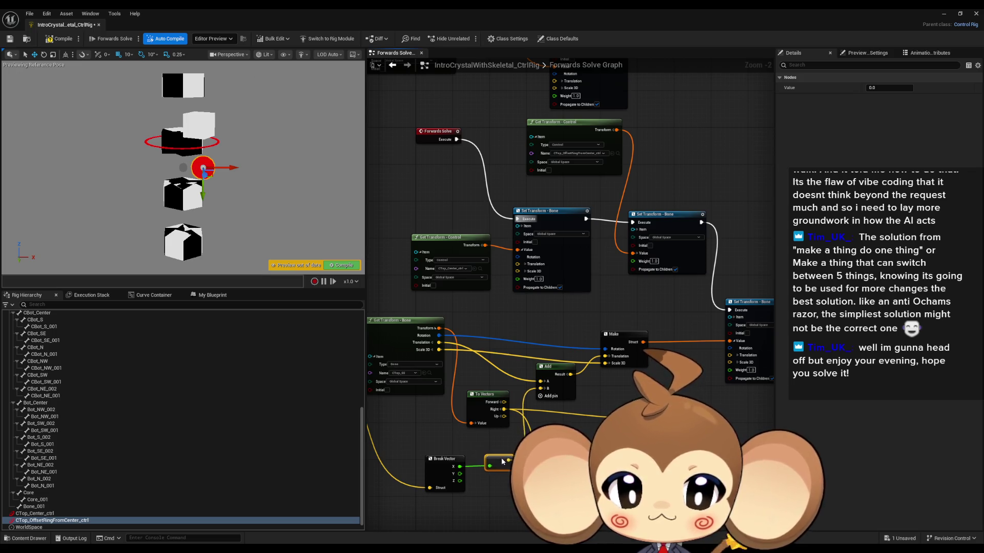
pyautogui.click(564, 394)
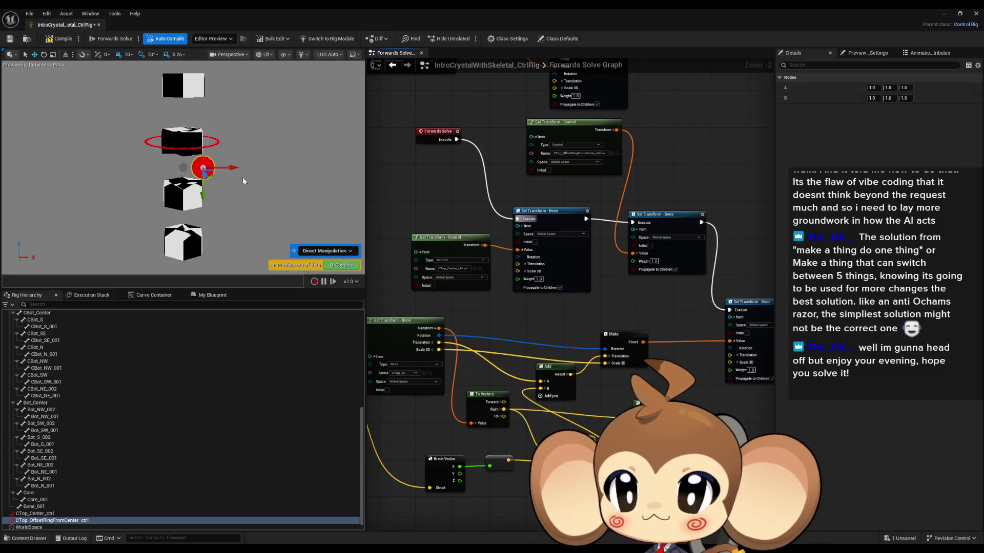
pyautogui.moveTo(231, 167)
pyautogui.mouseDown()
pyautogui.moveTo(274, 168)
pyautogui.moveTo(192, 169)
pyautogui.moveTo(298, 175)
pyautogui.moveTo(236, 175)
pyautogui.moveTo(277, 175)
pyautogui.mouseUp()
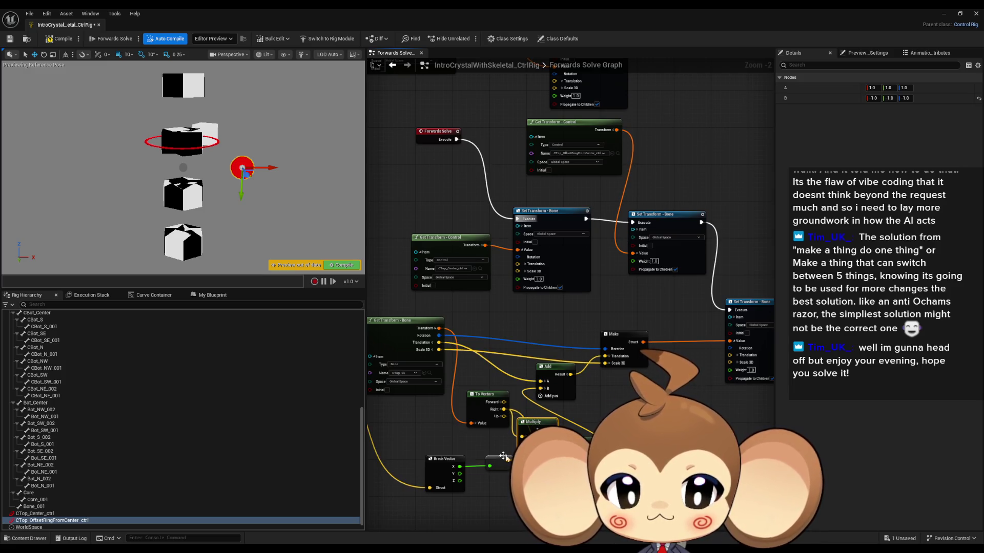
# - Move the Break Vector, To Vectors and Multiply nodes down-left and retest the cube
pyautogui.moveTo(463, 459); pyautogui.dragTo(418, 492)
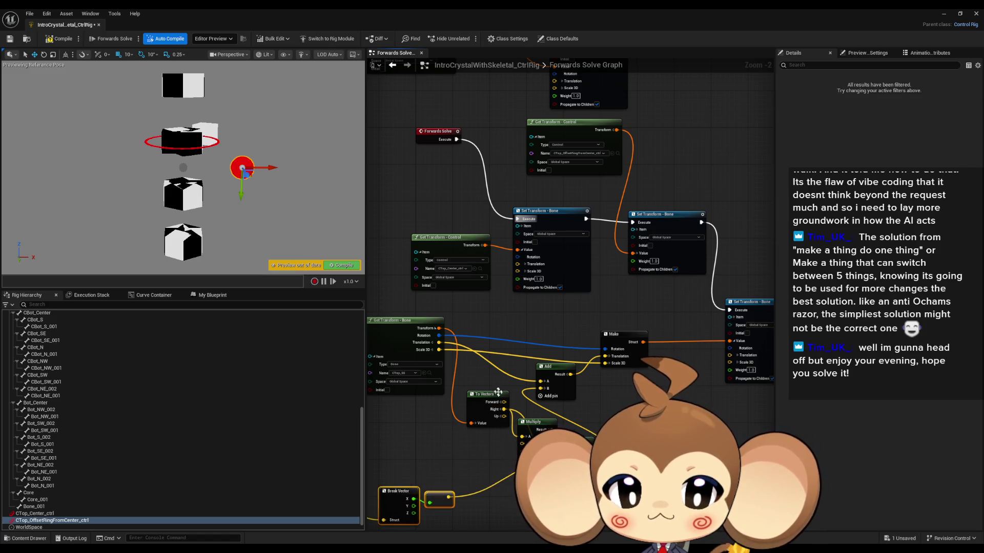
pyautogui.moveTo(487, 394); pyautogui.dragTo(450, 422)
pyautogui.moveTo(533, 428); pyautogui.dragTo(505, 440)
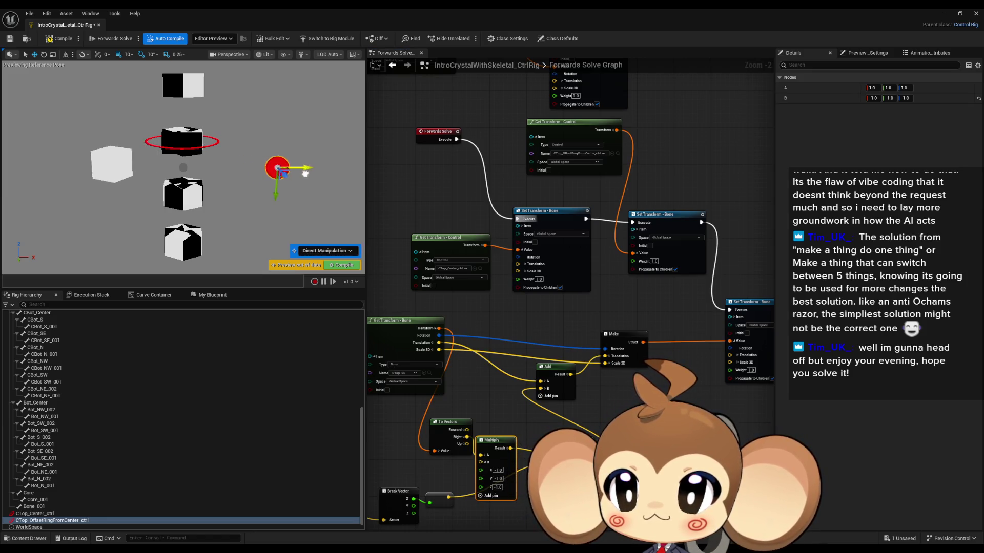
pyautogui.moveTo(219, 168)
pyautogui.mouseDown()
pyautogui.moveTo(325, 176)
pyautogui.moveTo(231, 168)
pyautogui.mouseUp()
# - Move the Get Transform - Bone and Break Transform nodes lower in the offset network
pyautogui.scroll(-3, 568, 225)
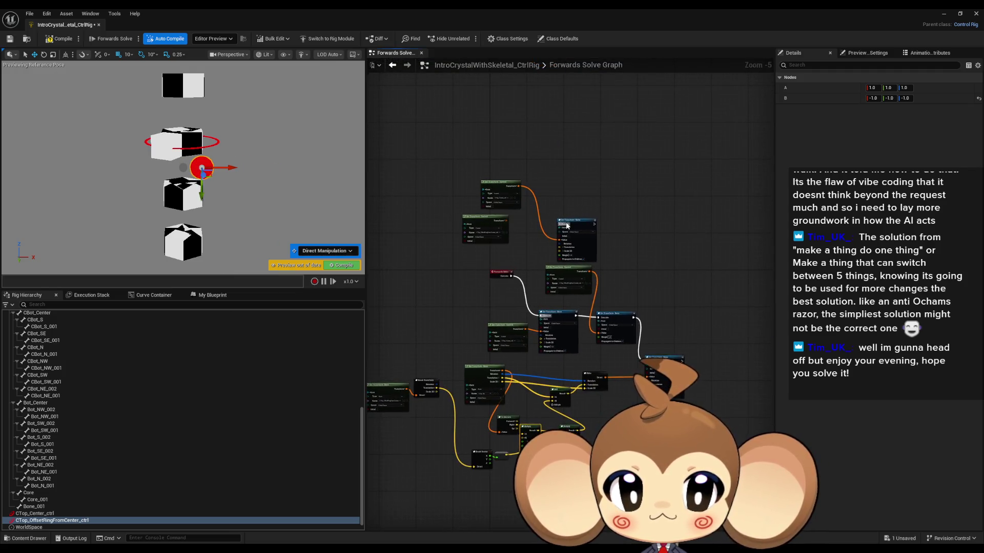
pyautogui.scroll(2, 568, 226)
pyautogui.moveTo(485, 192)
pyautogui.mouseDown()
pyautogui.moveTo(602, 260)
pyautogui.moveTo(663, 271)
pyautogui.mouseUp()
pyautogui.scroll(-4, 561, 333)
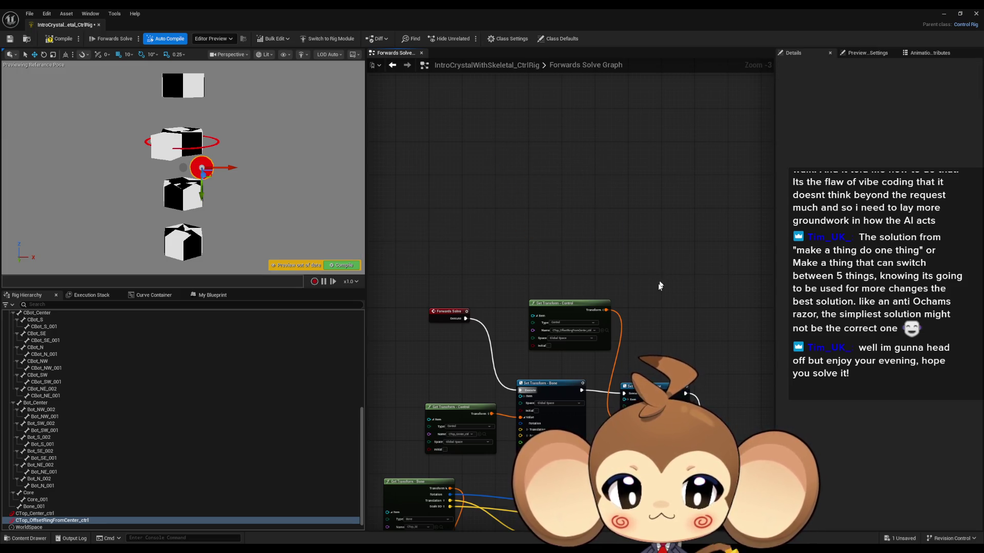
pyautogui.scroll(3, 561, 333)
pyautogui.moveTo(562, 333)
pyautogui.mouseDown()
pyautogui.moveTo(507, 274)
pyautogui.moveTo(593, 321)
pyautogui.moveTo(606, 300)
pyautogui.moveTo(625, 339)
pyautogui.moveTo(589, 329)
pyautogui.mouseUp()
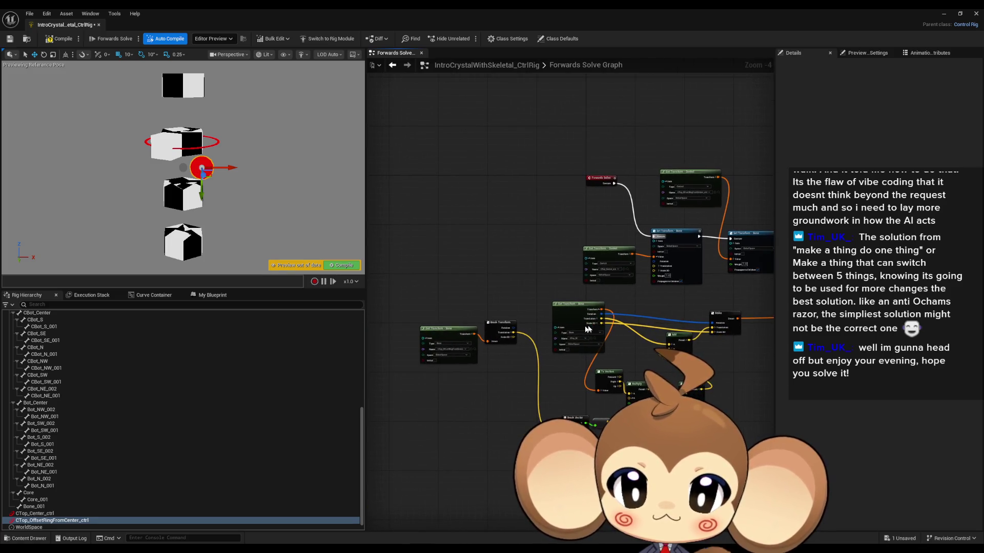
pyautogui.scroll(2, 480, 367)
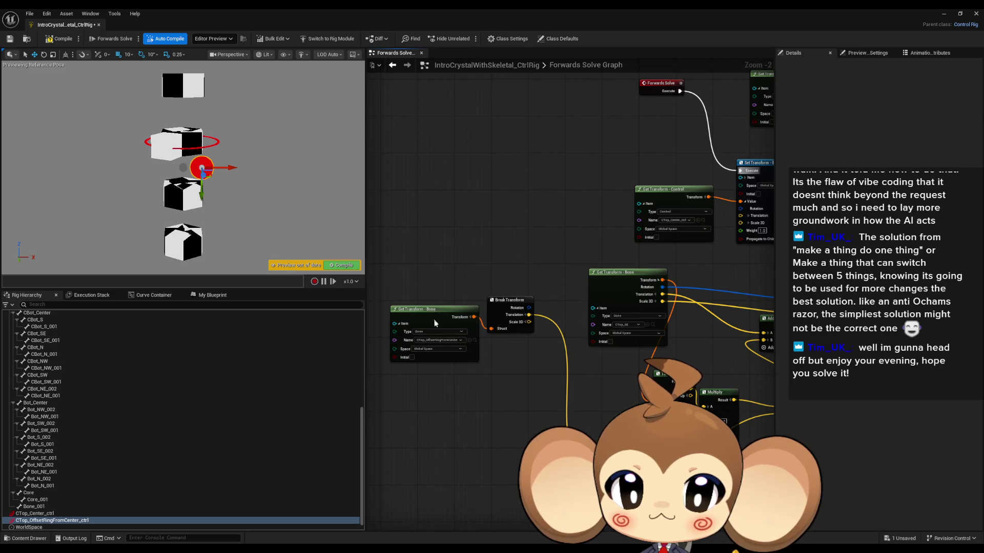
pyautogui.click(434, 322)
pyautogui.keyDown('ctrl'); pyautogui.click(504, 320); pyautogui.keyUp('ctrl')
pyautogui.moveTo(504, 320)
pyautogui.mouseDown()
pyautogui.moveTo(507, 435)
pyautogui.moveTo(572, 481)
pyautogui.mouseUp()
pyautogui.moveTo(579, 403); pyautogui.dragTo(444, 327)
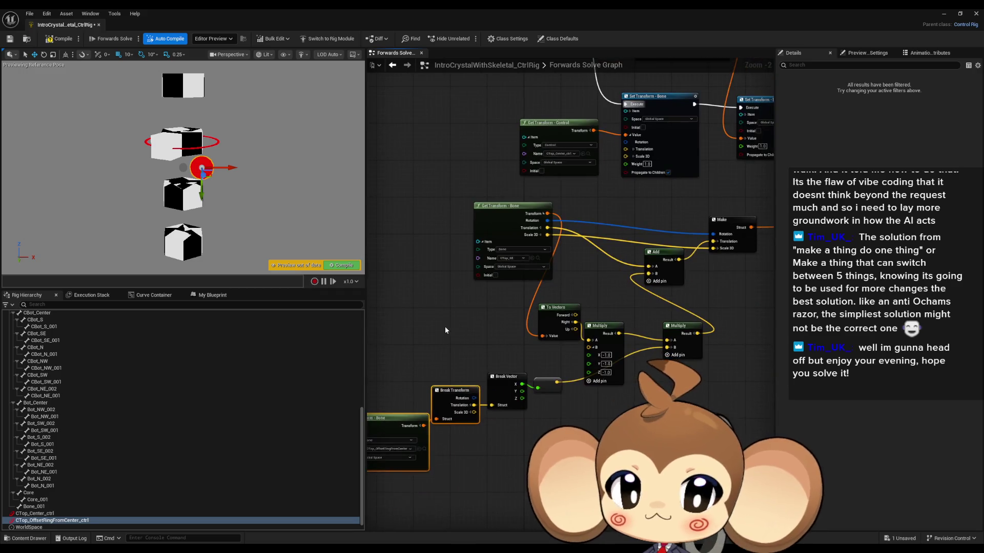
# - Shift the Get Transform - Bone and both Multiply nodes up-left, and drop the Add node lower
pyautogui.rightClick(414, 341)
pyautogui.press('Escape')
pyautogui.scroll(10, 205, 376)
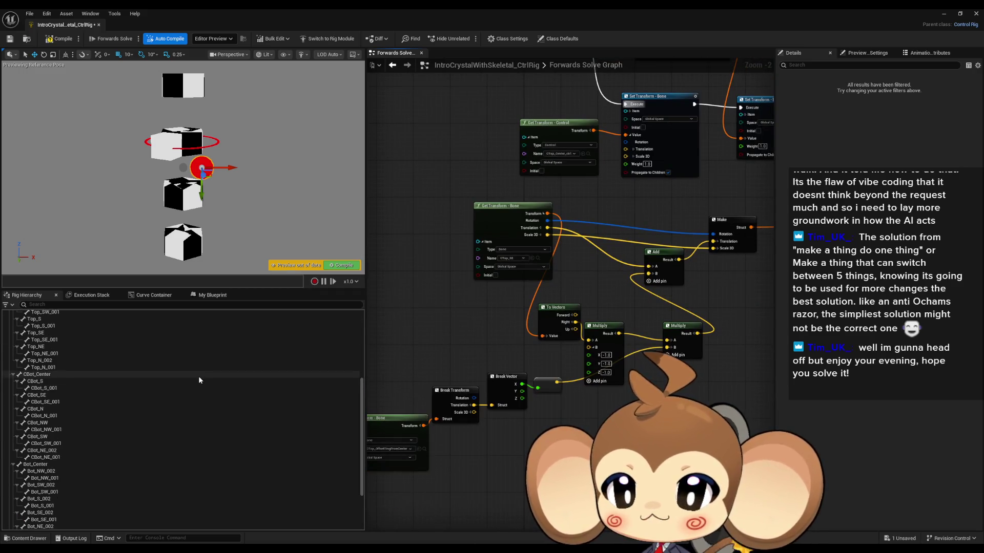
pyautogui.scroll(1, 212, 377)
pyautogui.scroll(1, 492, 266)
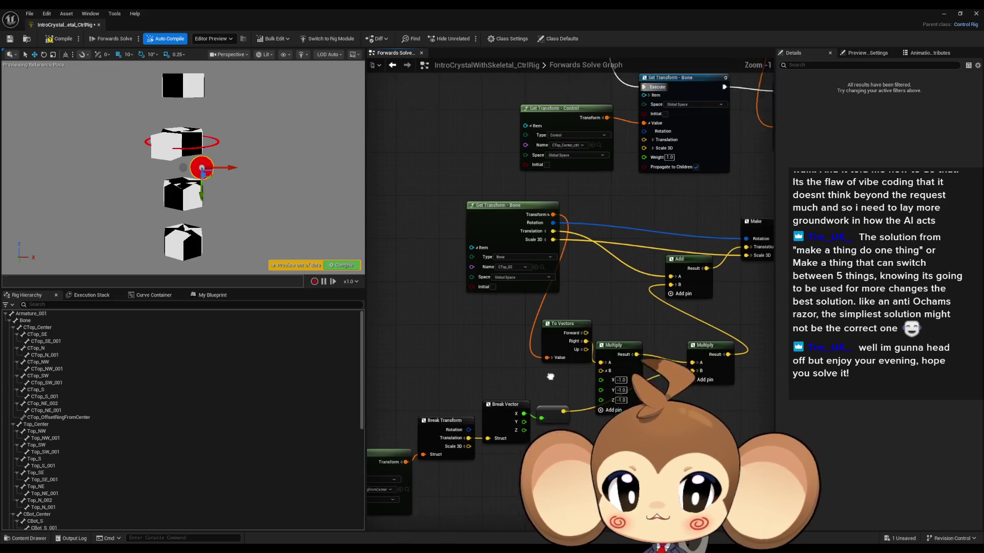
pyautogui.moveTo(503, 255)
pyautogui.mouseDown()
pyautogui.moveTo(444, 272)
pyautogui.moveTo(411, 326)
pyautogui.mouseUp()
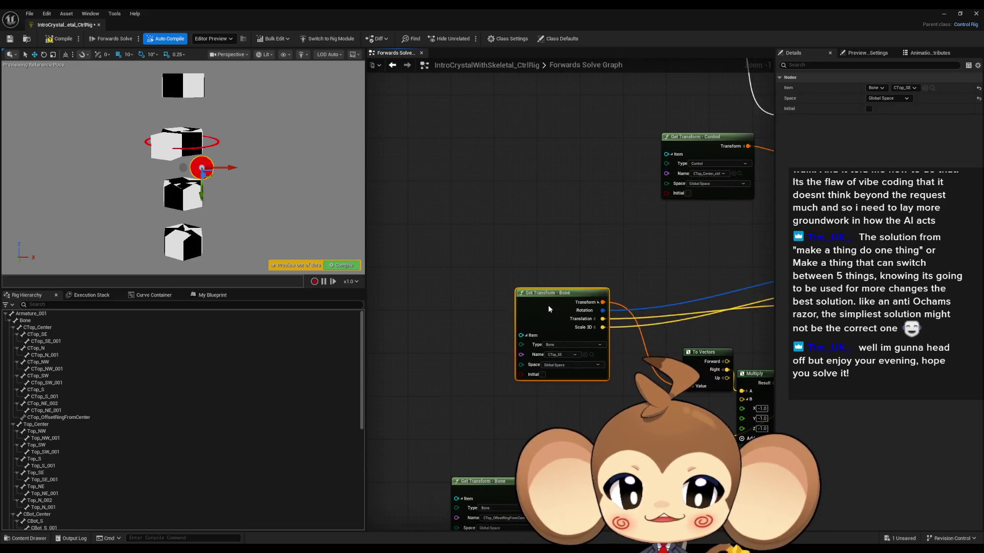
pyautogui.moveTo(587, 364)
pyautogui.mouseDown()
pyautogui.moveTo(486, 343)
pyautogui.moveTo(420, 284)
pyautogui.mouseUp()
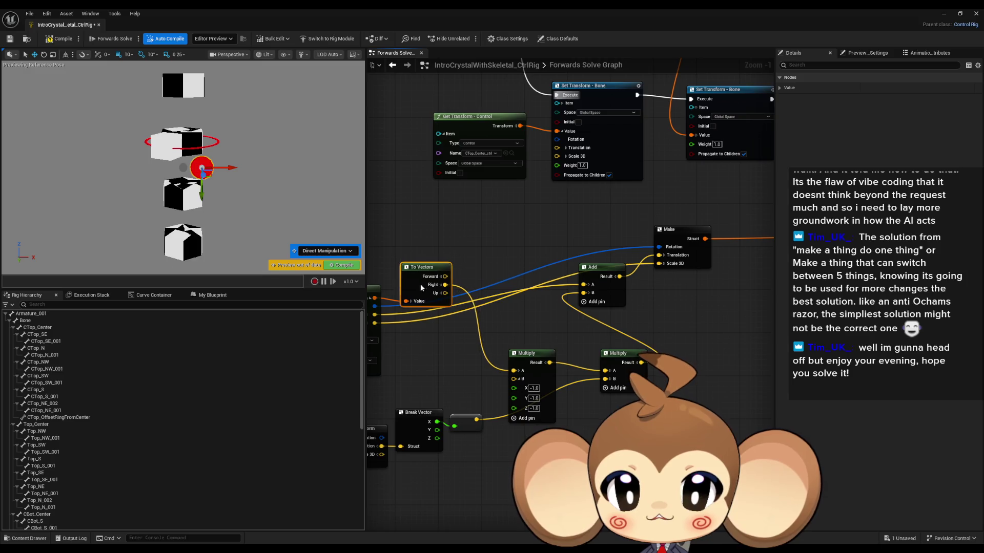
pyautogui.moveTo(525, 355)
pyautogui.mouseDown()
pyautogui.moveTo(492, 281)
pyautogui.moveTo(496, 290)
pyautogui.mouseUp()
pyautogui.moveTo(627, 350); pyautogui.dragTo(563, 324)
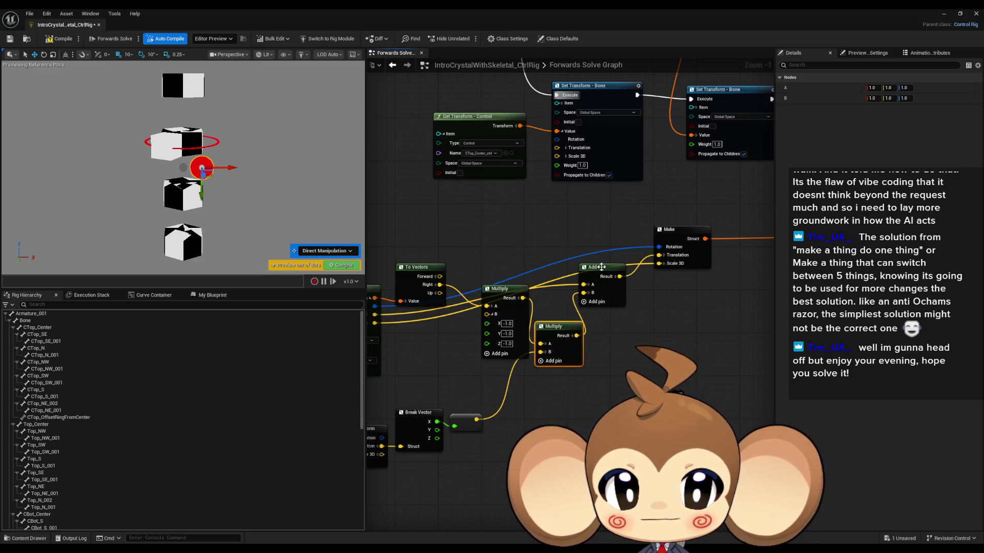
pyautogui.moveTo(600, 274); pyautogui.dragTo(621, 397)
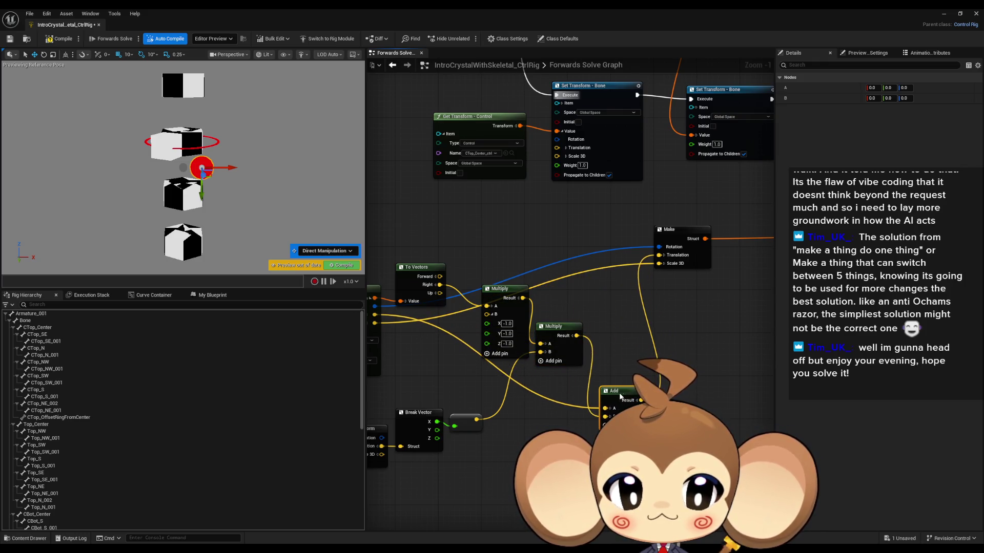
pyautogui.scroll(-3, 621, 397)
pyautogui.scroll(2, 552, 211)
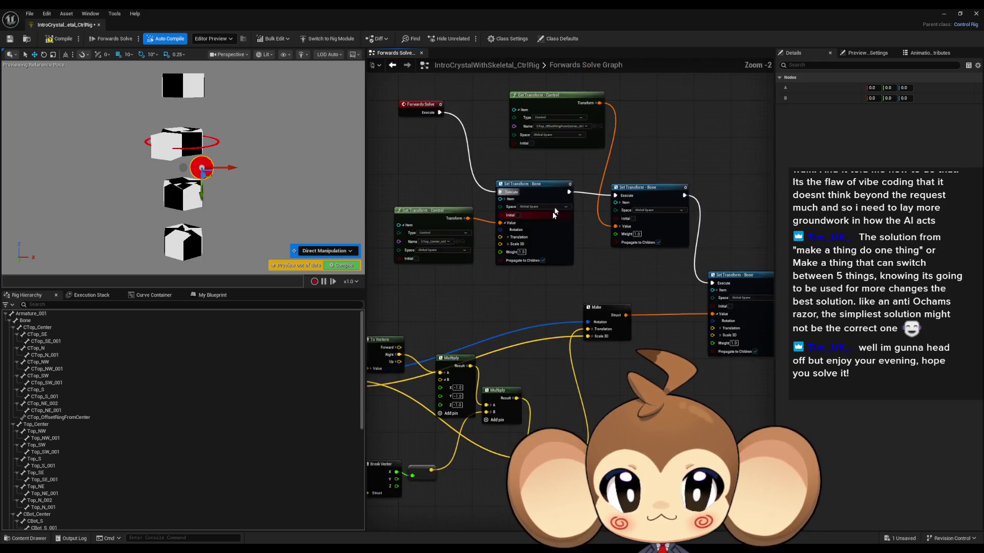
# - Line up the Get Transform - Control and both Set Transform - Bone nodes beside Forwards Solve
pyautogui.moveTo(560, 255); pyautogui.dragTo(774, 241)
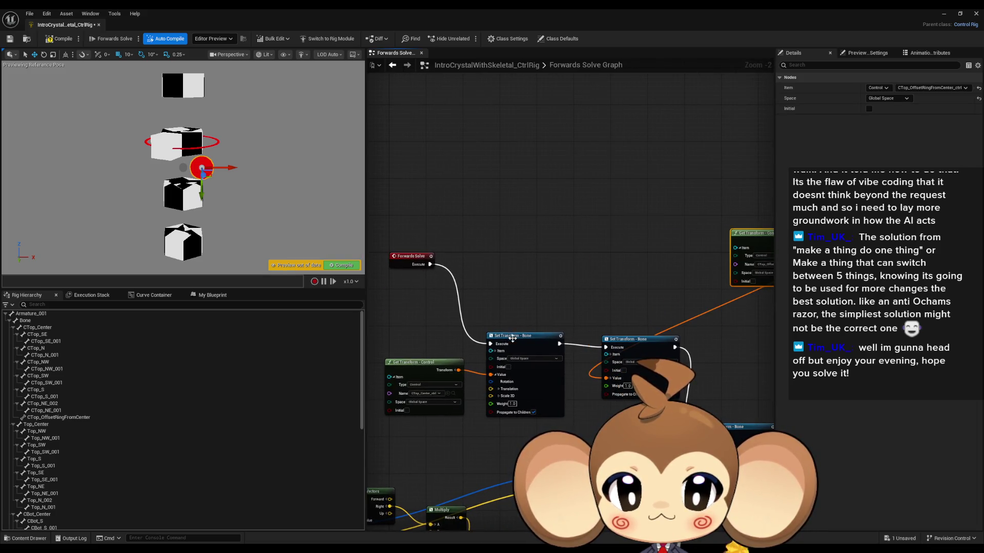
pyautogui.moveTo(512, 339); pyautogui.dragTo(480, 259)
pyautogui.press('Home')
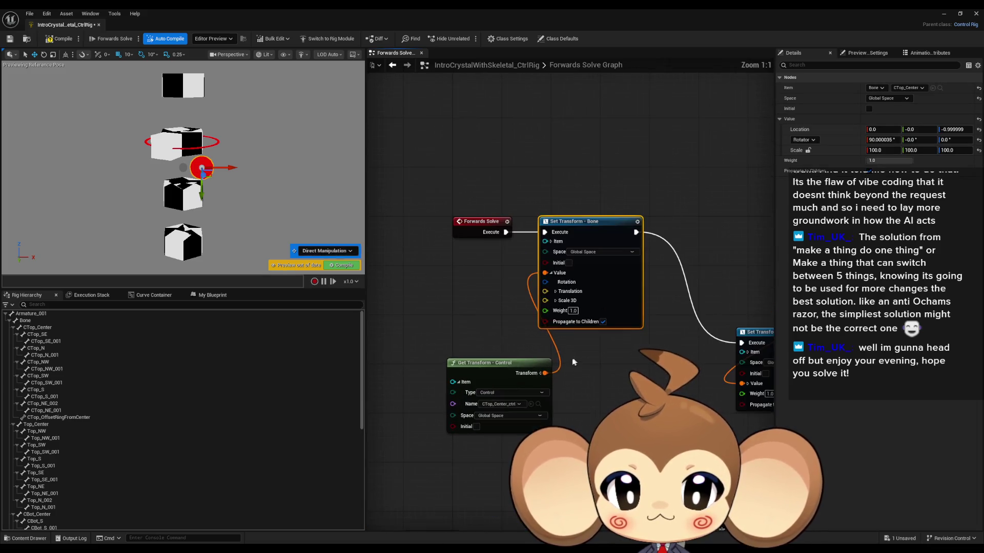
pyautogui.moveTo(499, 358)
pyautogui.mouseDown()
pyautogui.moveTo(462, 266)
pyautogui.moveTo(454, 268)
pyautogui.mouseUp()
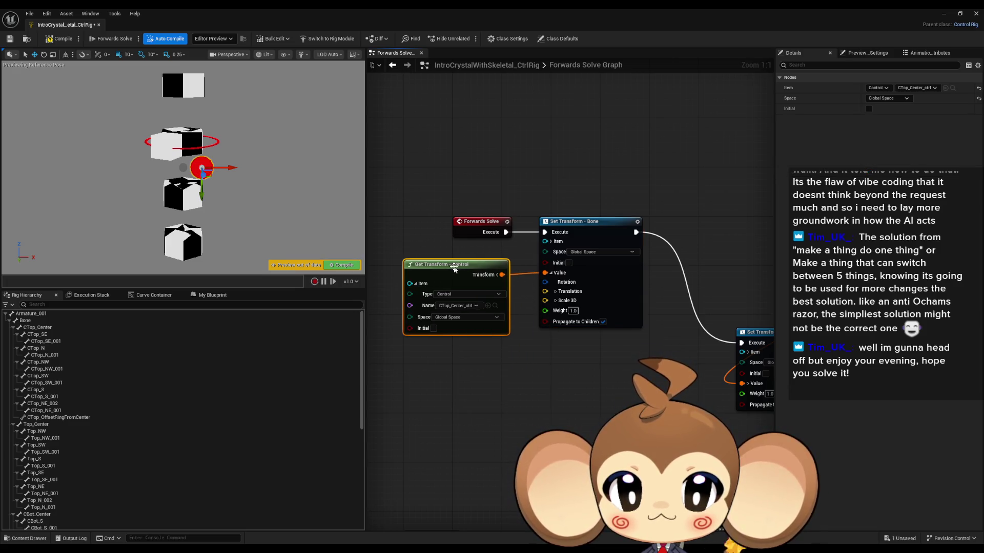
pyautogui.moveTo(603, 358); pyautogui.dragTo(605, 354)
pyautogui.moveTo(738, 334); pyautogui.dragTo(679, 221)
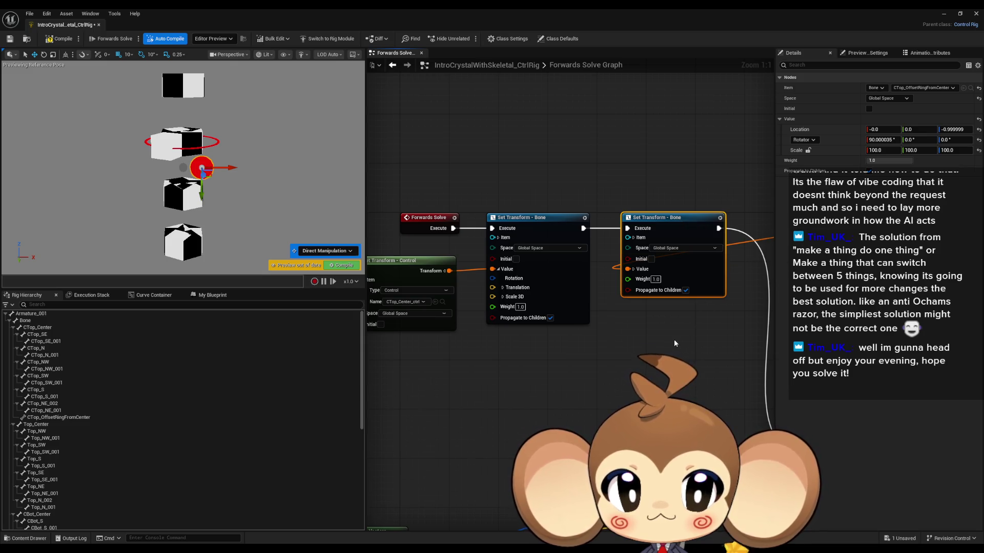
pyautogui.moveTo(674, 339)
pyautogui.mouseDown()
pyautogui.moveTo(723, 341)
pyautogui.moveTo(428, 324)
pyautogui.mouseUp()
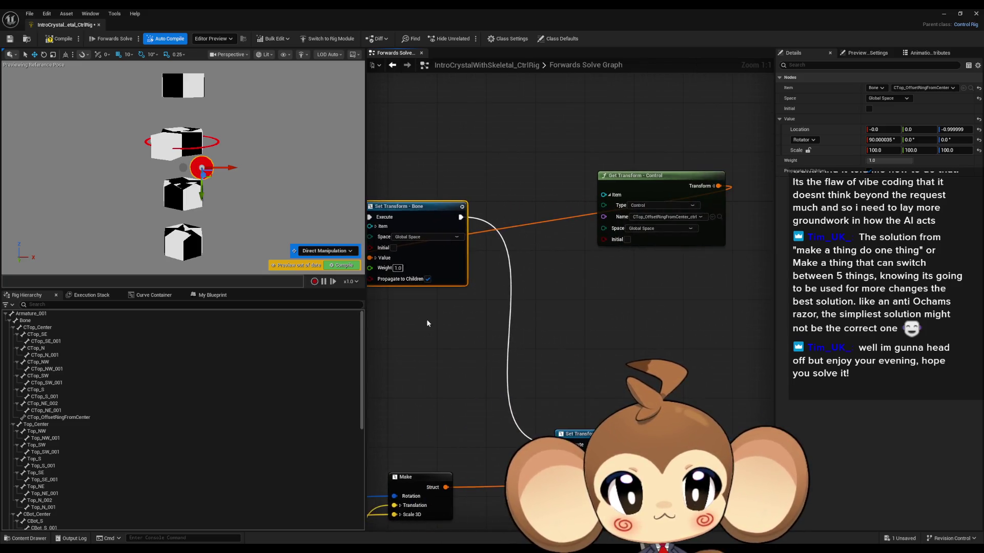
# - Place the offset ring's Get Transform - Control under the chain and bring the CTop_SE Set Transform up near it
pyautogui.moveTo(626, 187)
pyautogui.mouseDown()
pyautogui.moveTo(503, 306)
pyautogui.moveTo(610, 348)
pyautogui.moveTo(538, 343)
pyautogui.moveTo(586, 334)
pyautogui.mouseUp()
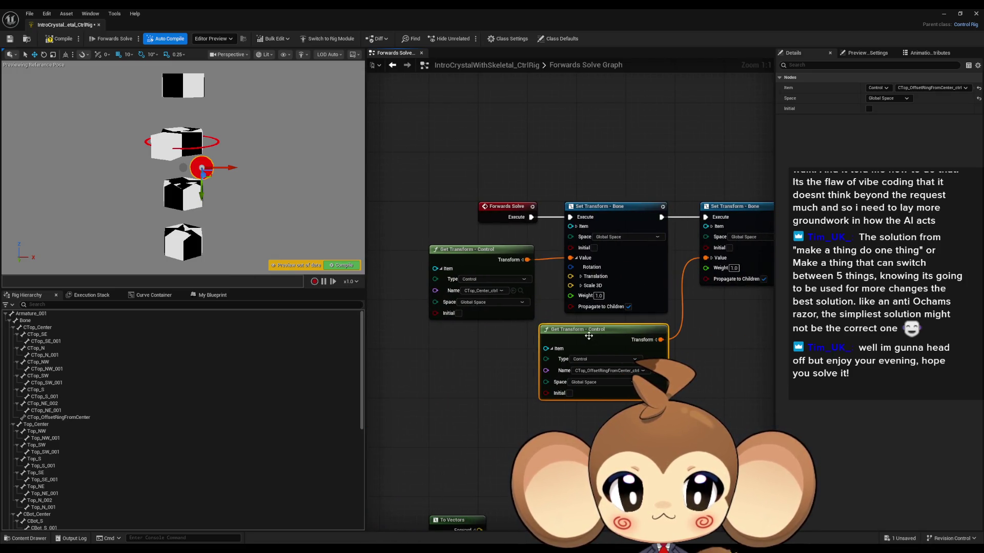
pyautogui.scroll(-1, 702, 361)
pyautogui.moveTo(697, 327); pyautogui.dragTo(611, 307)
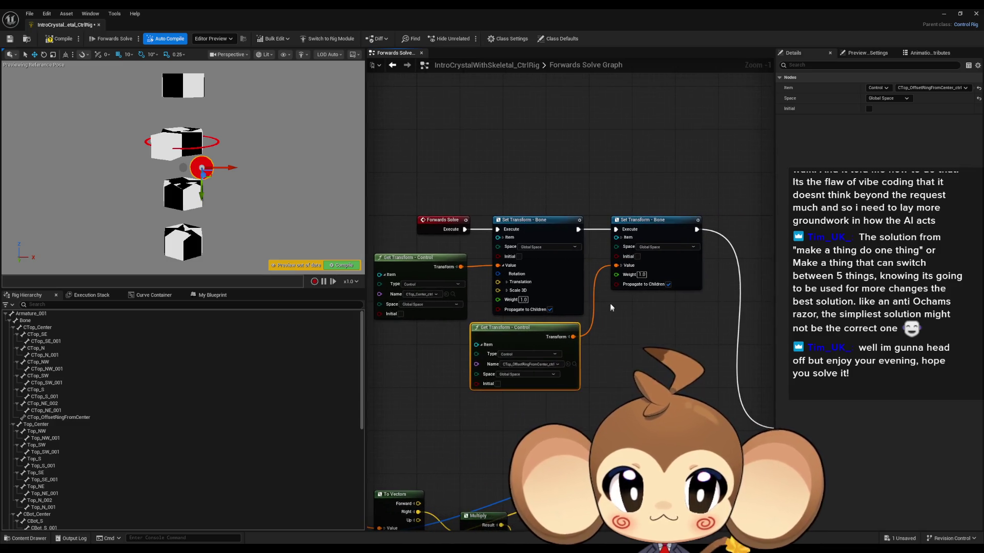
pyautogui.click(537, 226)
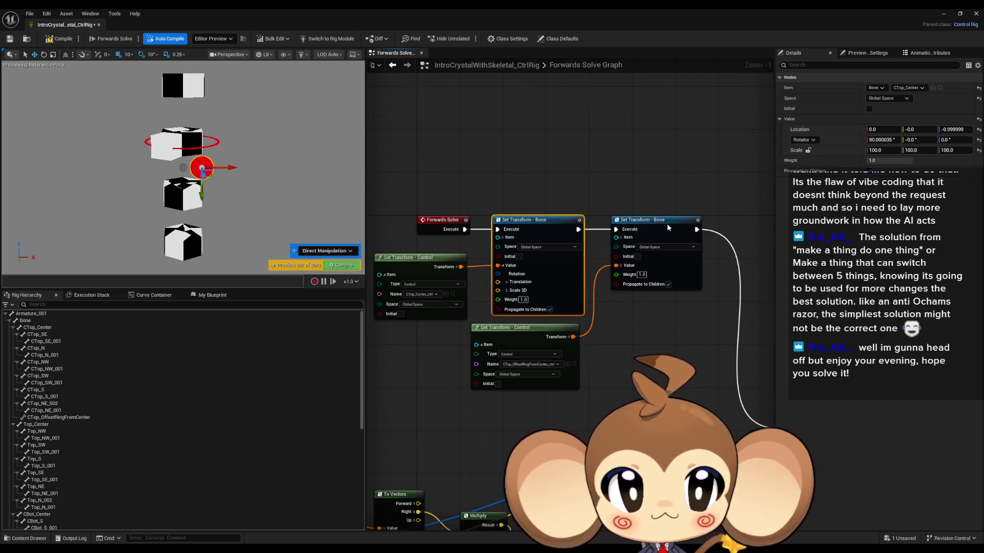
pyautogui.click(668, 227)
pyautogui.moveTo(678, 329)
pyautogui.mouseDown()
pyautogui.moveTo(484, 230)
pyautogui.moveTo(436, 296)
pyautogui.moveTo(488, 265)
pyautogui.moveTo(475, 204)
pyautogui.mouseUp()
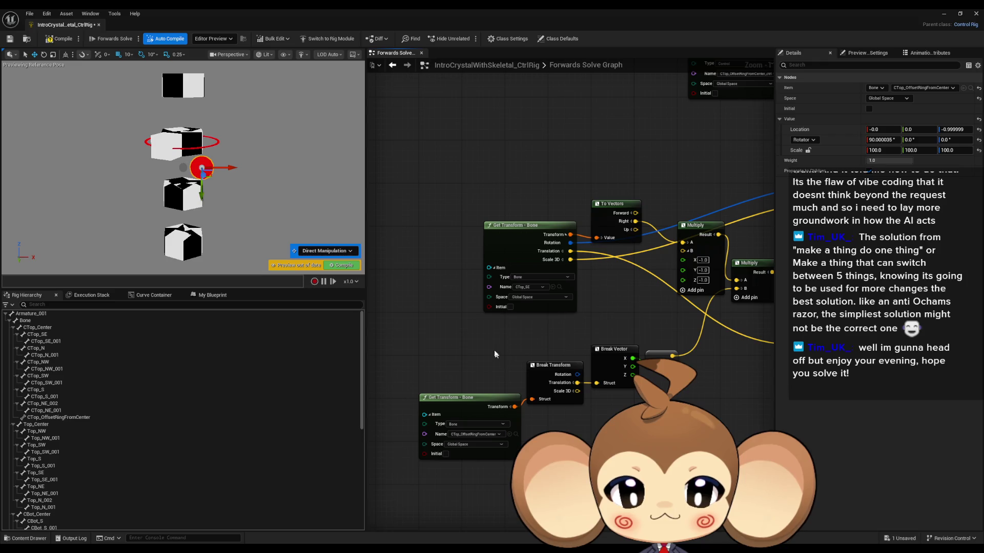
pyautogui.click(505, 236)
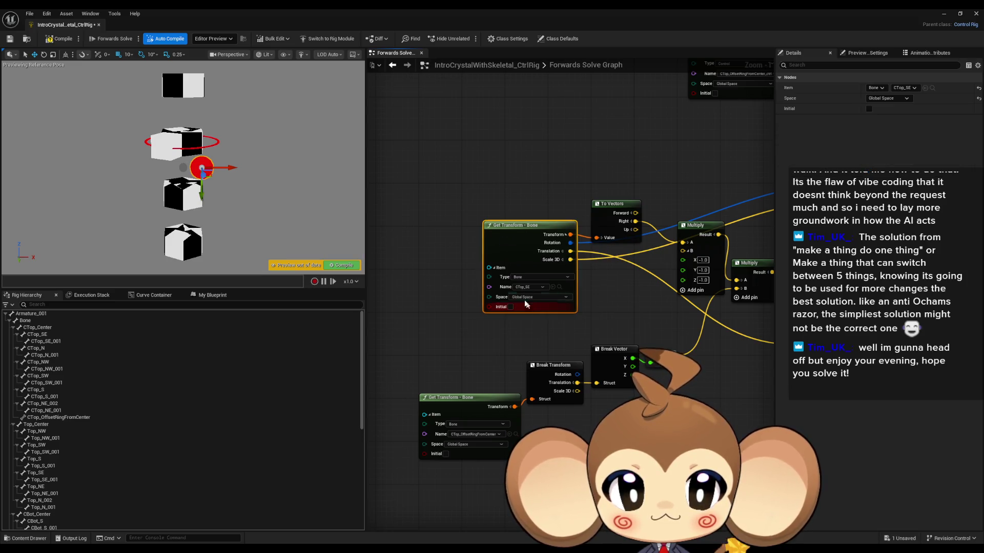
pyautogui.scroll(-3, 471, 445)
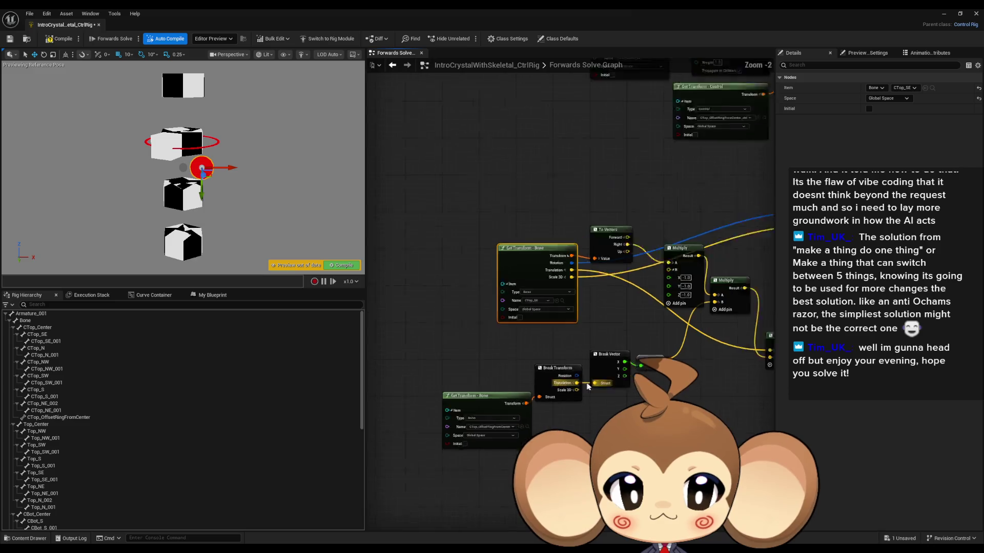
pyautogui.scroll(2, 619, 318)
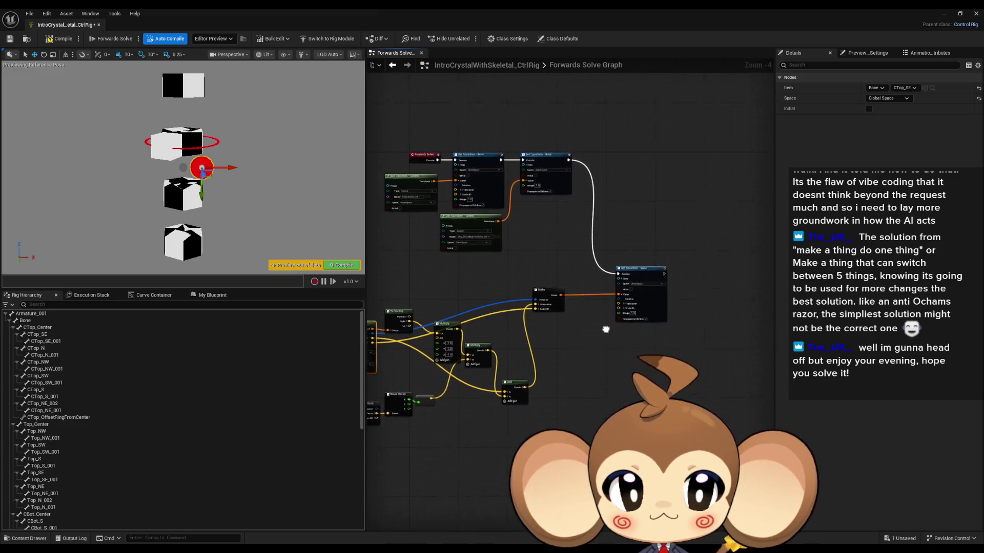
pyautogui.moveTo(583, 313)
pyautogui.mouseDown()
pyautogui.moveTo(542, 143)
pyautogui.moveTo(588, 294)
pyautogui.moveTo(574, 281)
pyautogui.moveTo(567, 316)
pyautogui.mouseUp()
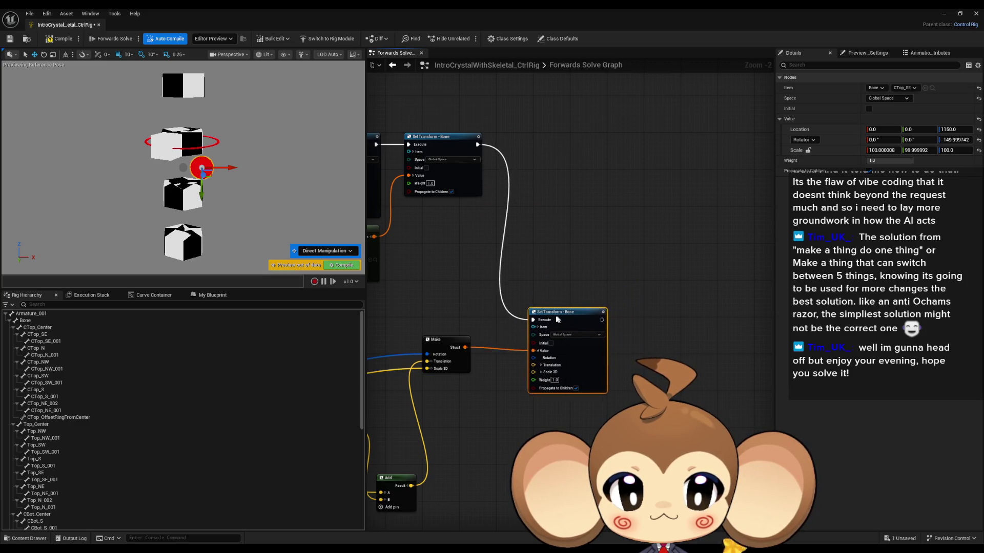
pyautogui.scroll(-3, 566, 315)
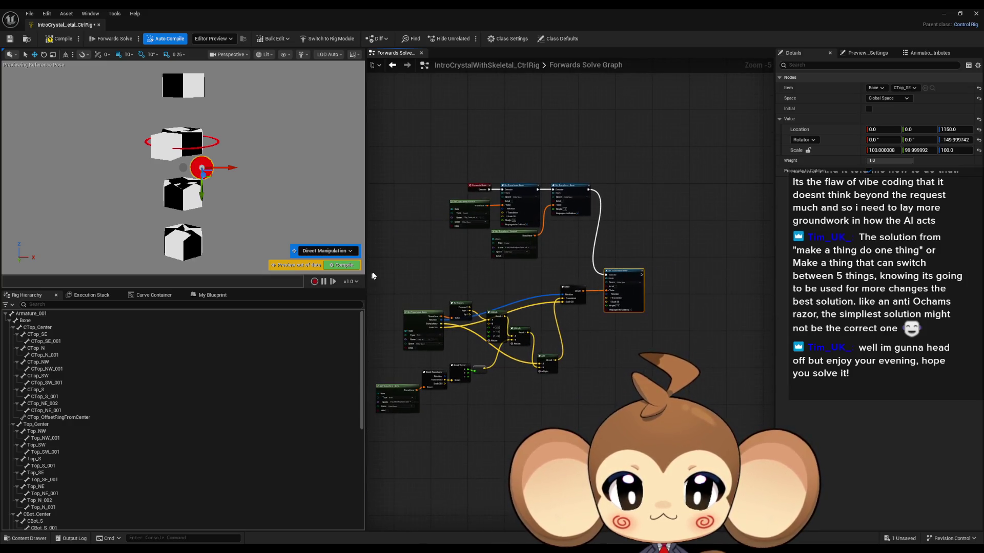
# - Select the offset node group and paste three copies stacked beneath the original
pyautogui.moveTo(329, 267); pyautogui.dragTo(503, 377)
pyautogui.moveTo(589, 448); pyautogui.dragTo(588, 337)
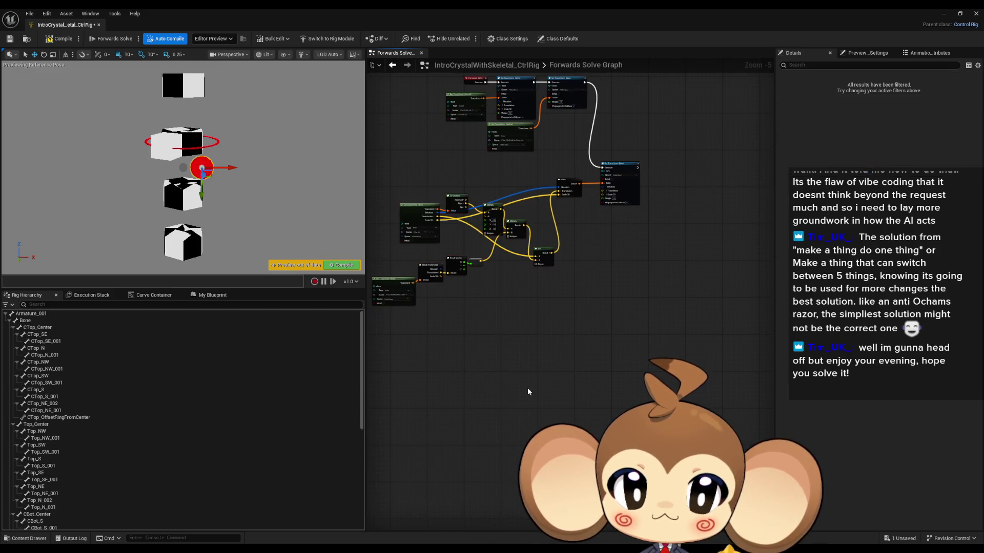
pyautogui.hotkey('ctrl', 'v')
pyautogui.moveTo(655, 332); pyautogui.dragTo(611, 303)
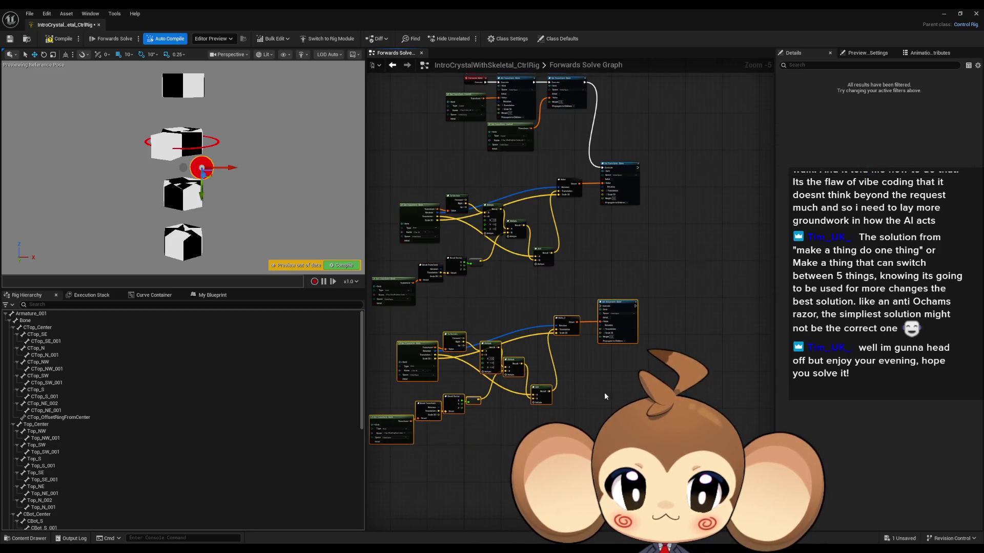
pyautogui.moveTo(604, 392); pyautogui.dragTo(626, 307)
pyautogui.hotkey('ctrl', 'v')
pyautogui.moveTo(612, 365)
pyautogui.mouseDown()
pyautogui.moveTo(634, 338)
pyautogui.moveTo(653, 353)
pyautogui.moveTo(600, 409)
pyautogui.moveTo(552, 307)
pyautogui.mouseUp()
pyautogui.hotkey('ctrl', 'v')
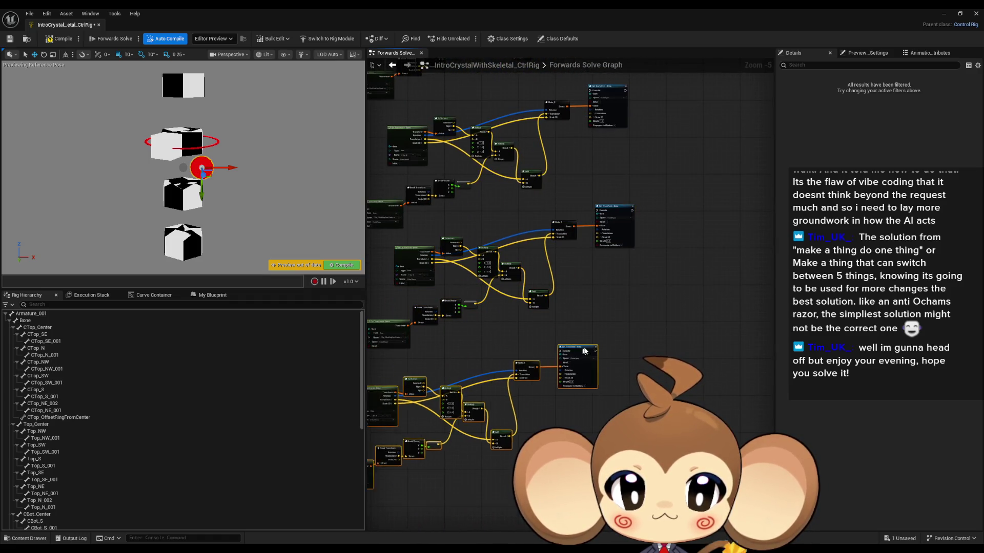
pyautogui.moveTo(468, 530); pyautogui.dragTo(512, 438)
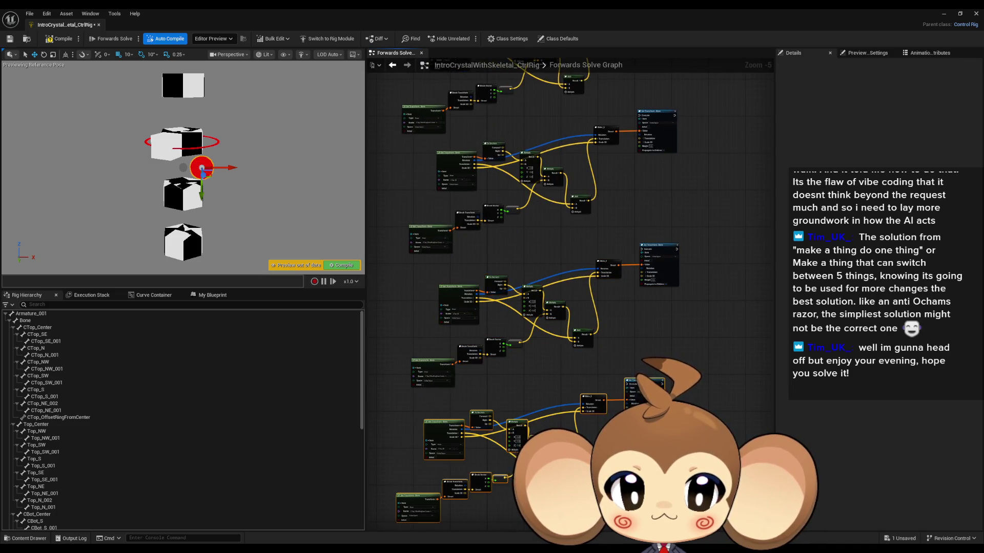
pyautogui.moveTo(634, 387); pyautogui.dragTo(652, 370)
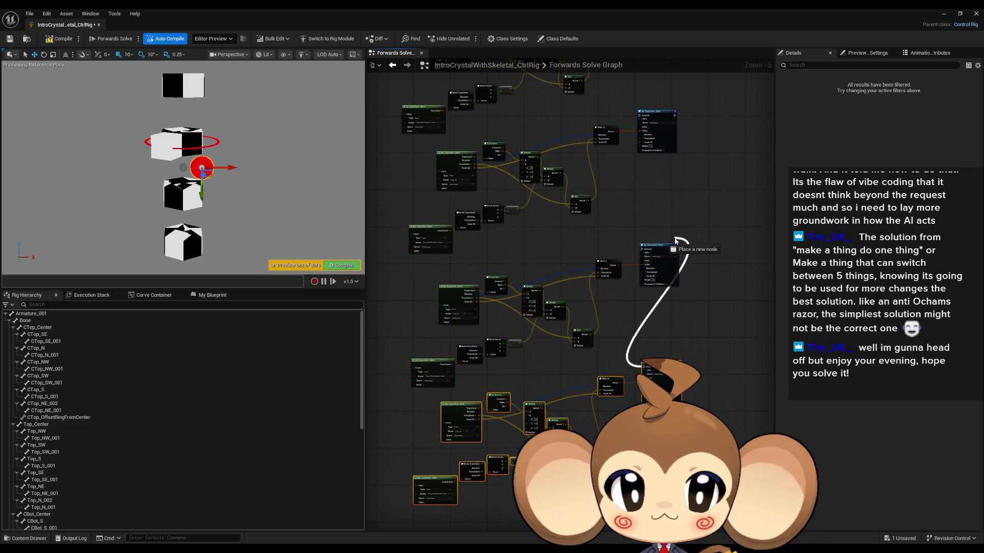
# - Wire a copy's Set Transform Execute pin into the execution chain
pyautogui.scroll(4, 655, 246)
pyautogui.moveTo(611, 262)
pyautogui.mouseDown()
pyautogui.moveTo(692, 159)
pyautogui.moveTo(602, 369)
pyautogui.moveTo(636, 119)
pyautogui.moveTo(566, 314)
pyautogui.mouseUp()
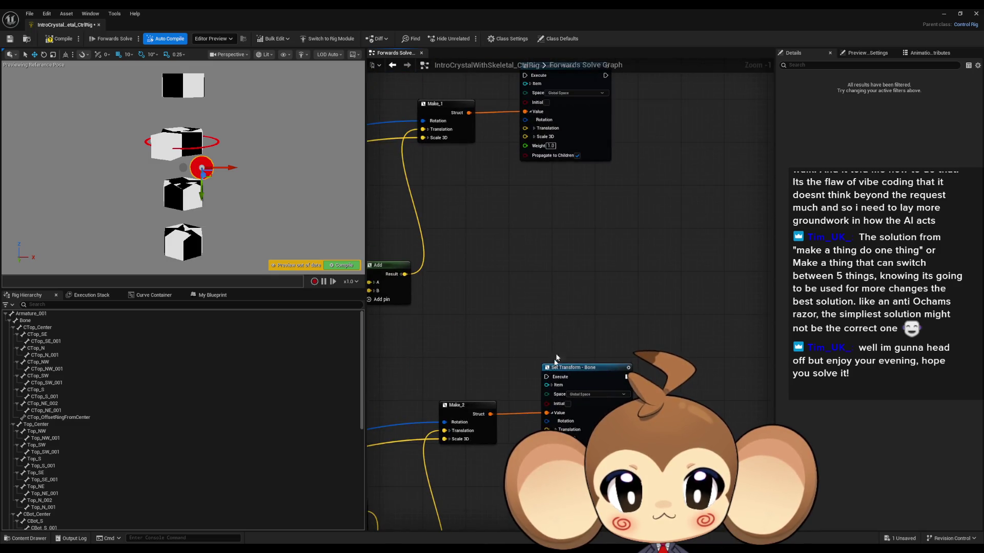
pyautogui.scroll(-4, 559, 369)
pyautogui.scroll(3, 564, 385)
pyautogui.moveTo(571, 367)
pyautogui.mouseDown()
pyautogui.moveTo(613, 197)
pyautogui.moveTo(635, 169)
pyautogui.mouseUp()
pyautogui.scroll(-1, 638, 322)
pyautogui.scroll(-3, 637, 322)
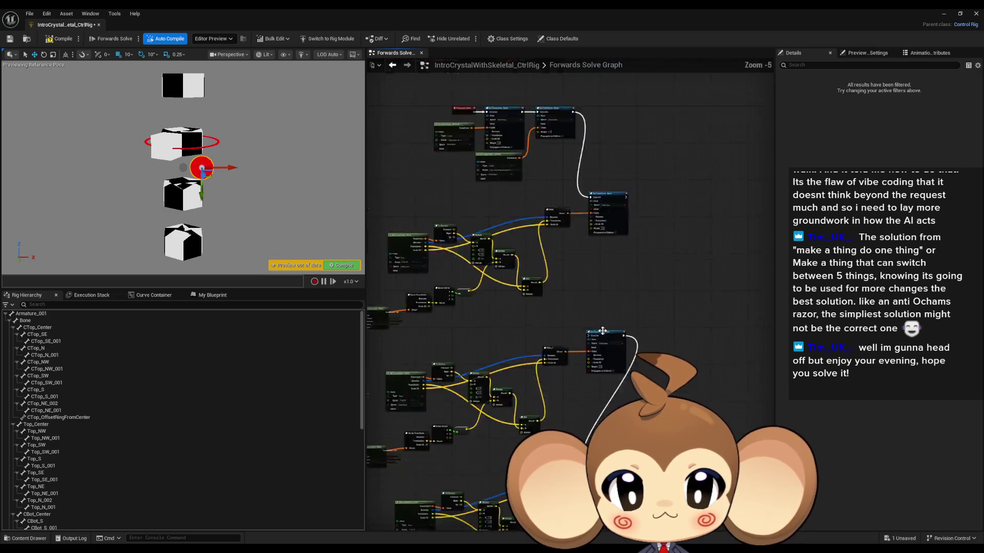
pyautogui.scroll(6, 528, 333)
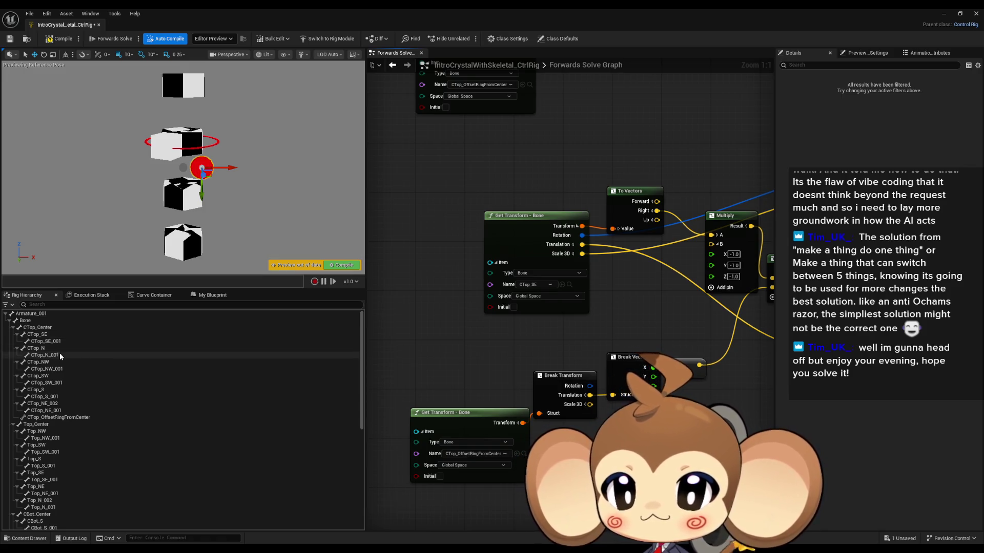
# - Set the first two copied Get Transform - Bone nodes to read CTop_N and CTop_SW
pyautogui.click(534, 286)
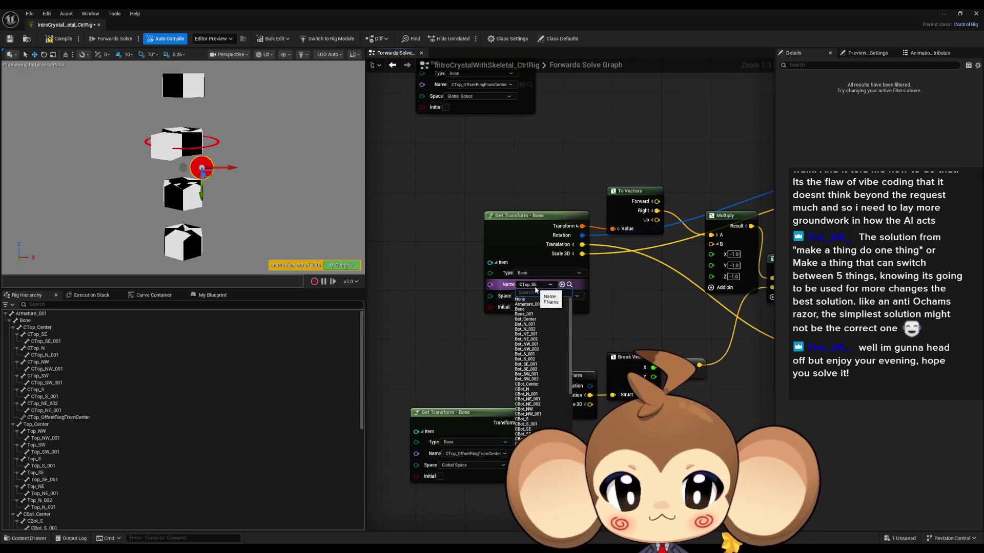
pyautogui.write('c')
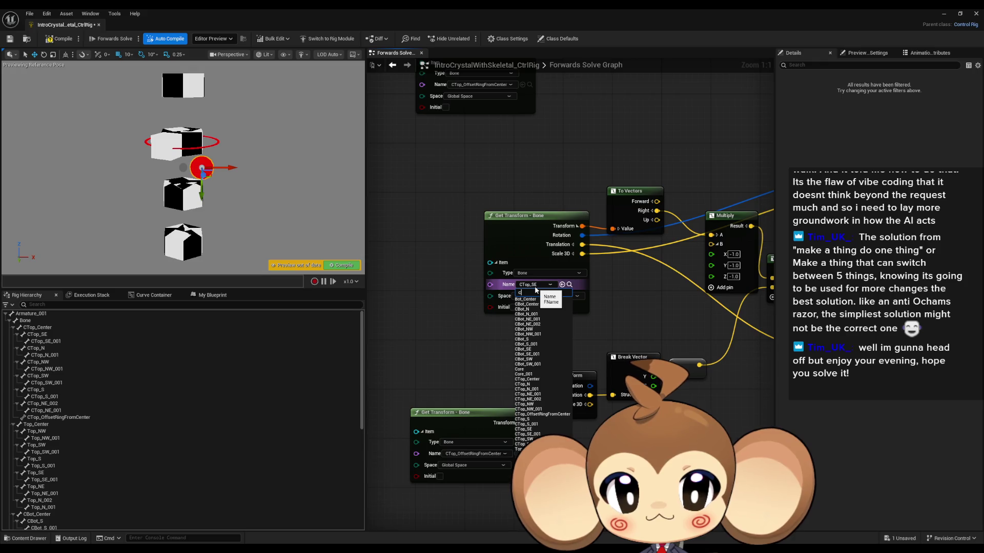
pyautogui.write('top_')
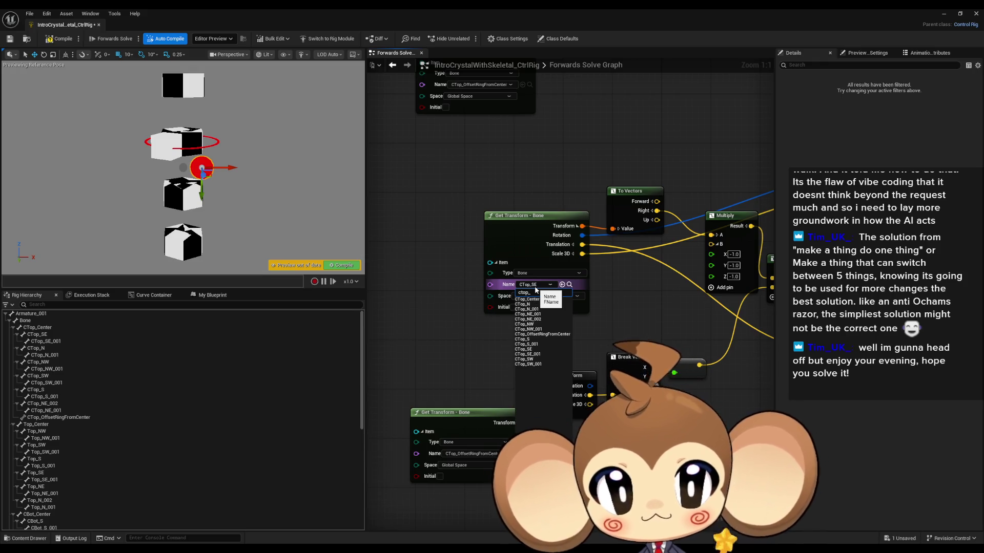
pyautogui.hotkey('ctrl', 'a')
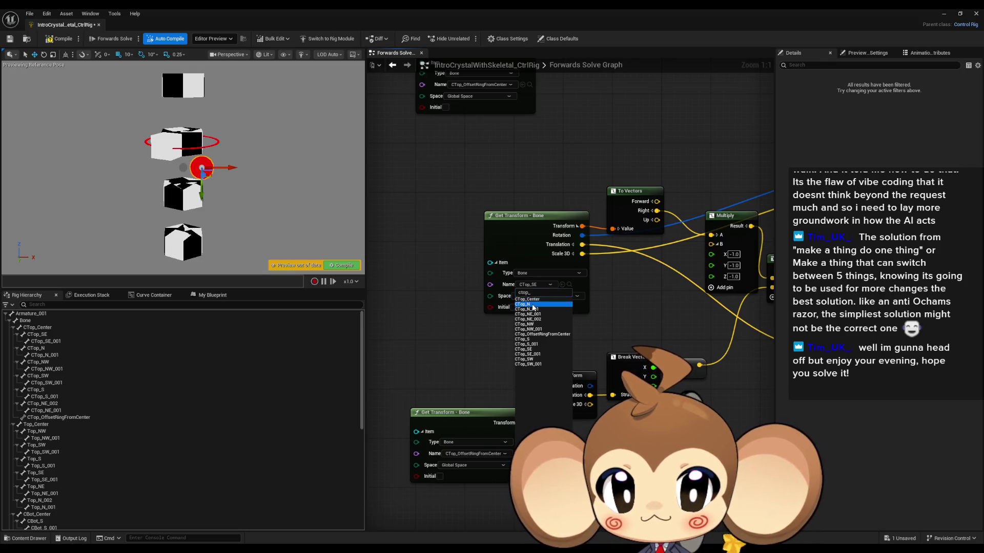
pyautogui.click(532, 305)
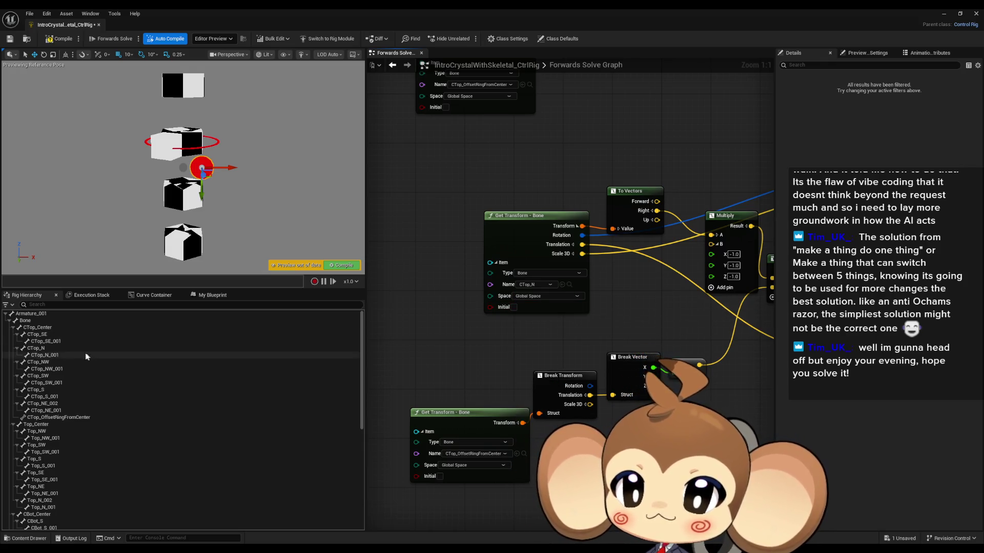
pyautogui.moveTo(601, 466)
pyautogui.mouseDown()
pyautogui.moveTo(582, 223)
pyautogui.moveTo(628, 251)
pyautogui.moveTo(587, 200)
pyautogui.mouseUp()
pyautogui.click(561, 364)
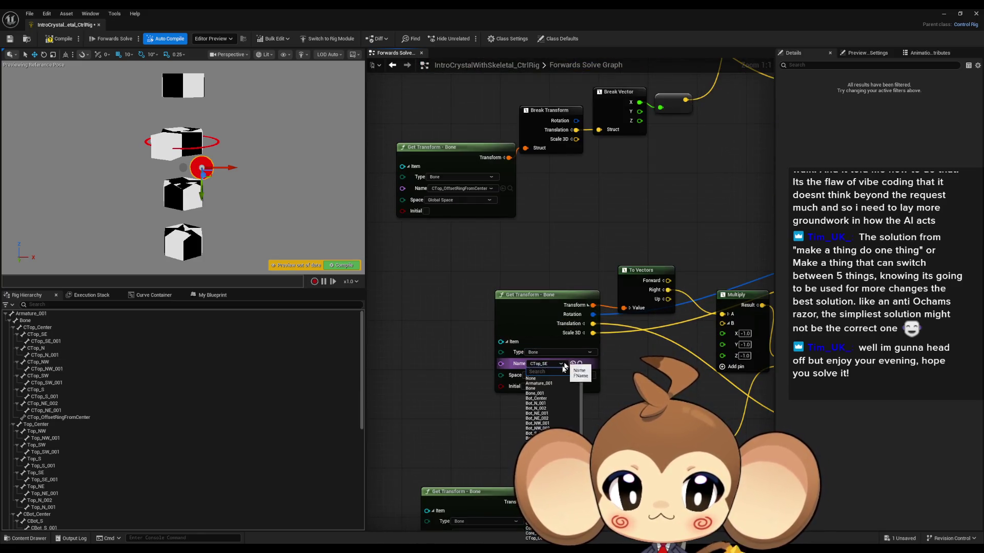
pyautogui.write('ctop_')
pyautogui.moveTo(546, 408)
pyautogui.mouseDown()
pyautogui.moveTo(558, 315)
pyautogui.moveTo(487, 300)
pyautogui.moveTo(553, 171)
pyautogui.mouseUp()
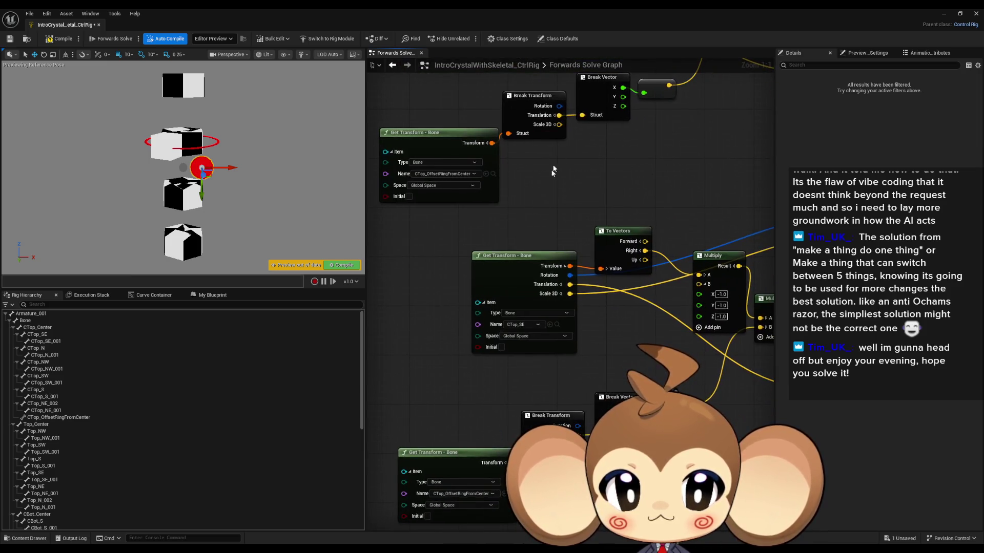
pyautogui.click(522, 324)
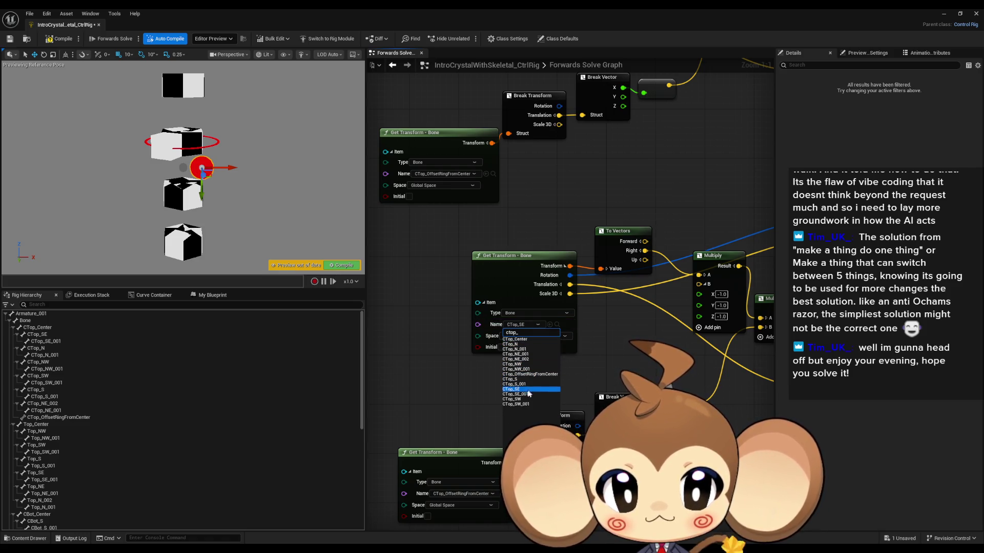
pyautogui.click(515, 399)
# - Set the next two Get Transform - Bone nodes to read CTop_S and CTop_NE_002
pyautogui.moveTo(576, 403); pyautogui.dragTo(567, 145)
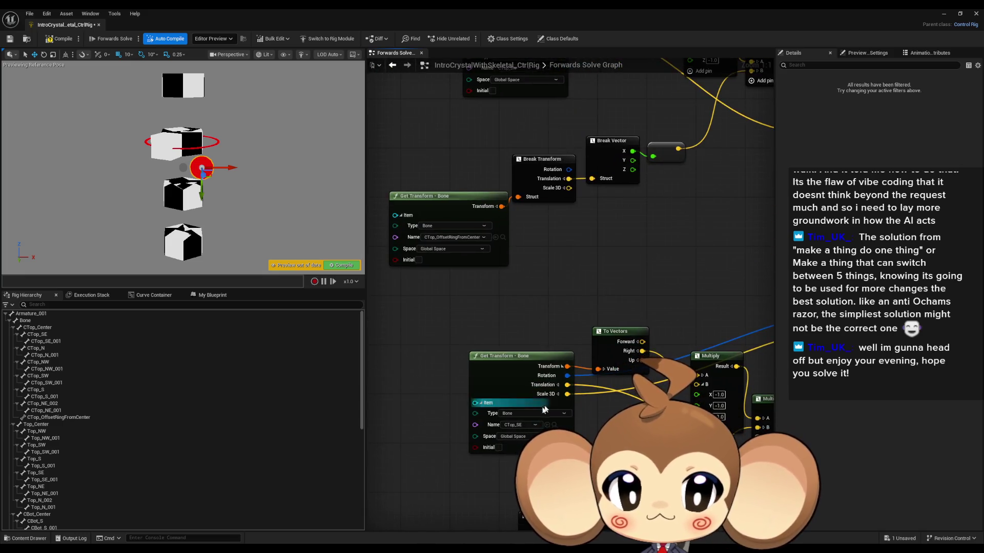
pyautogui.click(522, 428)
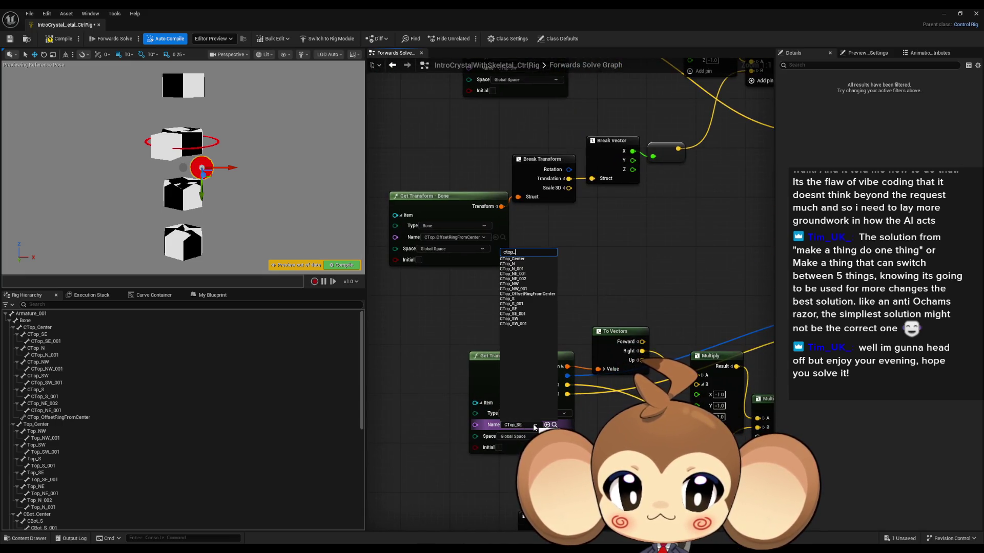
pyautogui.click(512, 300)
pyautogui.moveTo(495, 424); pyautogui.dragTo(494, 424)
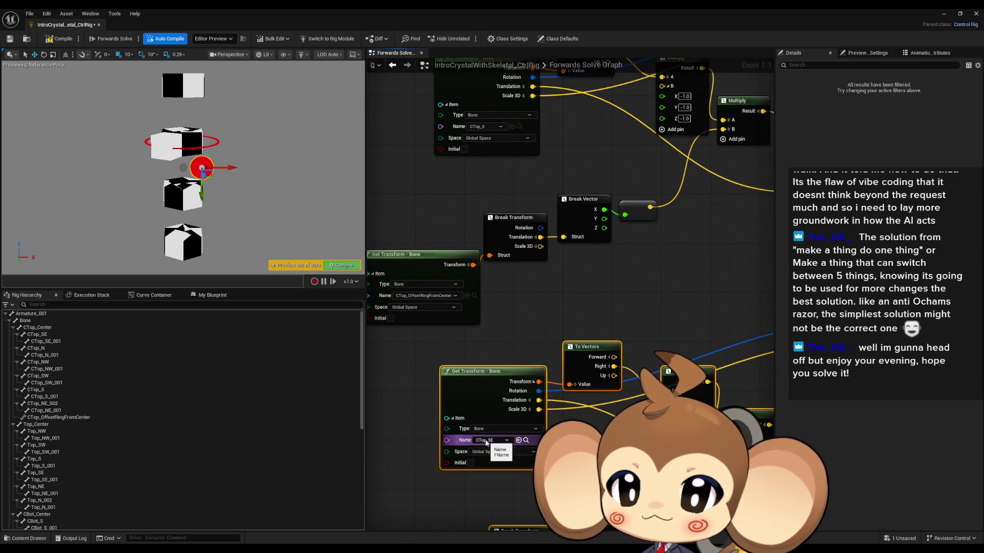
pyautogui.click(485, 440)
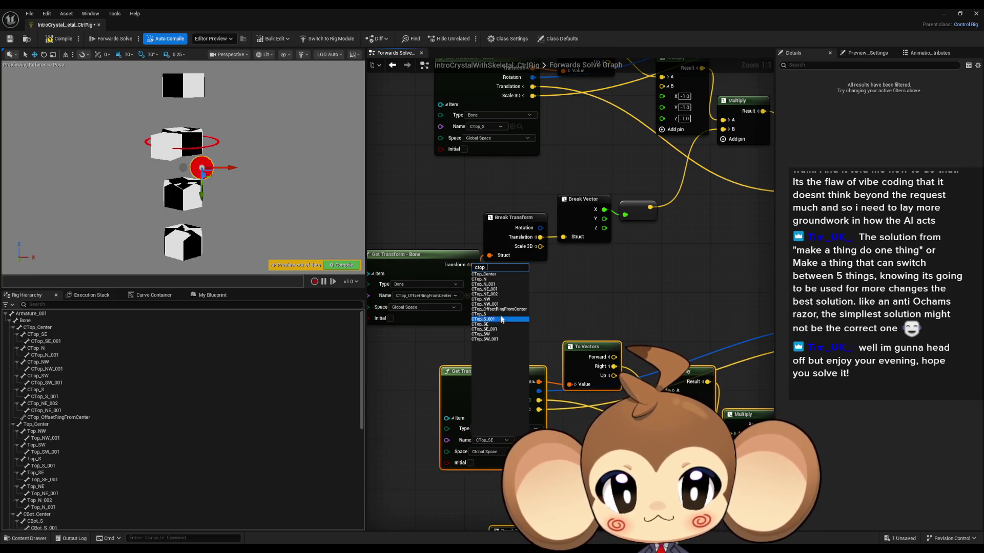
pyautogui.write('ctop_')
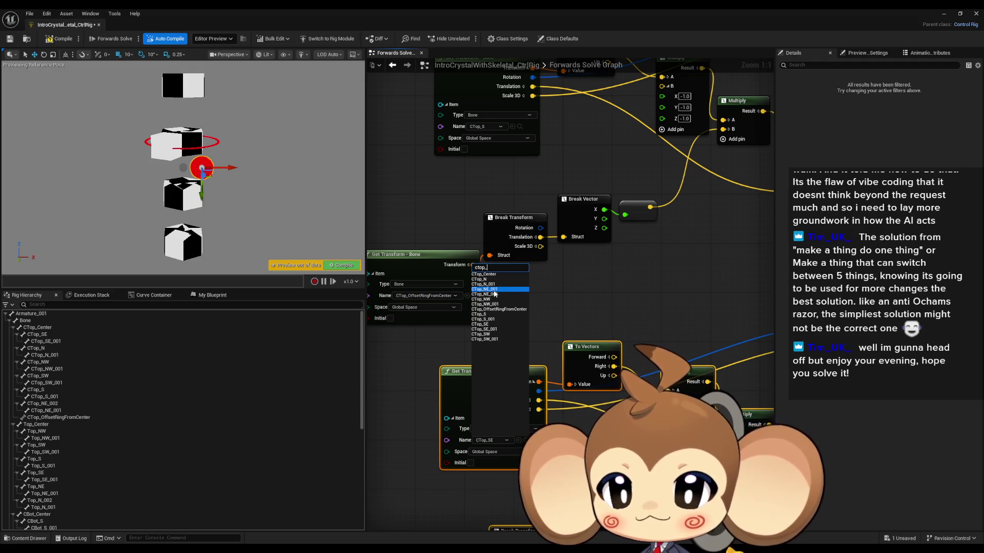
pyautogui.click(497, 294)
pyautogui.scroll(-3, 612, 297)
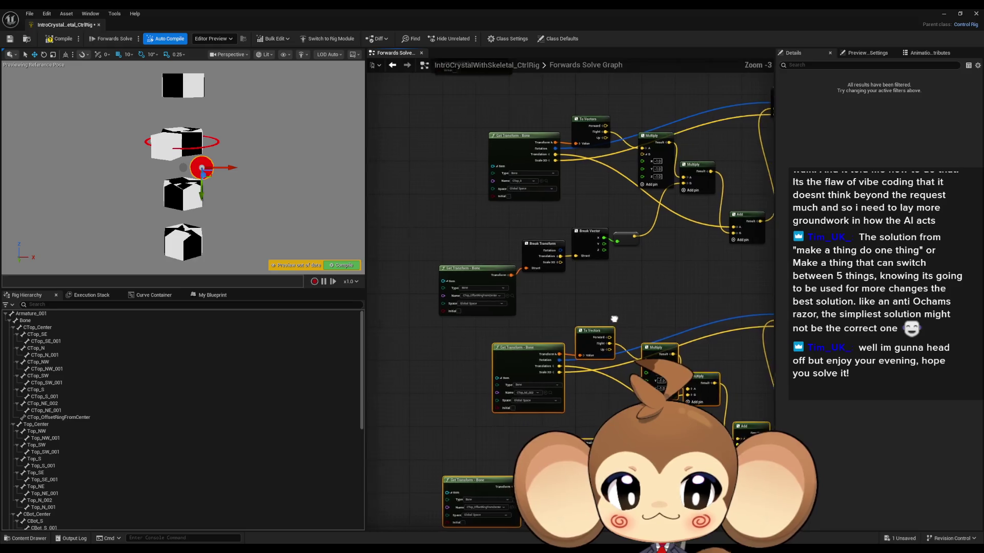
# - Retarget the first copied Set Transform - Bone to CTop_S, keeping Global Space
pyautogui.moveTo(580, 254); pyautogui.dragTo(532, 267)
pyautogui.scroll(3, 552, 300)
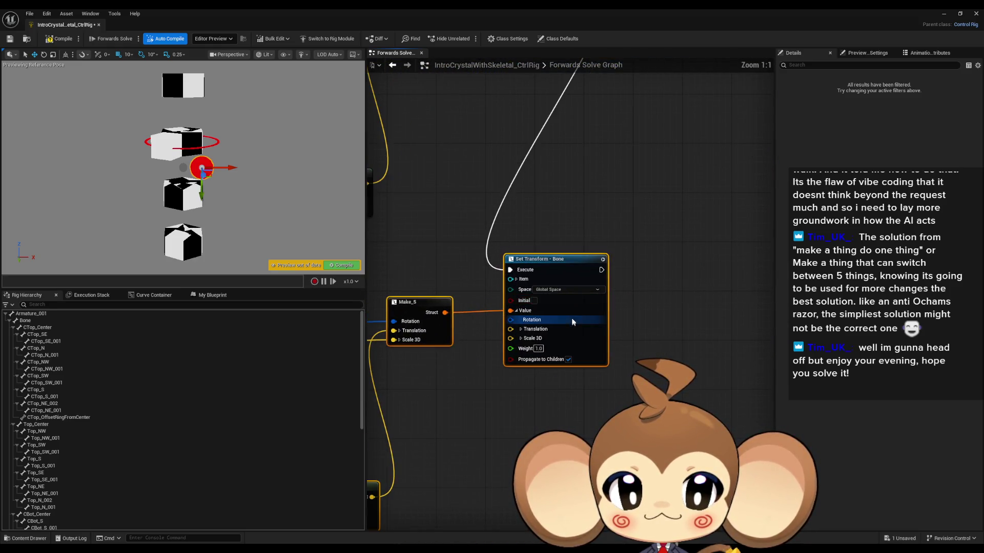
pyautogui.click(563, 271)
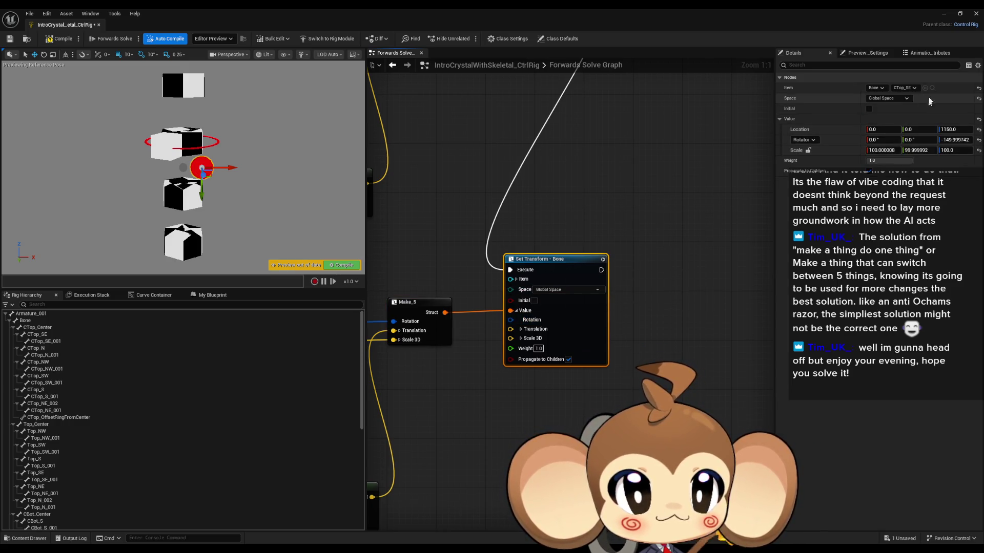
pyautogui.click(904, 89)
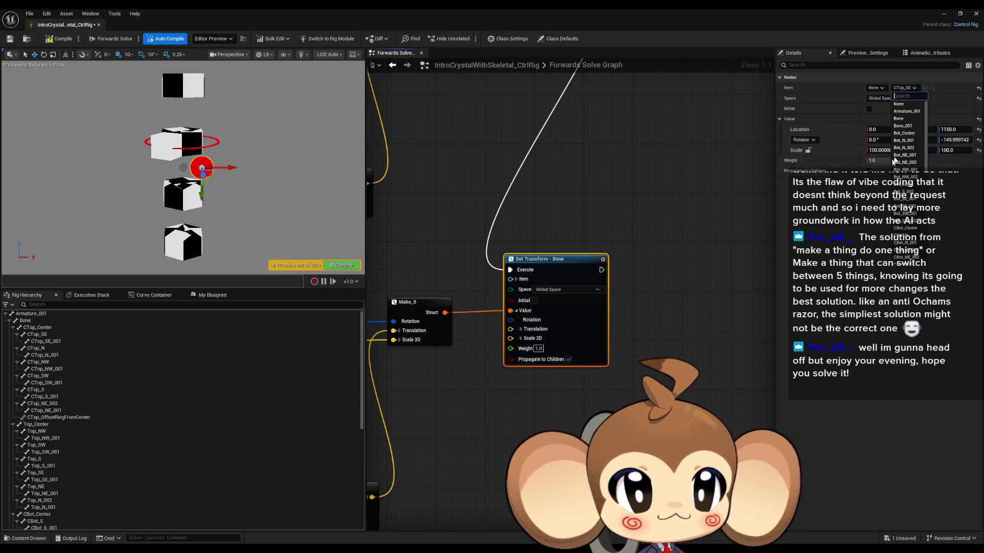
pyautogui.write('ctop_')
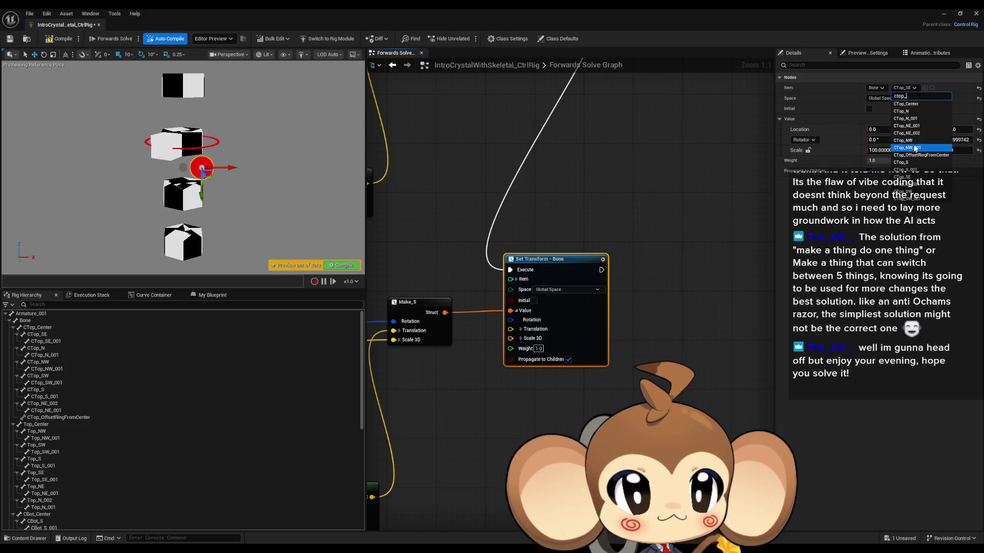
pyautogui.press('Escape')
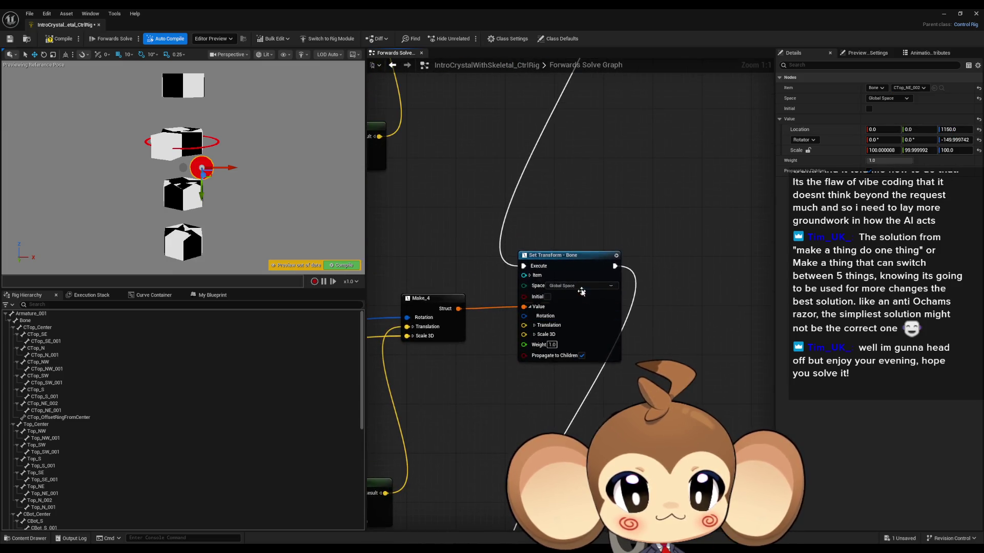
pyautogui.click(905, 88)
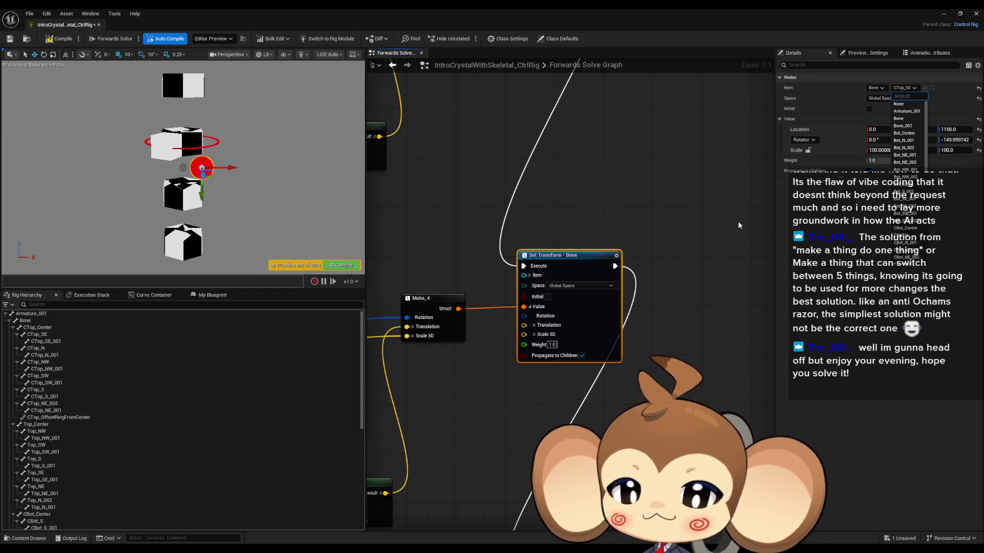
pyautogui.write('ctop_')
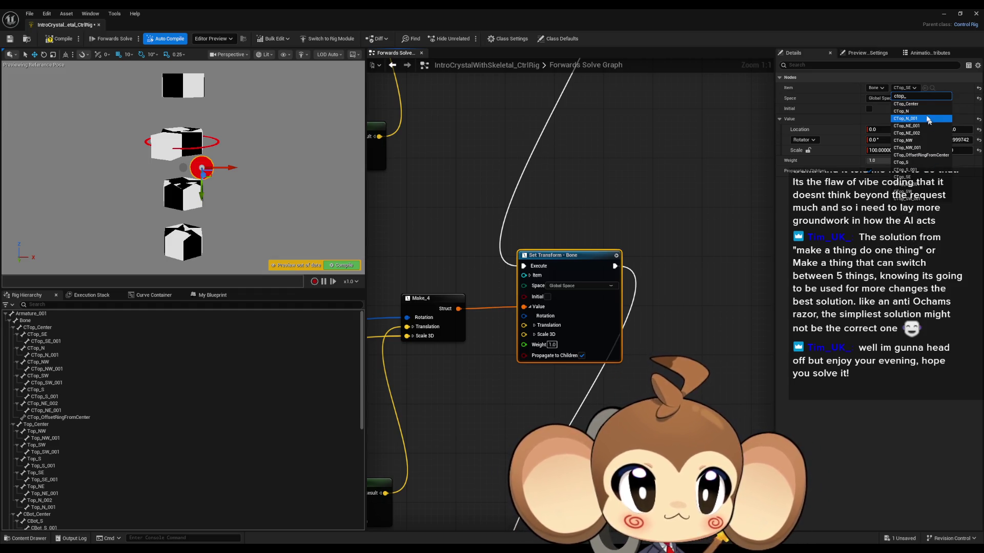
pyautogui.click(906, 165)
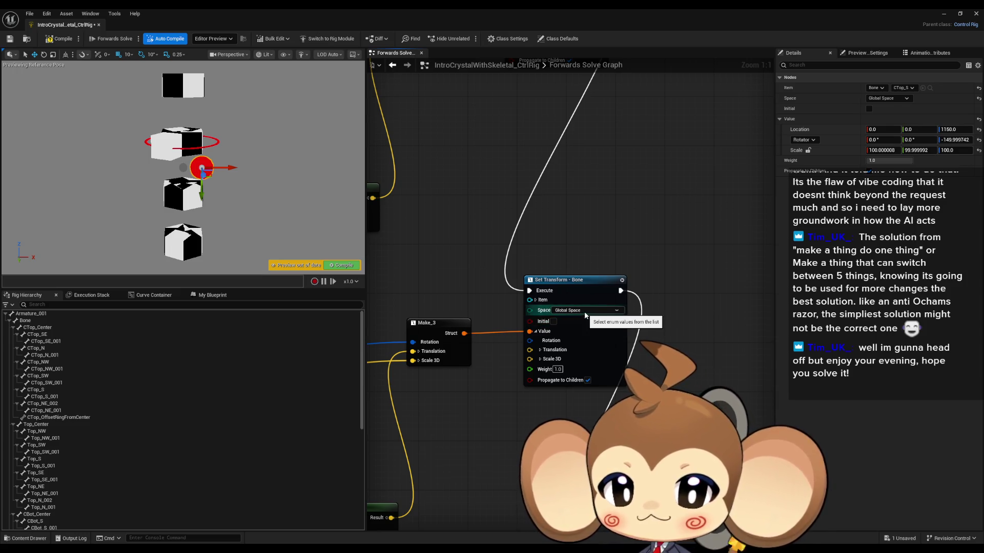
pyautogui.click(585, 315)
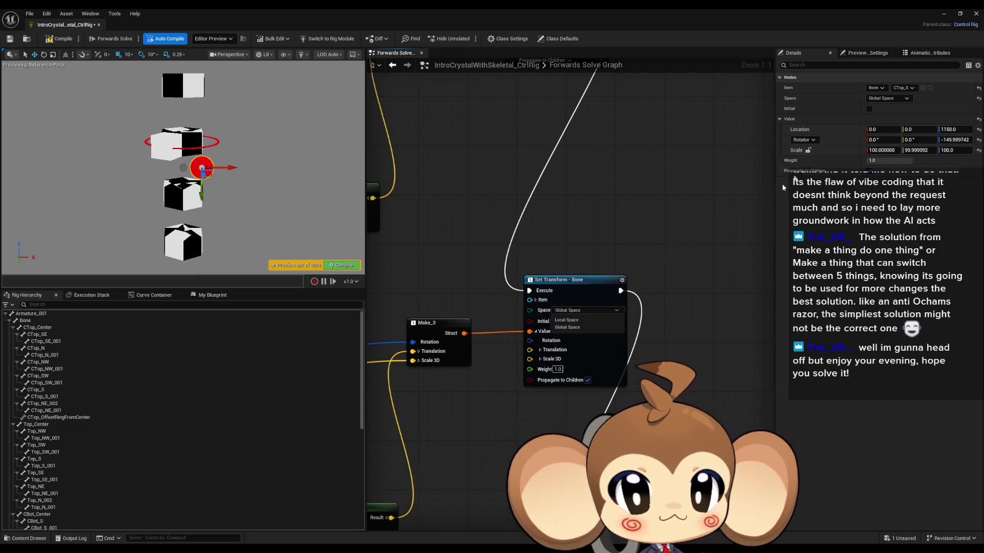
pyautogui.click(626, 260)
# - Retarget the next three Set Transform - Bone nodes to CTop_SW, CTop_NW and CTop_N
pyautogui.click(574, 280)
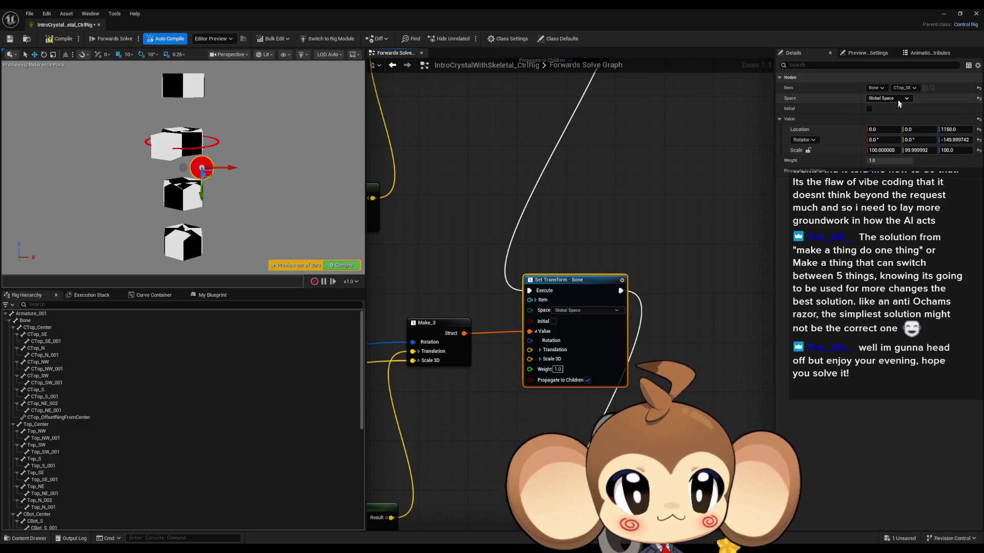
pyautogui.click(903, 88)
pyautogui.write('ctop_')
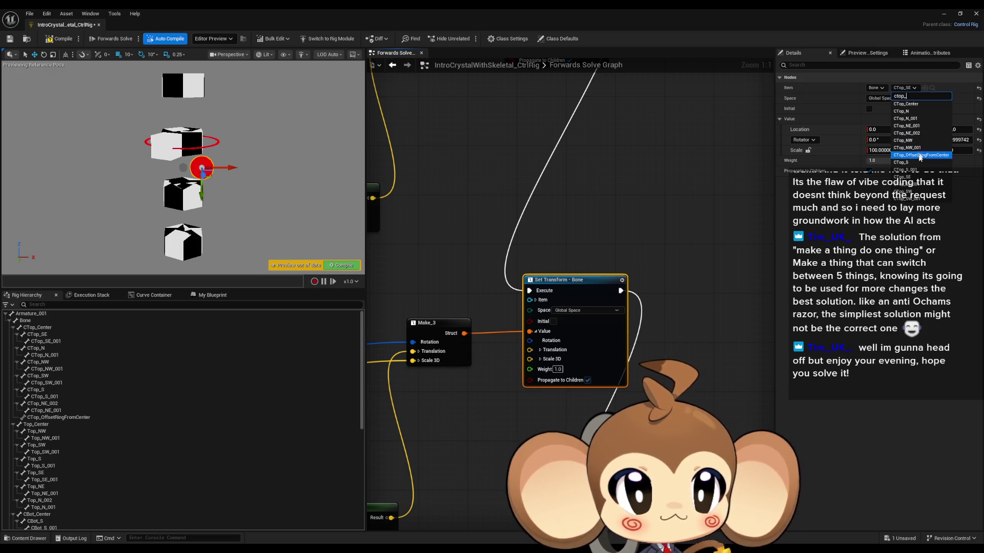
pyautogui.click(907, 192)
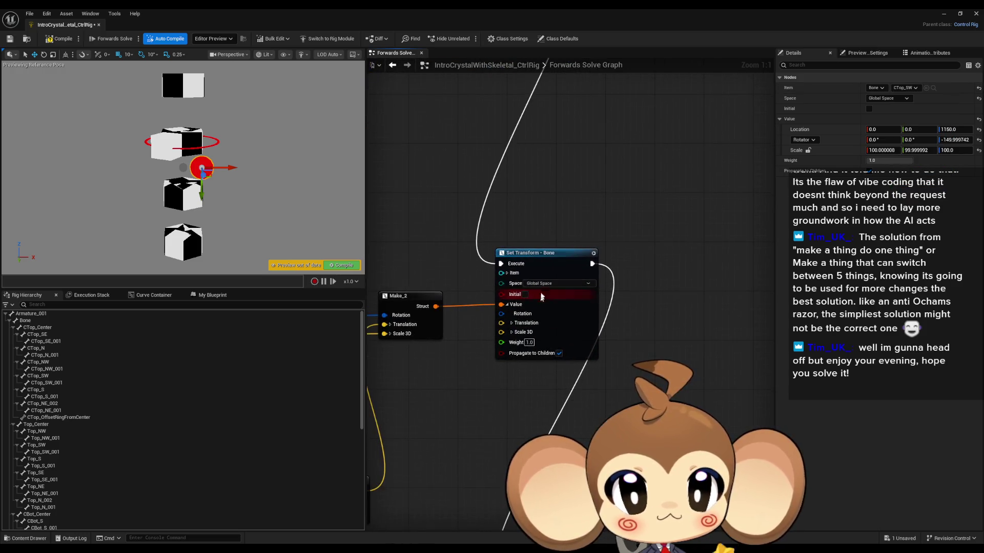
pyautogui.click(552, 255)
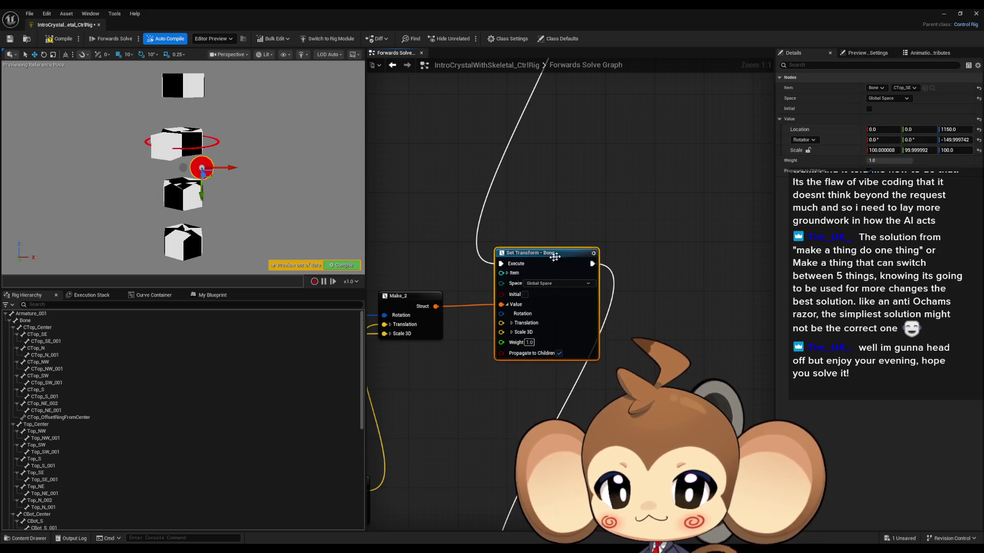
pyautogui.click(906, 89)
pyautogui.write('ctop_')
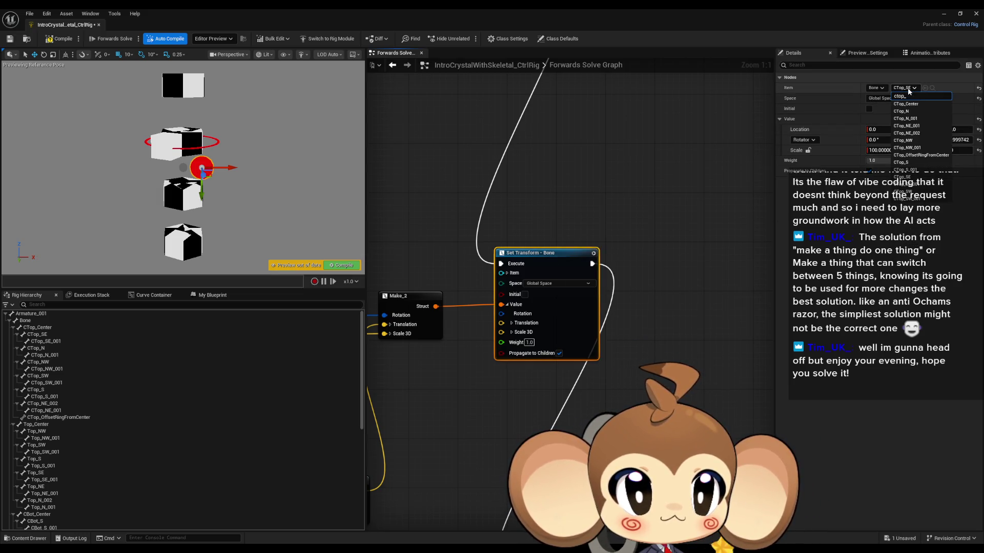
pyautogui.click(907, 140)
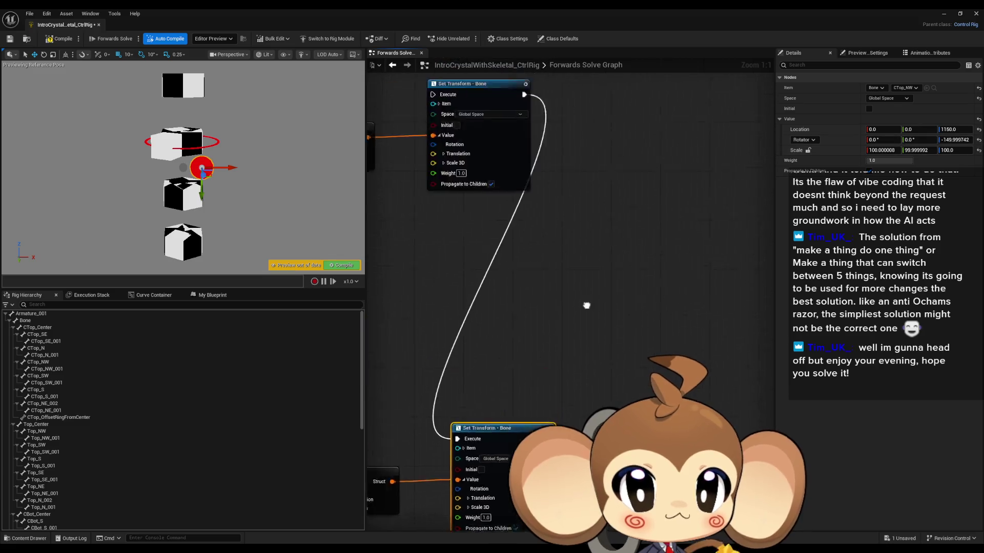
pyautogui.click(527, 293)
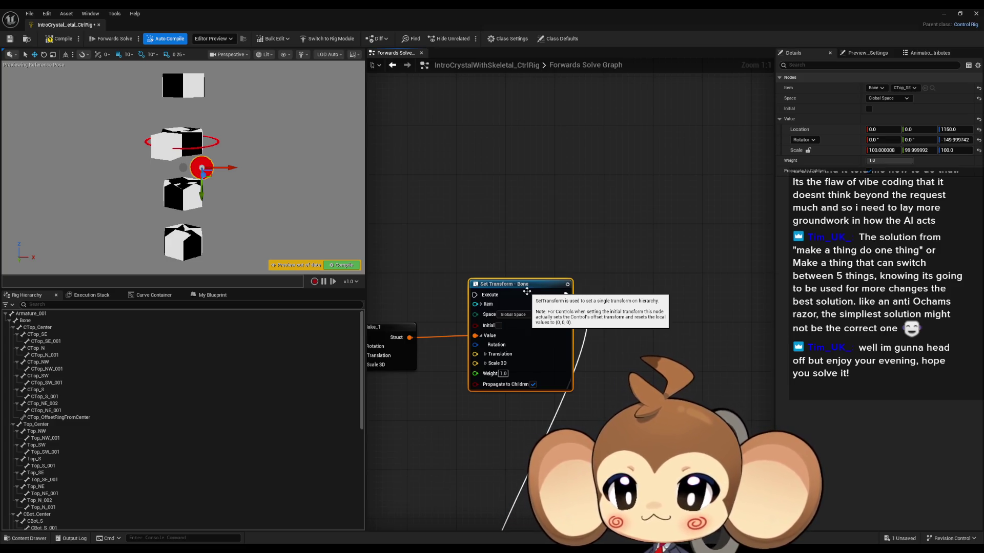
pyautogui.click(905, 88)
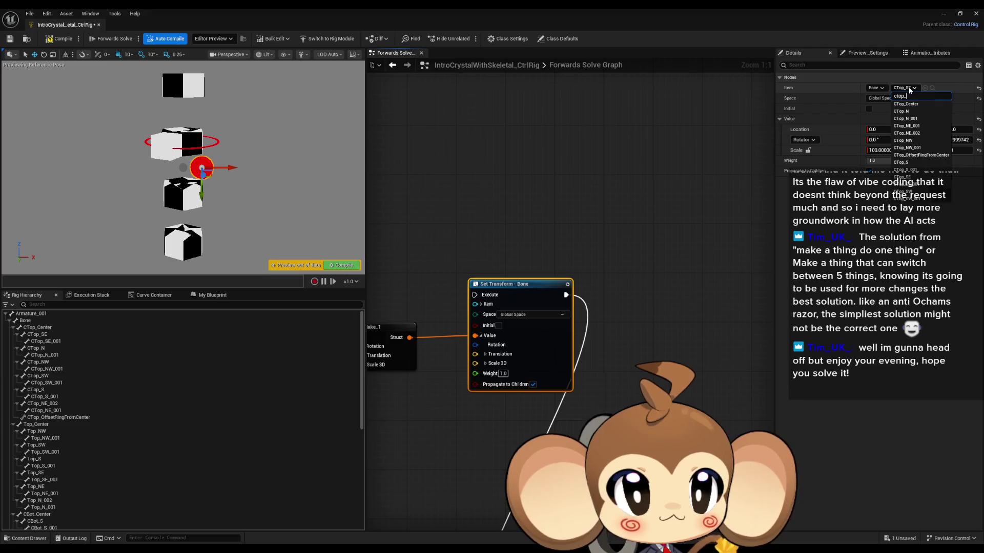
pyautogui.write('ctop_')
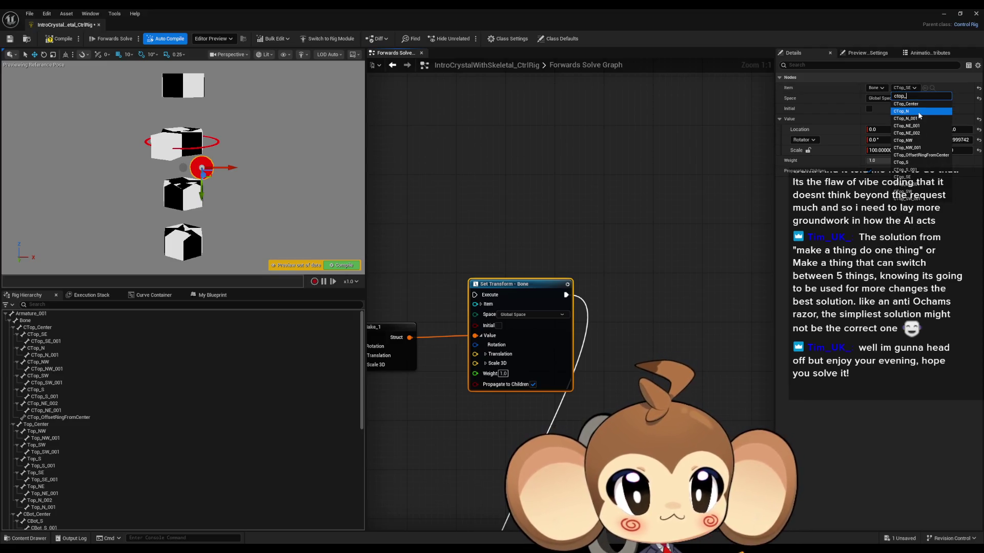
pyautogui.click(920, 112)
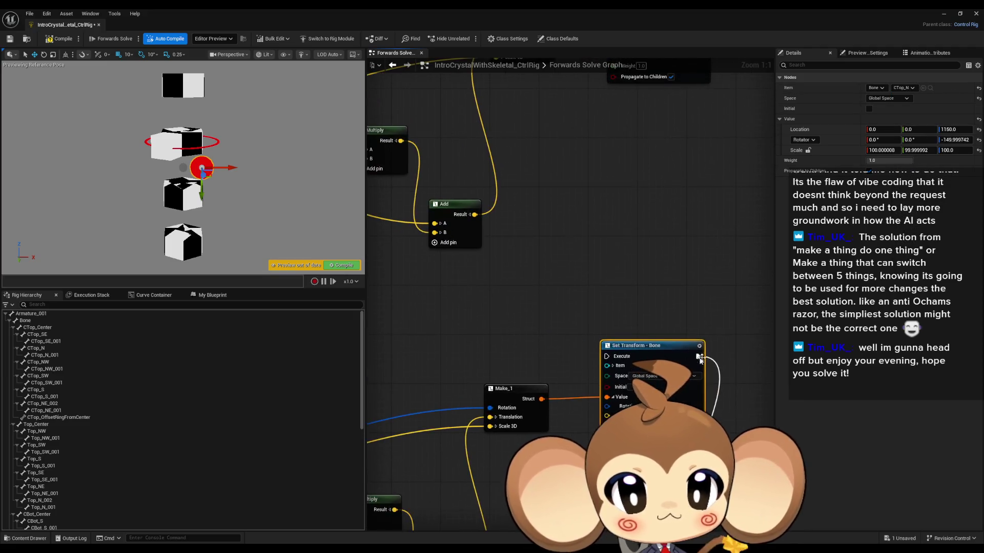
pyautogui.scroll(-3, 570, 268)
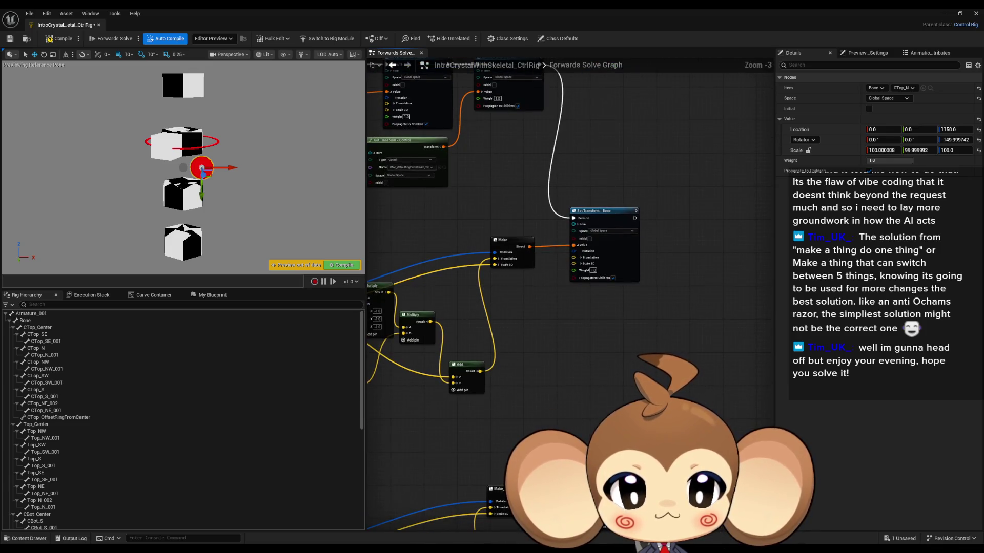
# - Hook the new Set Transform into the execution chain and drag the control to test the spread
pyautogui.moveTo(546, 446); pyautogui.dragTo(635, 217)
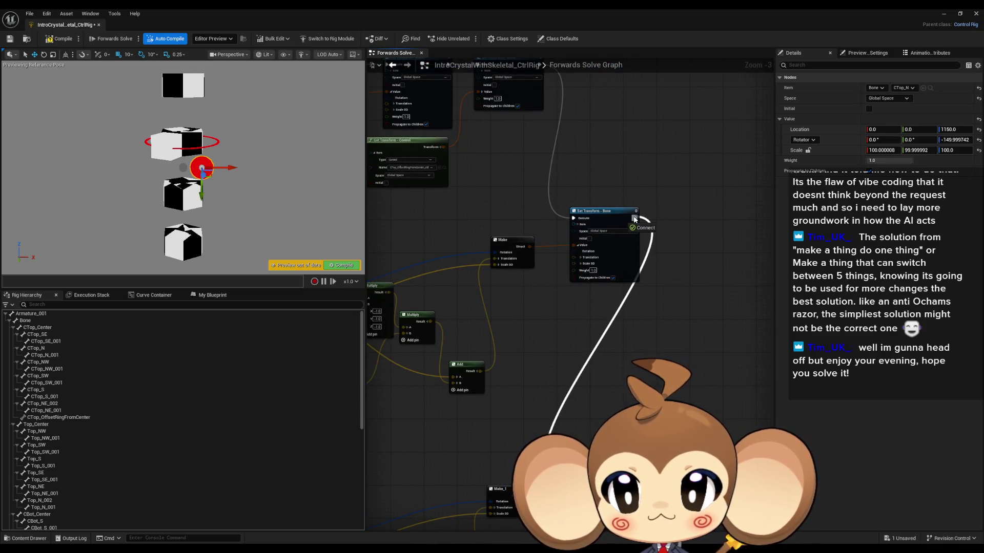
pyautogui.moveTo(574, 245); pyautogui.dragTo(529, 247)
pyautogui.moveTo(225, 169)
pyautogui.mouseDown()
pyautogui.moveTo(352, 174)
pyautogui.moveTo(250, 174)
pyautogui.moveTo(233, 176)
pyautogui.moveTo(333, 182)
pyautogui.moveTo(208, 186)
pyautogui.moveTo(328, 186)
pyautogui.moveTo(276, 191)
pyautogui.moveTo(295, 169)
pyautogui.moveTo(308, 169)
pyautogui.mouseUp()
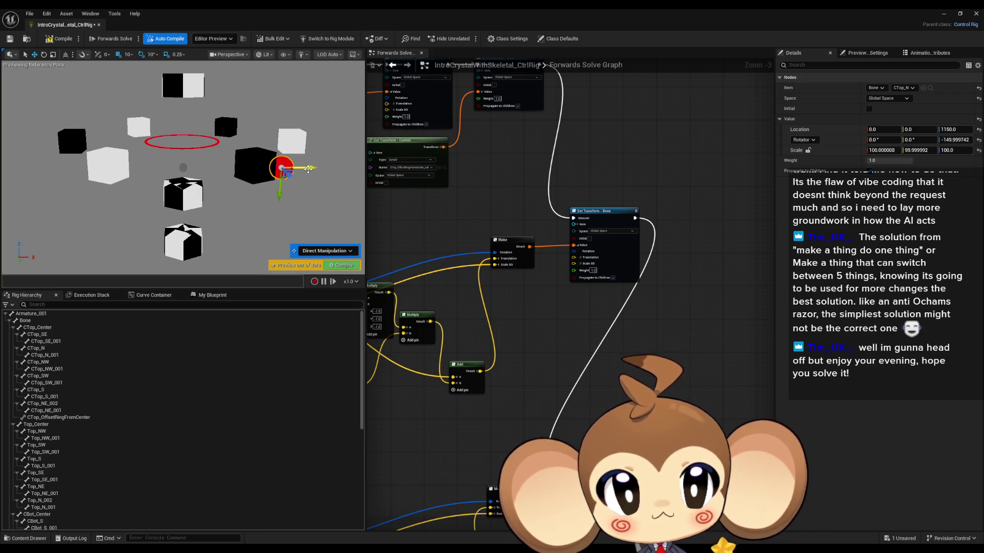
pyautogui.scroll(-10, 84, 479)
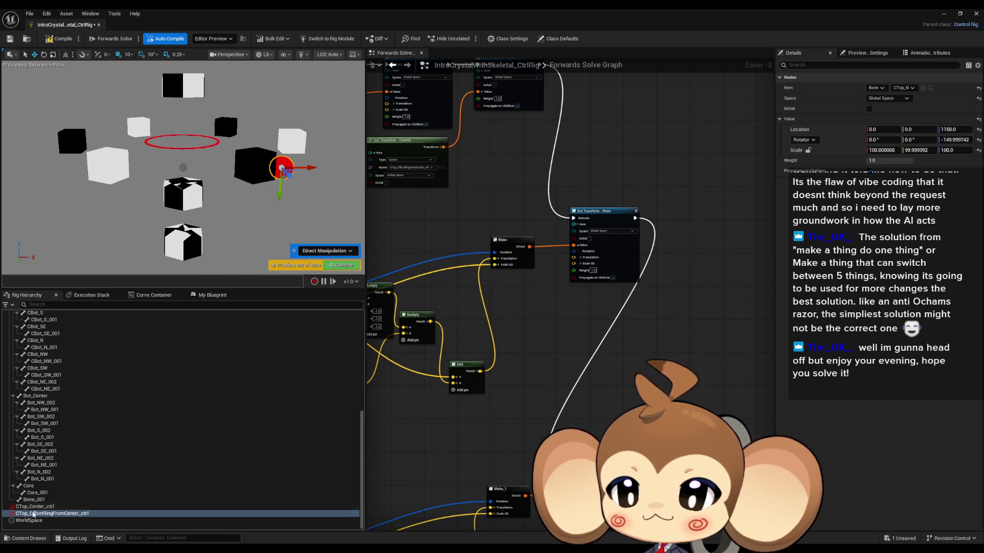
# - Reset CTop_OffsetRingFromCenter_ctrl's location and offset its shape onto the top cube
pyautogui.click(32, 514)
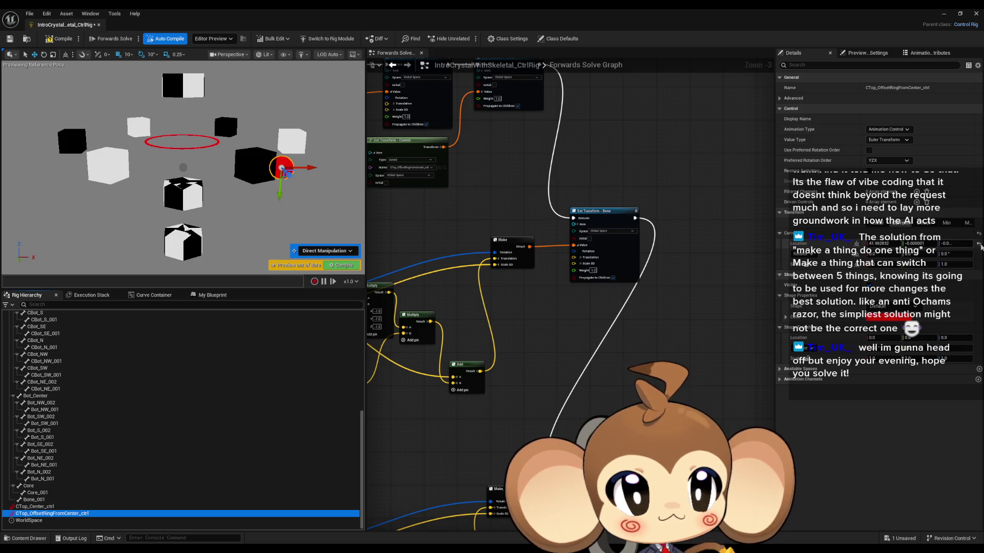
pyautogui.click(979, 245)
pyautogui.moveTo(217, 169)
pyautogui.mouseDown()
pyautogui.moveTo(216, 200)
pyautogui.moveTo(217, 87)
pyautogui.mouseUp()
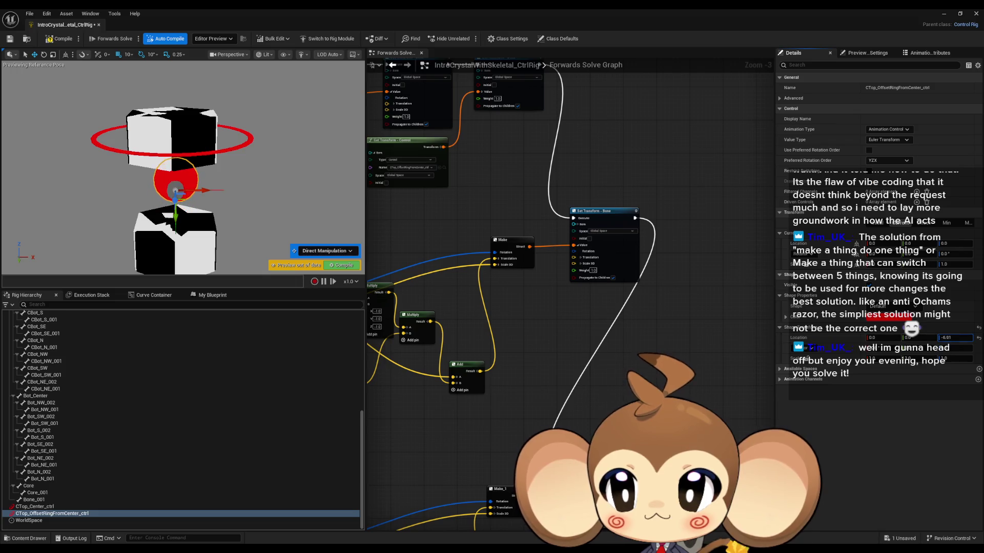
pyautogui.write('0')
pyautogui.press('Return')
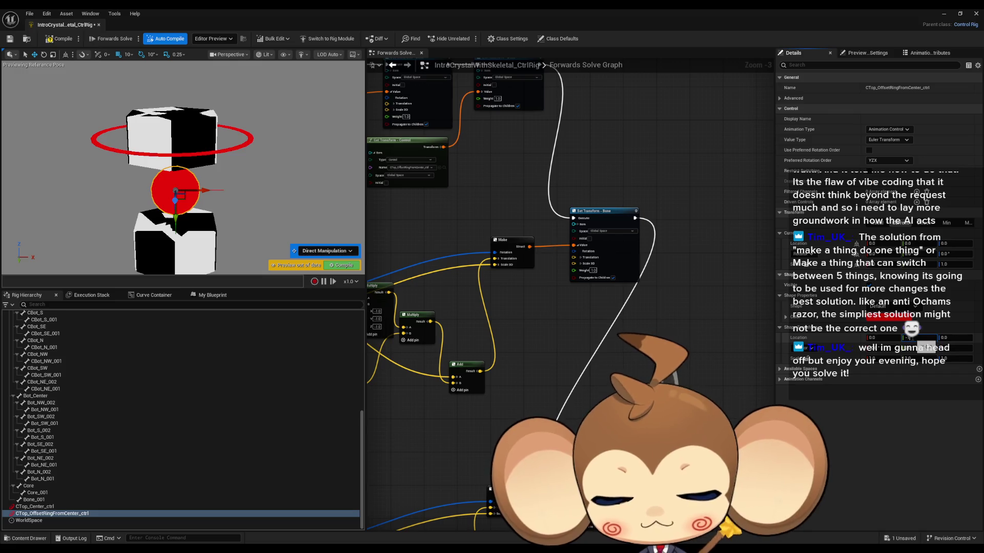
pyautogui.press('Return')
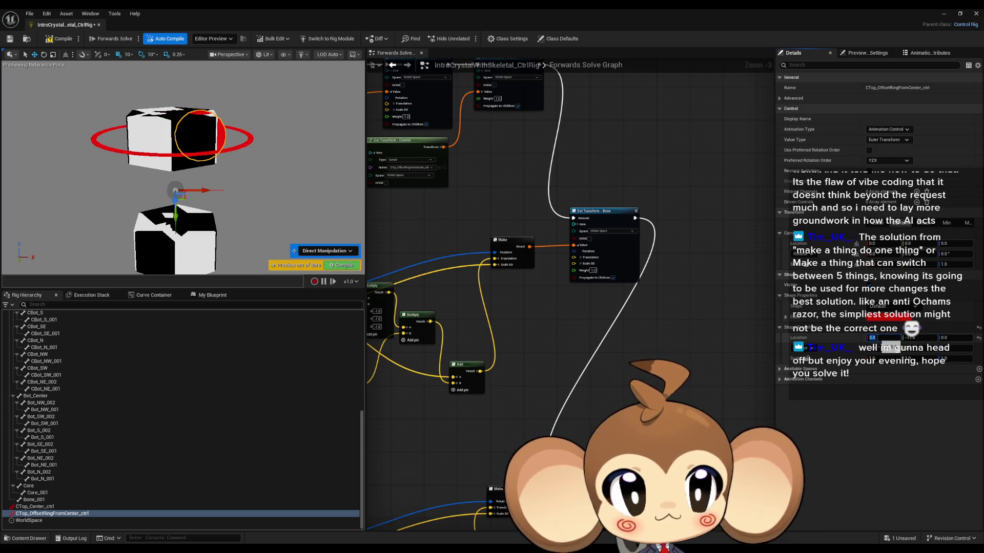
pyautogui.write('0')
pyautogui.press('Return')
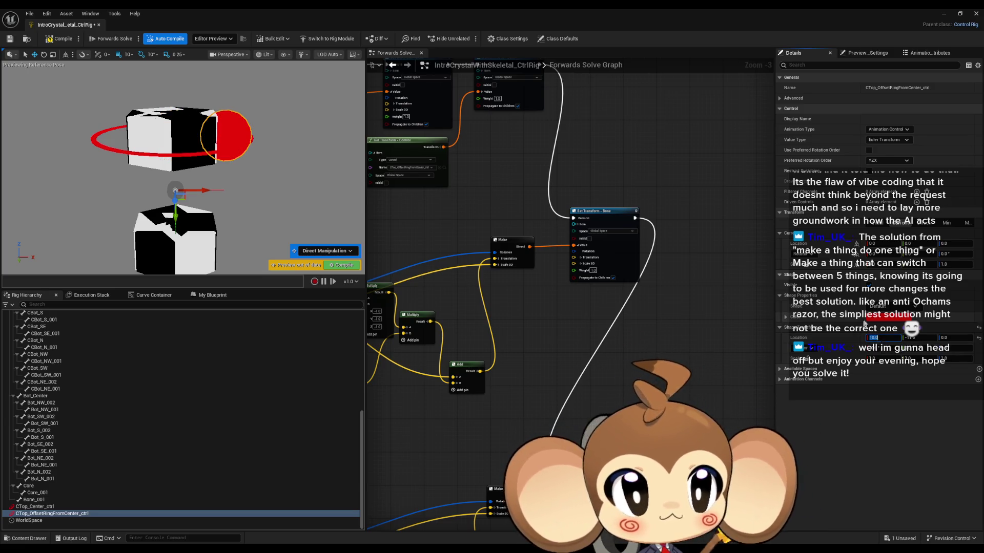
# - Make the control shape Arrow2_Solid, yawed 90 degrees, with Shape Location X 15
pyautogui.click(881, 306)
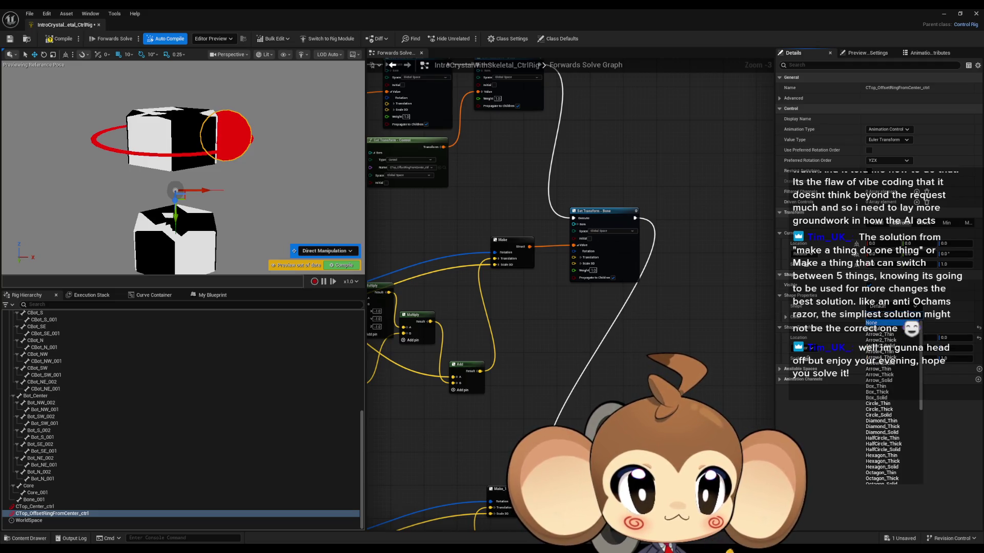
pyautogui.click(897, 340)
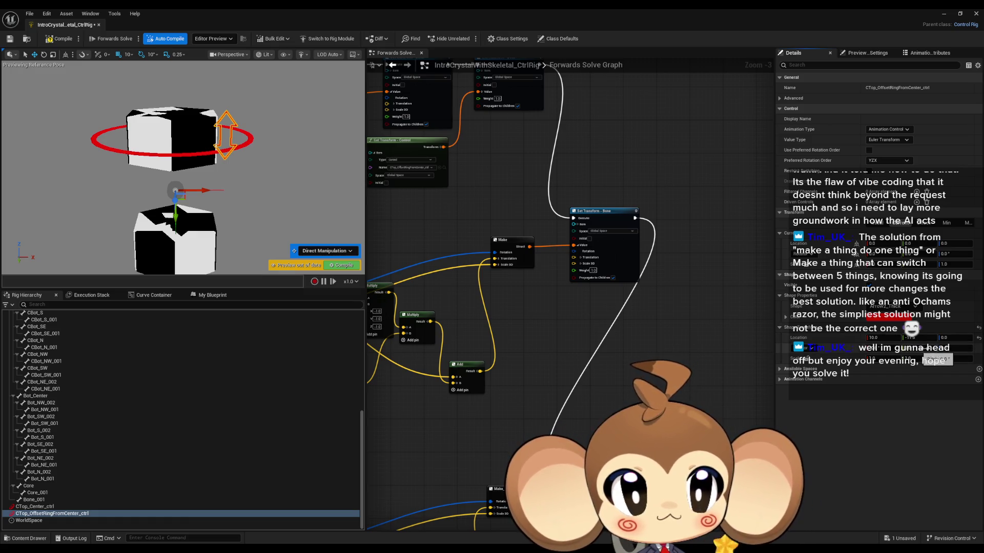
pyautogui.write('90')
pyautogui.press('Return')
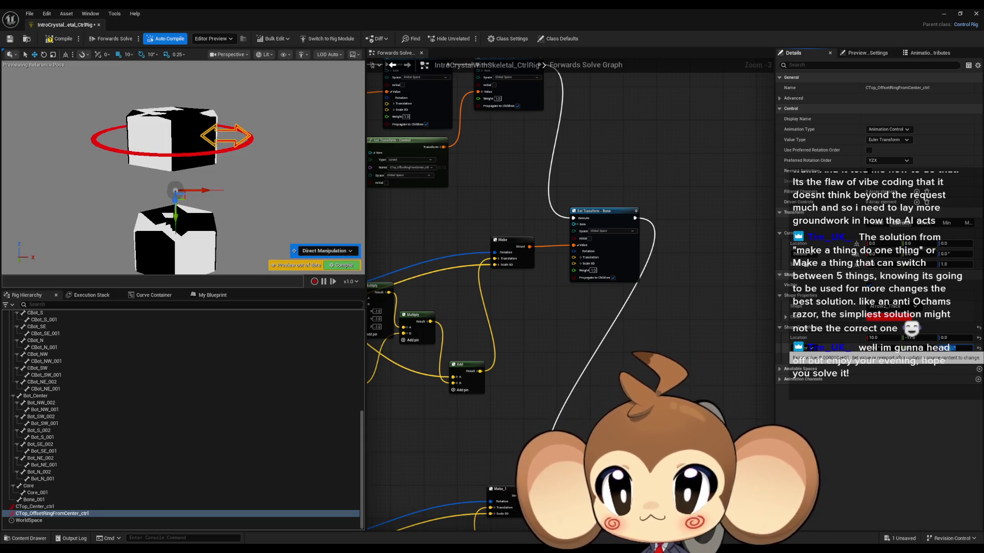
pyautogui.click(893, 308)
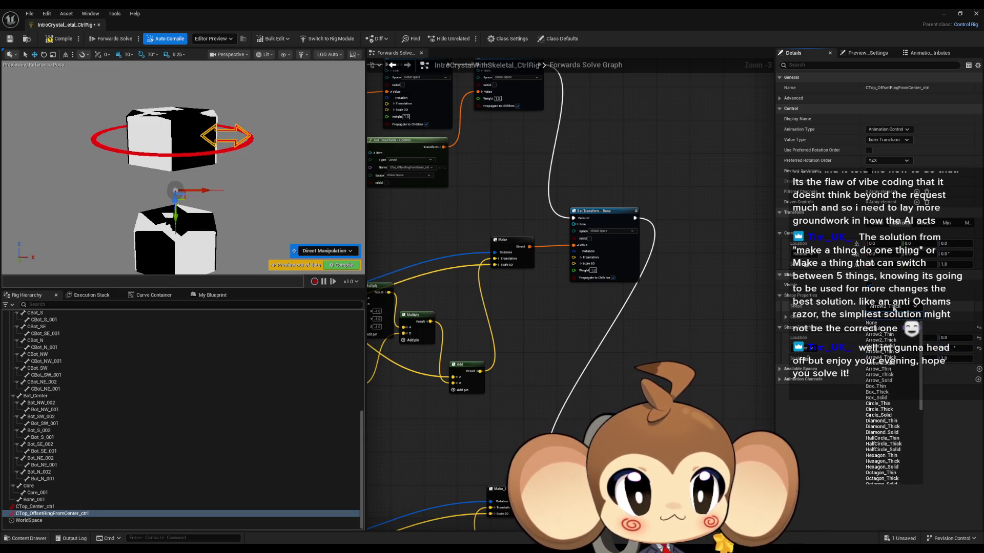
pyautogui.click(881, 346)
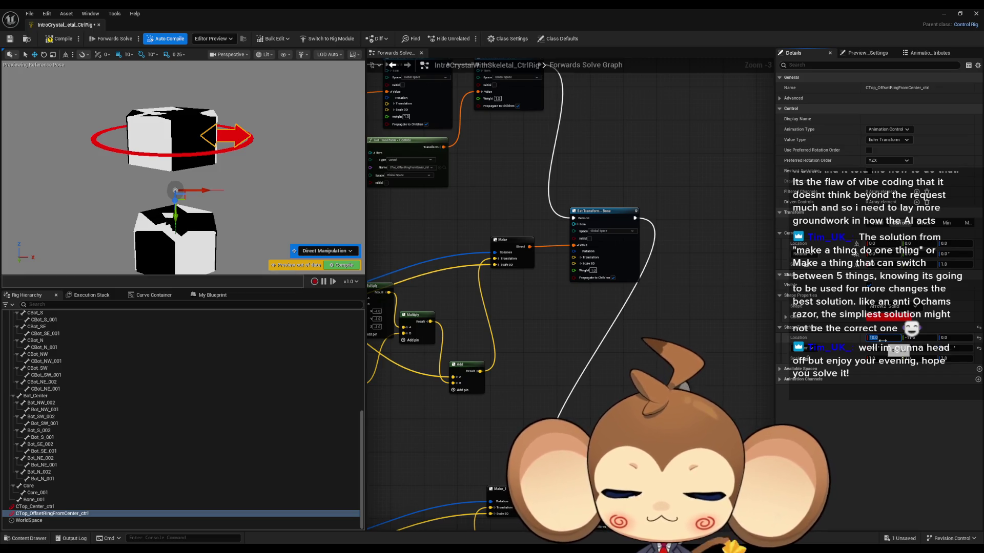
pyautogui.moveTo(883, 341); pyautogui.dragTo(882, 341)
pyautogui.moveTo(247, 196)
pyautogui.mouseDown()
pyautogui.moveTo(256, 169)
pyautogui.moveTo(276, 164)
pyautogui.moveTo(259, 143)
pyautogui.mouseUp()
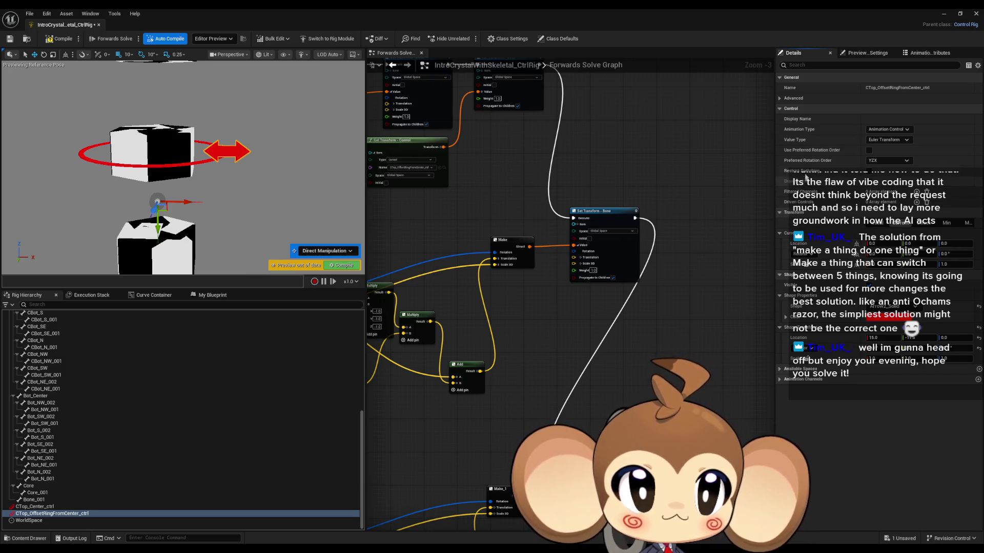
pyautogui.click(780, 98)
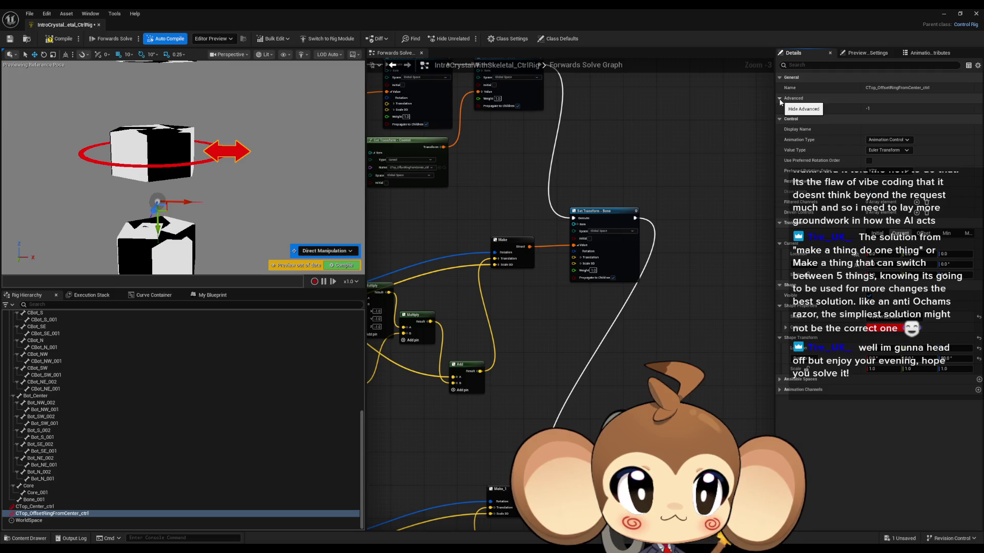
pyautogui.click(858, 53)
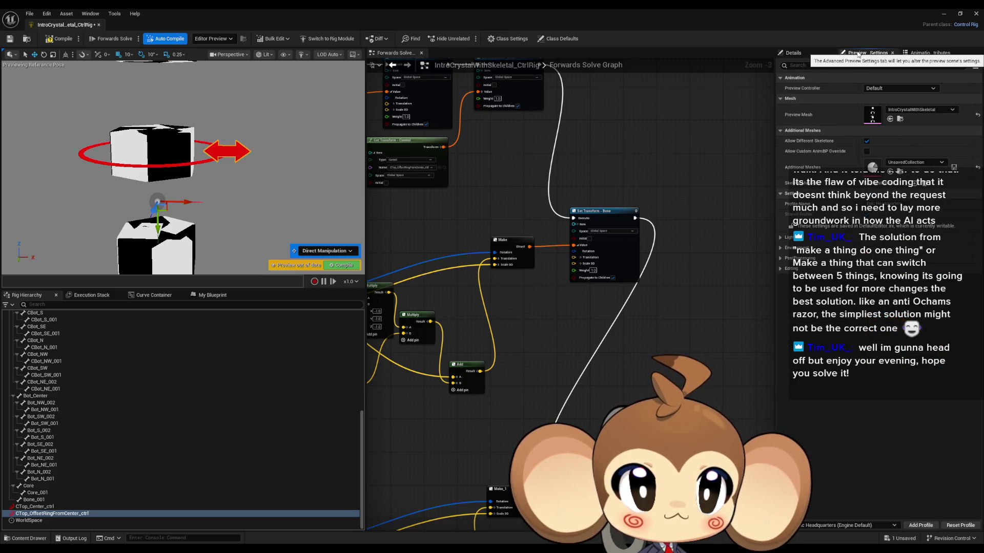
pyautogui.click(929, 53)
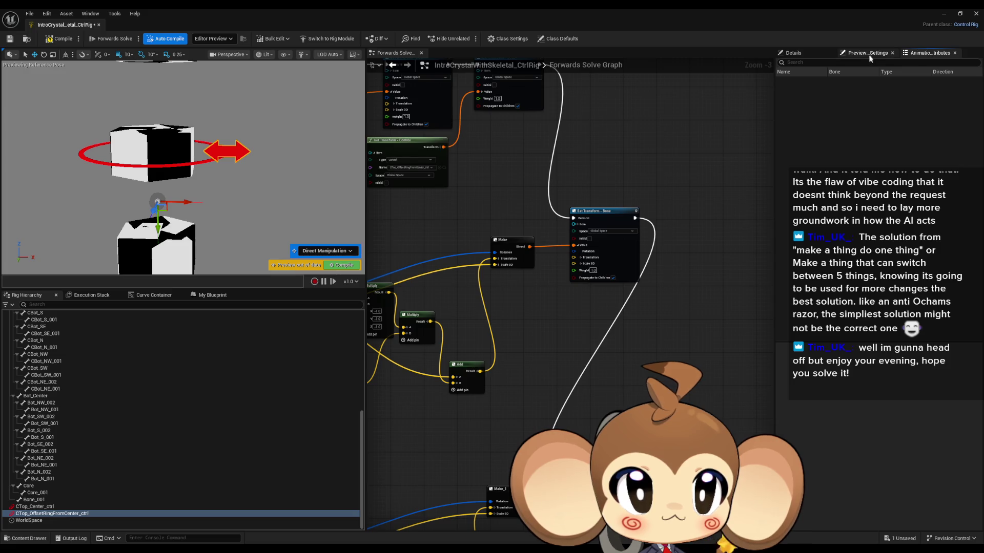
pyautogui.click(869, 53)
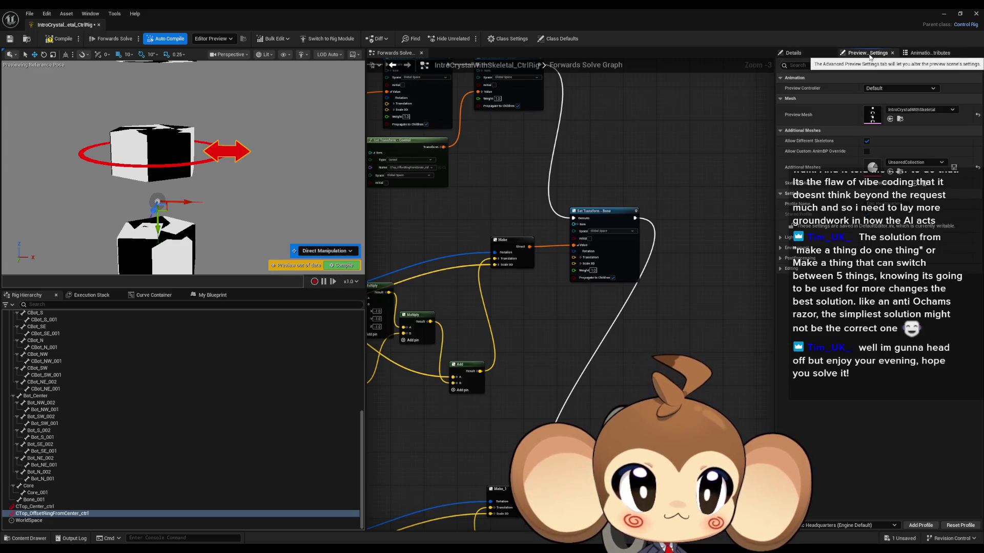
pyautogui.click(793, 53)
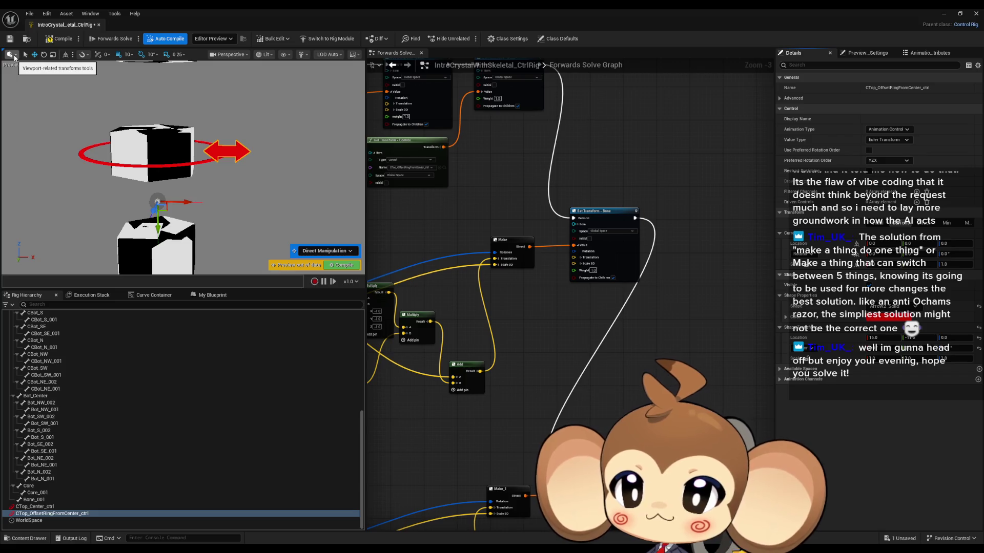
pyautogui.click(15, 58)
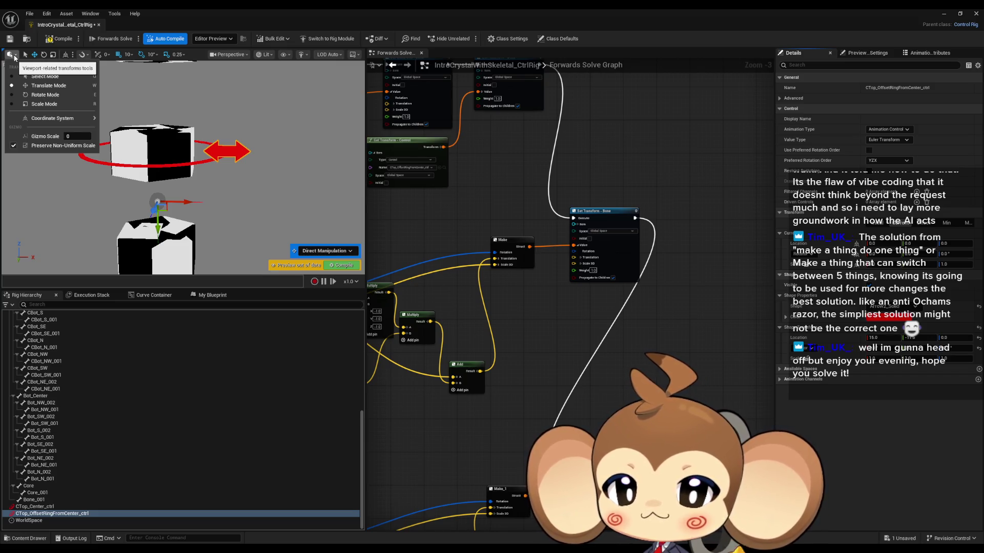
pyautogui.click(12, 55)
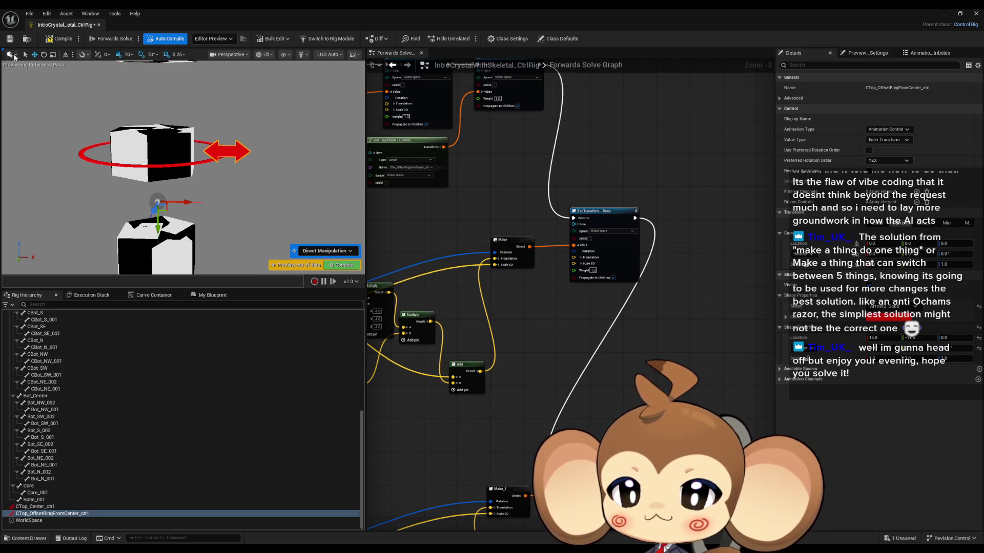
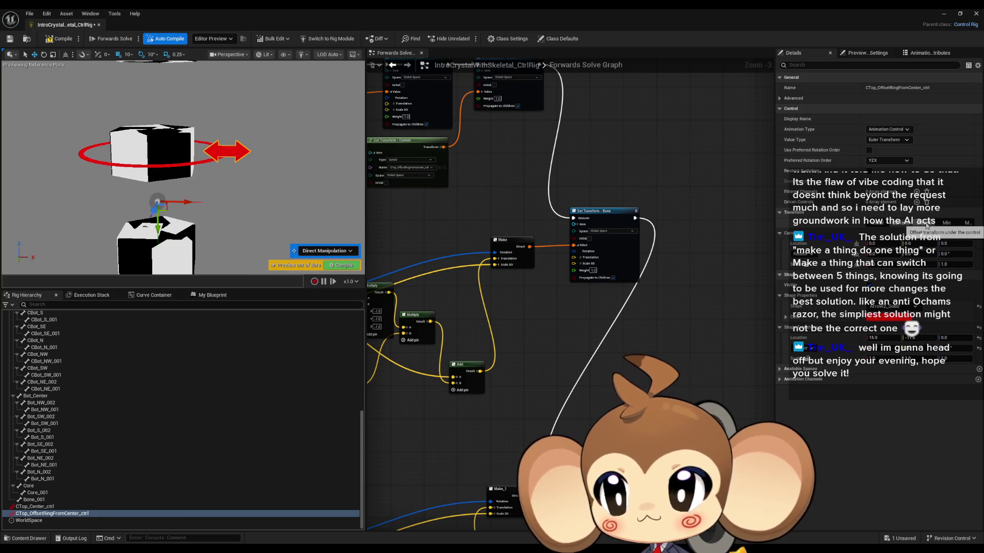
# - Show the offset transform and set offset location Y to 0 and offset scale Z to 1
pyautogui.click(926, 226)
pyautogui.moveTo(919, 243); pyautogui.dragTo(930, 245)
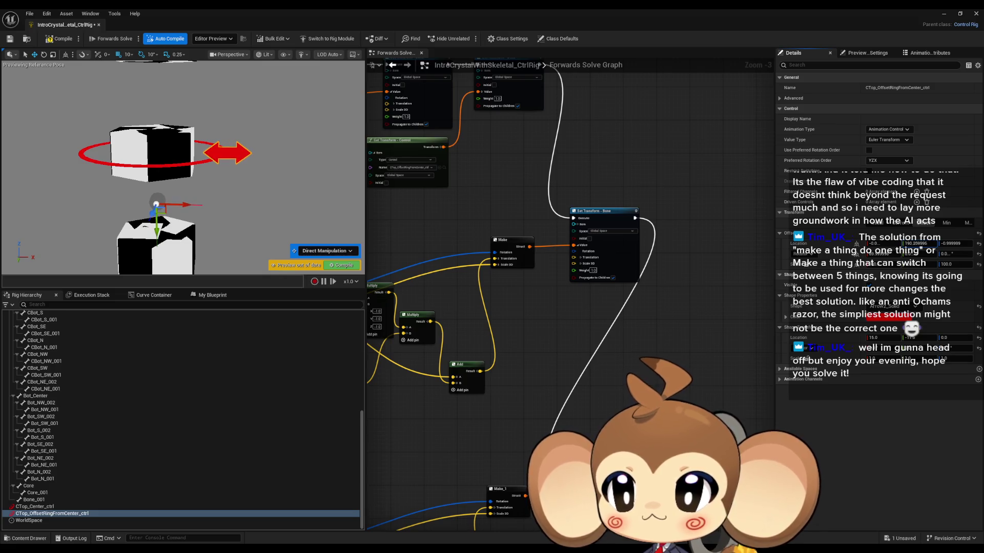
pyautogui.click(917, 244)
pyautogui.write('0')
pyautogui.press('Return')
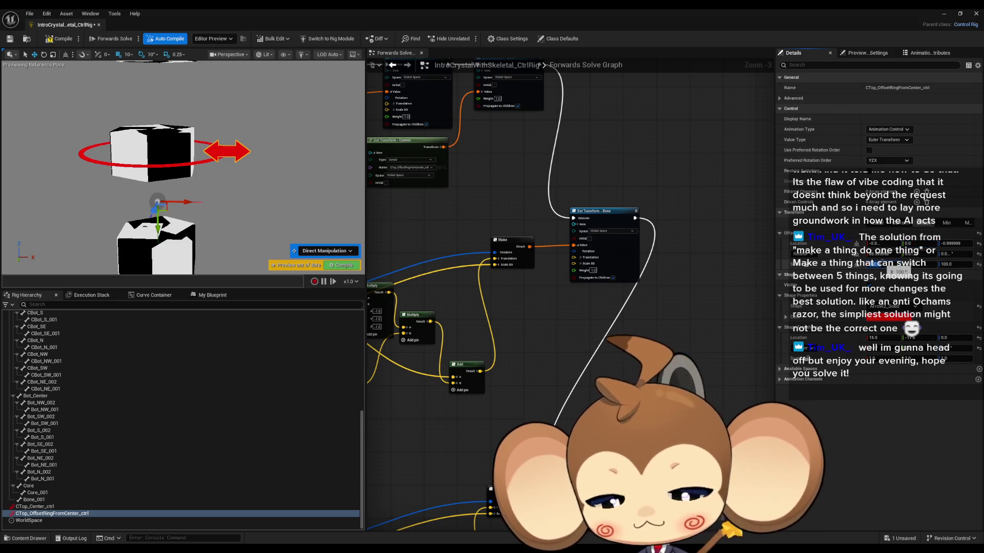
pyautogui.write('0')
pyautogui.press('Return')
pyautogui.click(951, 265)
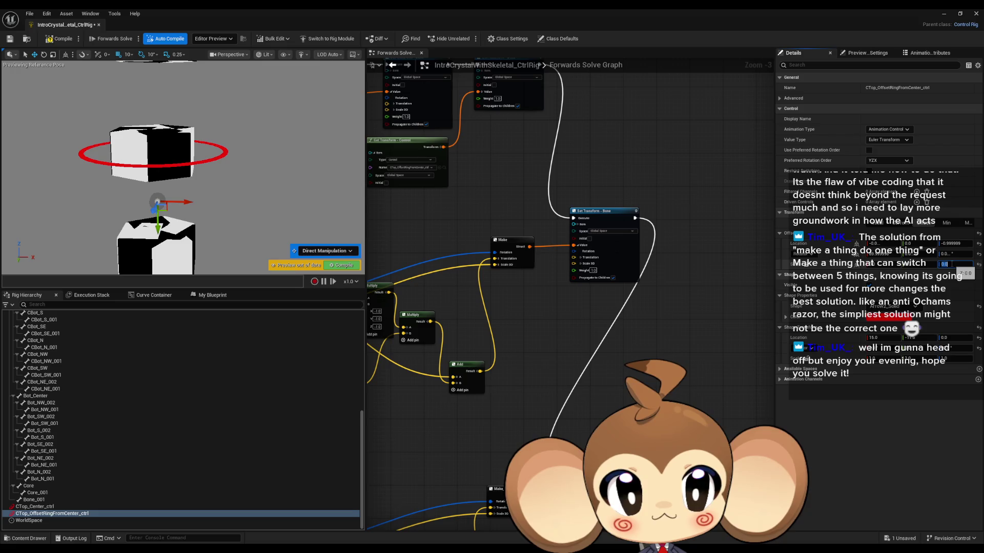
pyautogui.write('1')
pyautogui.press('Return')
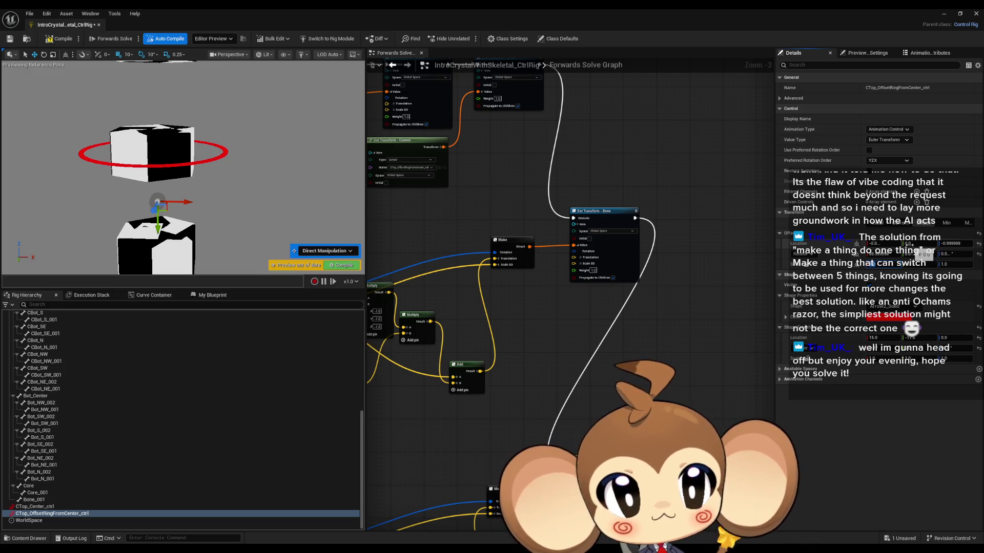
# - Try offset location Z of 23.57, raise it further, then undo the change
pyautogui.click(956, 244)
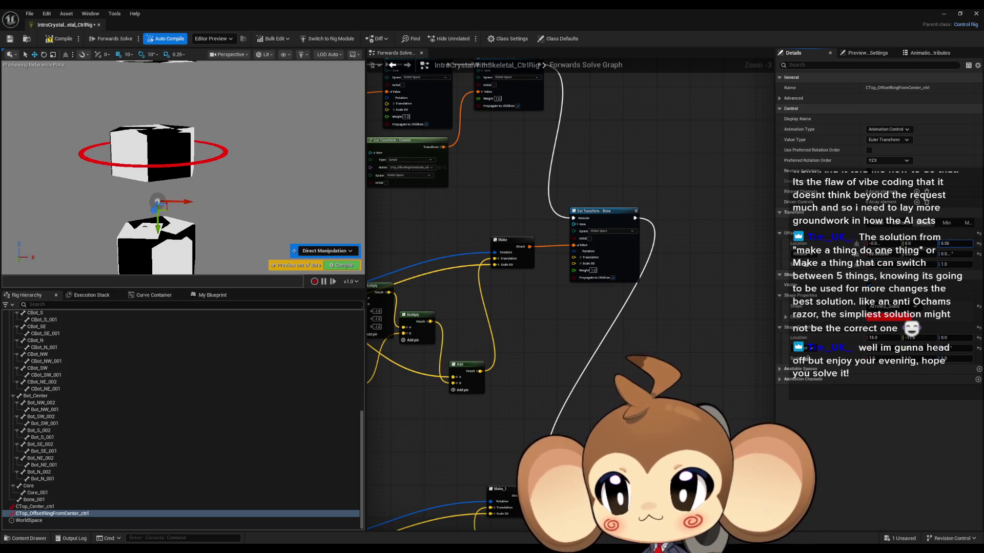
pyautogui.write('23.57')
pyautogui.press('Return')
pyautogui.moveTo(956, 243); pyautogui.dragTo(983, 244)
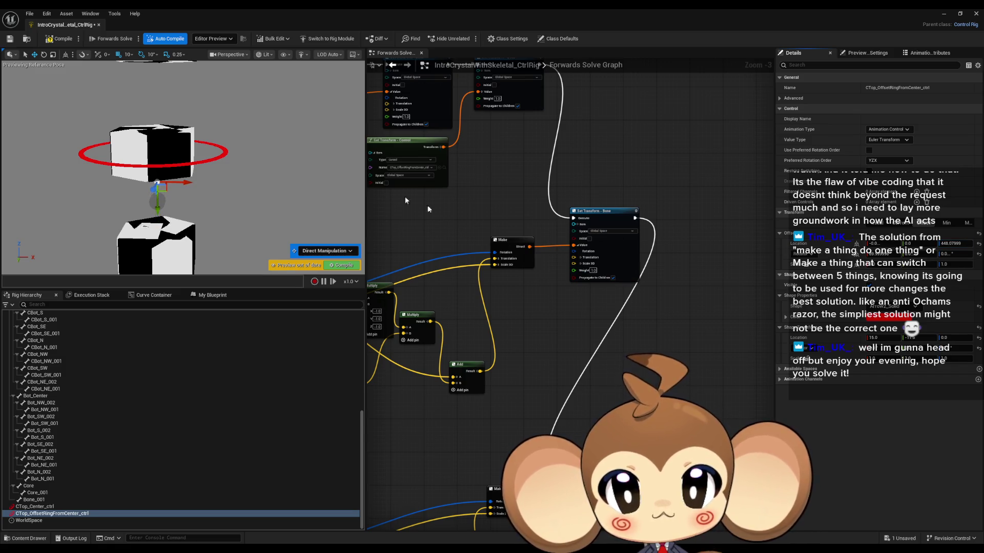
pyautogui.moveTo(225, 154); pyautogui.dragTo(244, 175)
pyautogui.hotkey('ctrl', 'z')
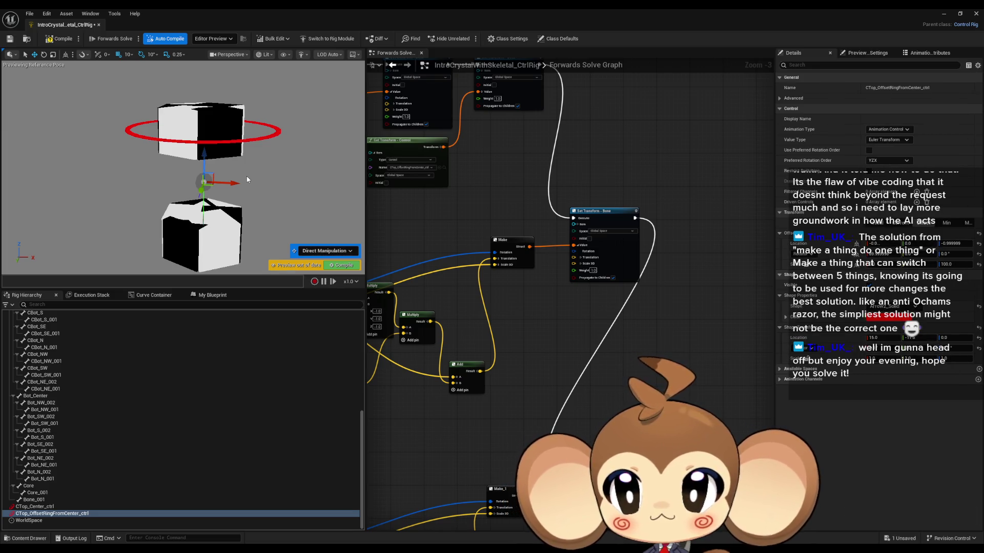
# - Try offset location Z 1000 and shape location X and Y of 0, then undo
pyautogui.hotkey('ctrl', 'z')
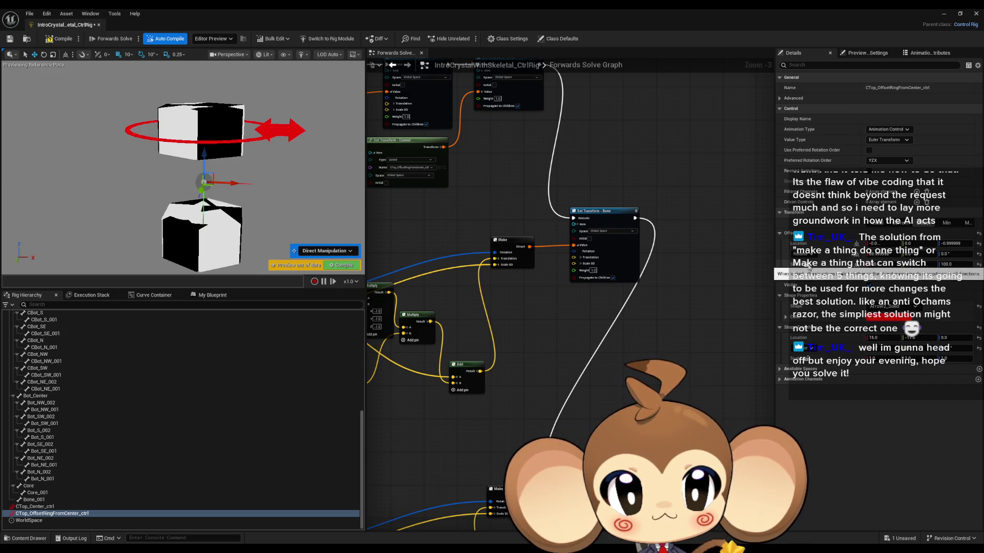
pyautogui.click(951, 244)
pyautogui.write('1000')
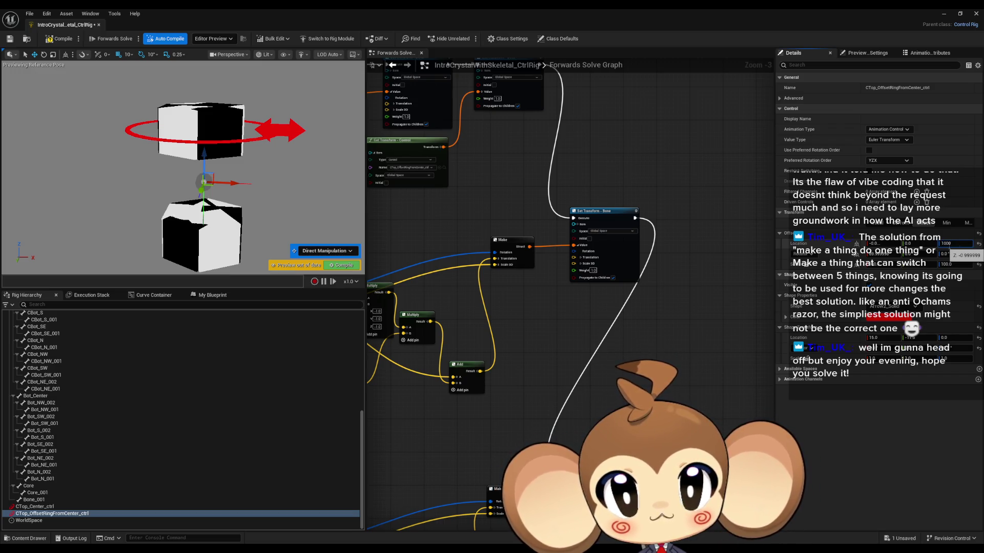
pyautogui.press('Return')
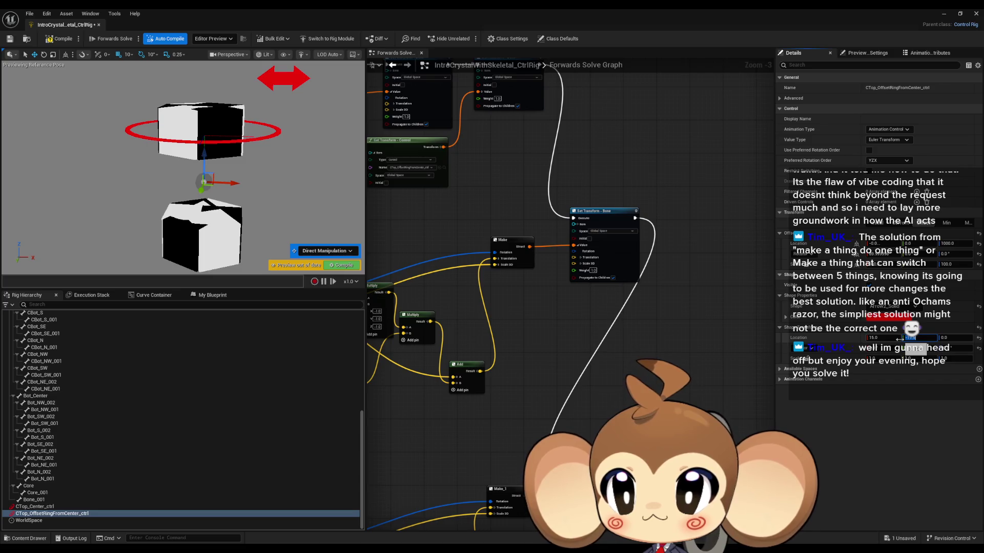
pyautogui.write('0')
pyautogui.press('Return')
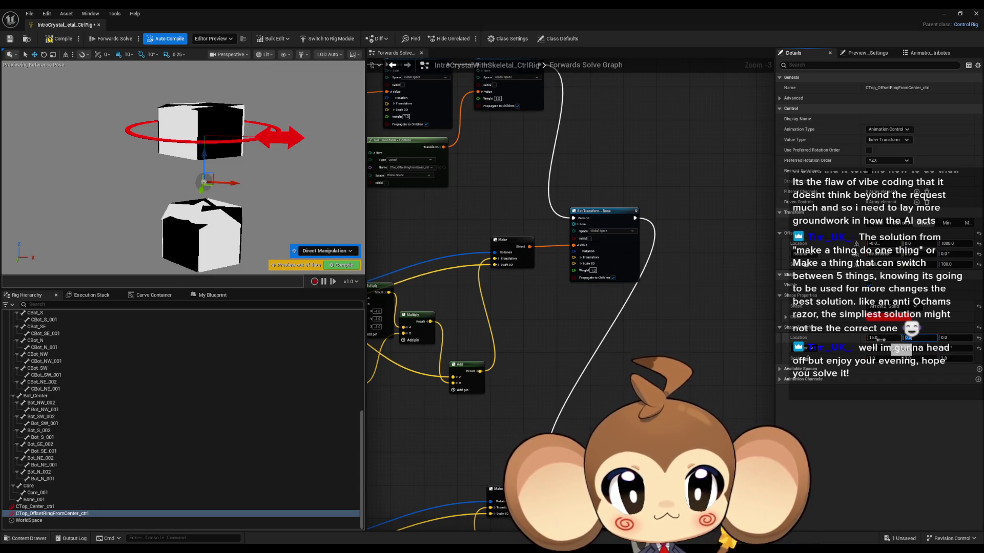
pyautogui.click(876, 338)
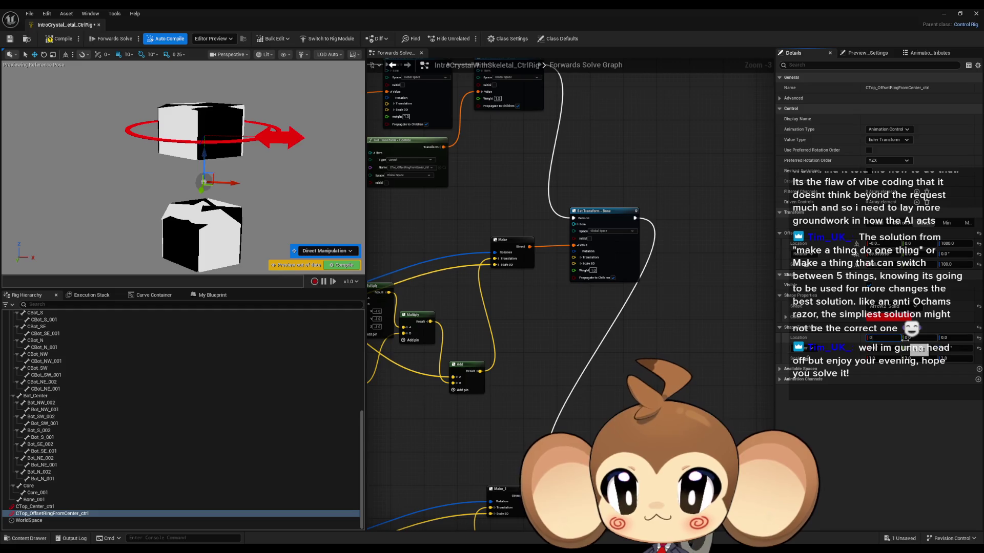
pyautogui.press('Return')
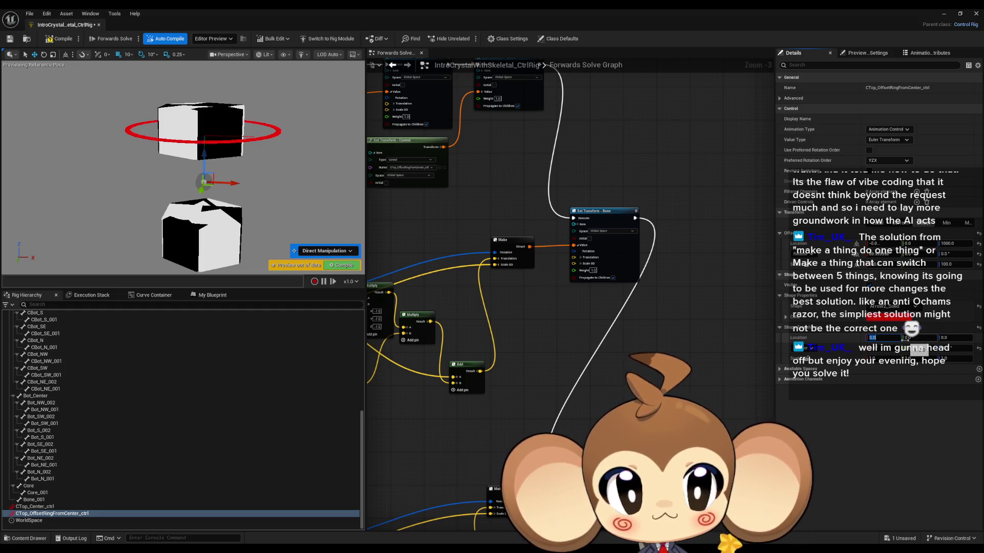
pyautogui.moveTo(159, 181)
pyautogui.mouseDown()
pyautogui.moveTo(179, 172)
pyautogui.moveTo(146, 169)
pyautogui.moveTo(224, 165)
pyautogui.mouseUp()
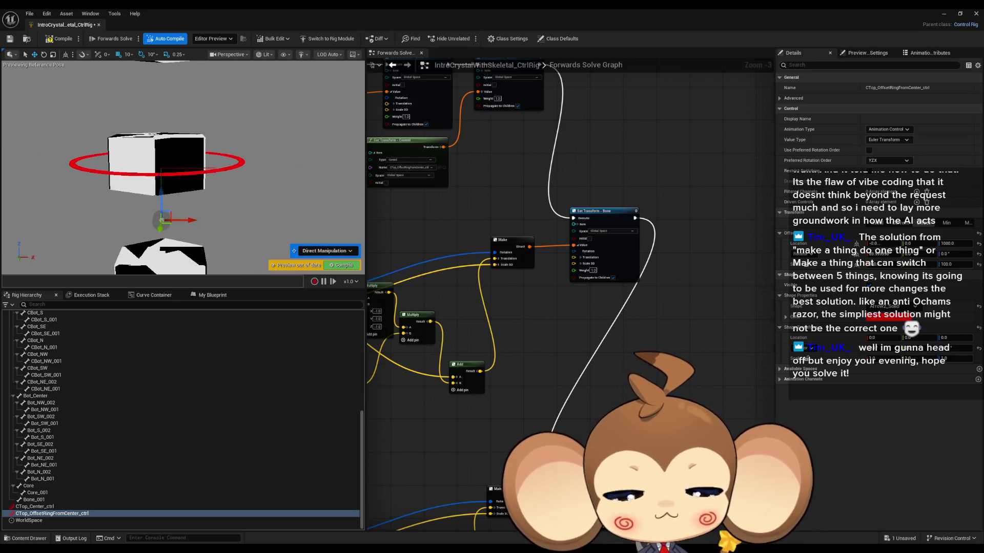
pyautogui.hotkey('ctrl', 'z')
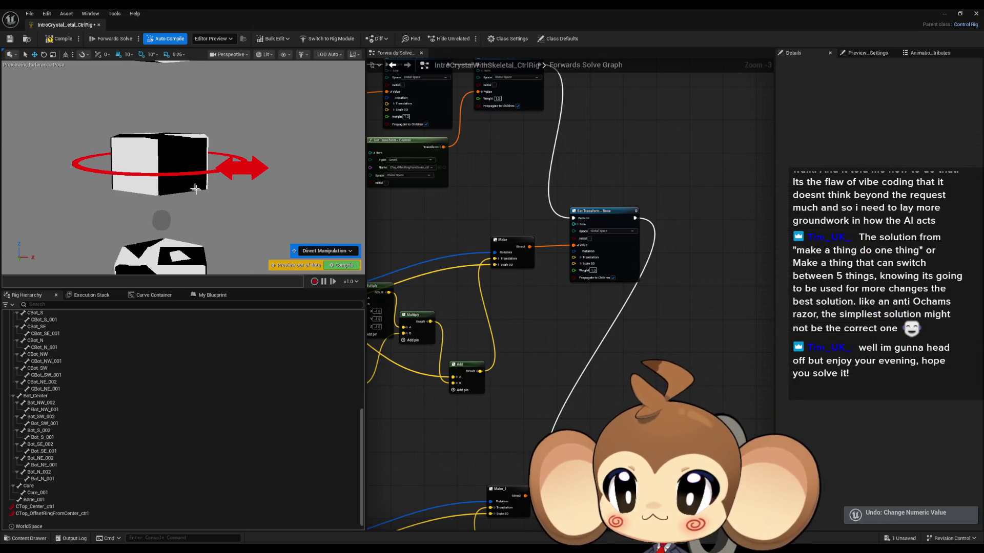
# - Select the offset ring control and set its location Z to 1150
pyautogui.click(242, 183)
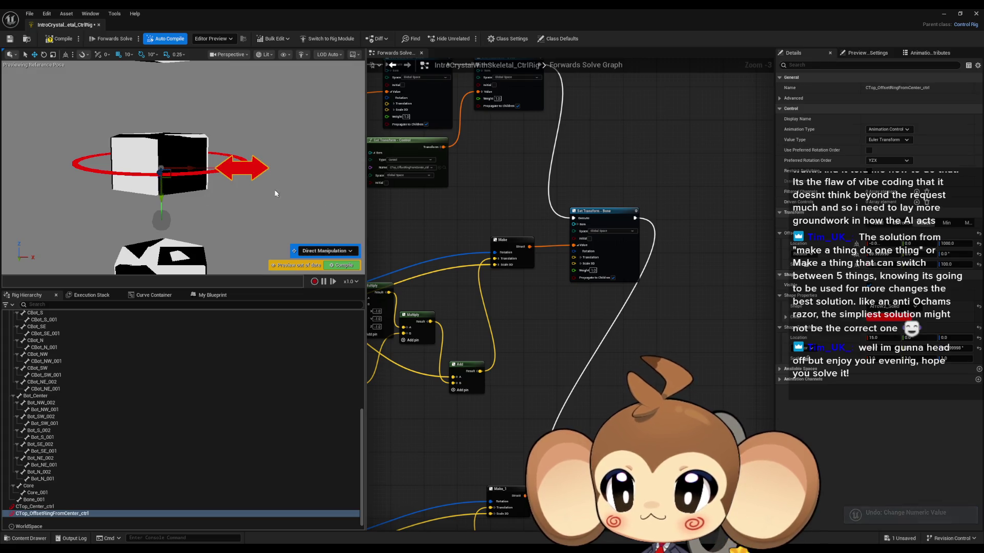
pyautogui.moveTo(278, 191); pyautogui.dragTo(266, 150)
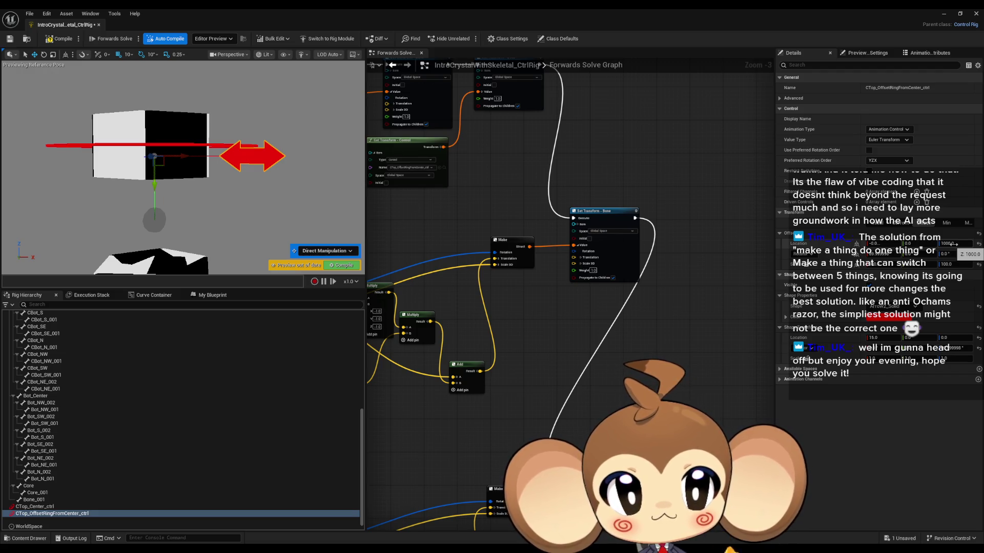
pyautogui.click(952, 244)
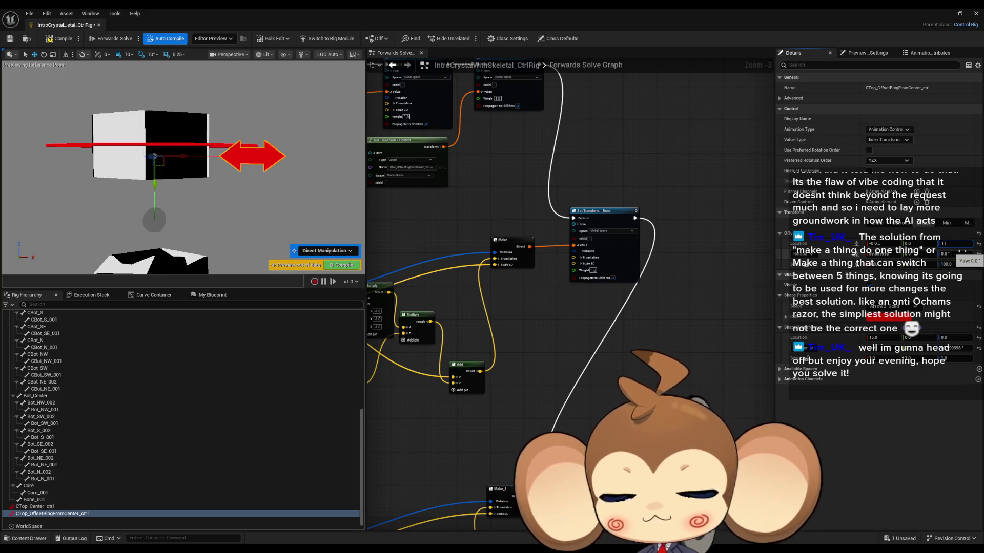
pyautogui.write('50.0')
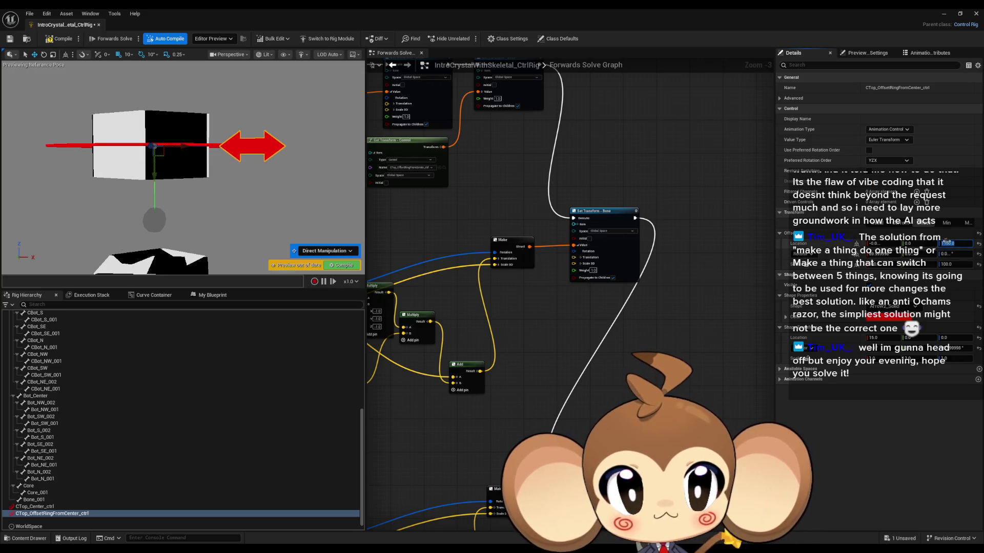
pyautogui.click(385, 194)
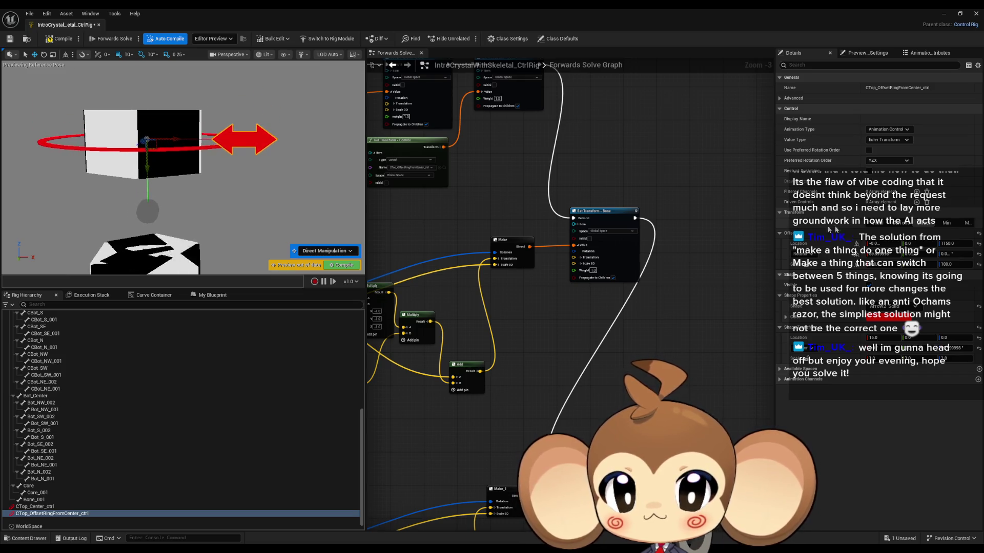
# - Return location X to 0, reset location and offset to defaults, then undo the reset
pyautogui.click(885, 243)
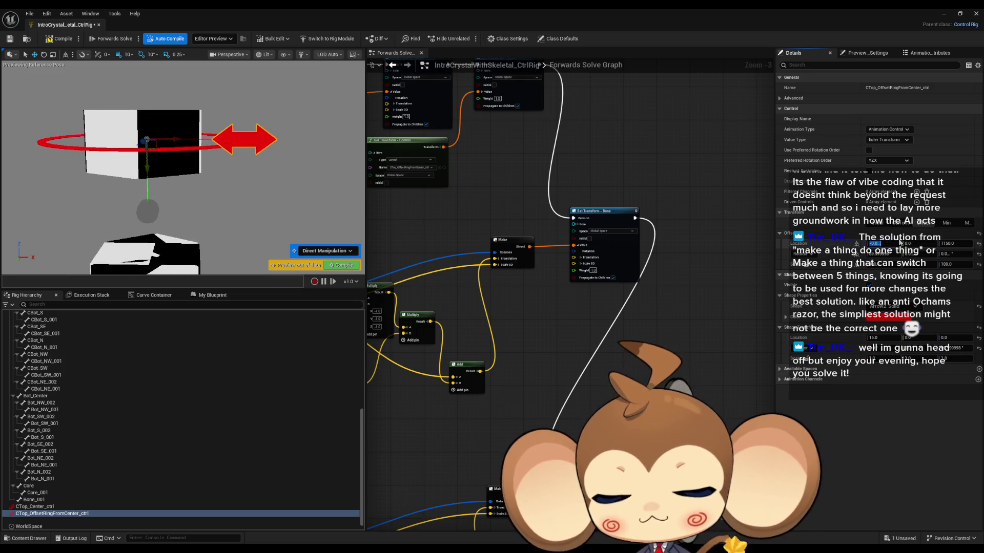
pyautogui.write('0')
pyautogui.press('Return')
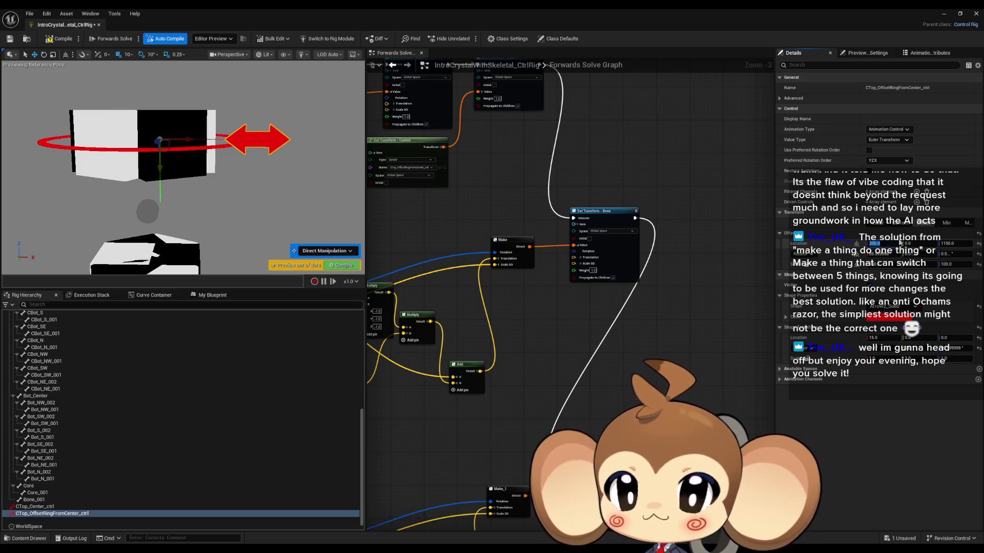
pyautogui.write('0')
pyautogui.press('Return')
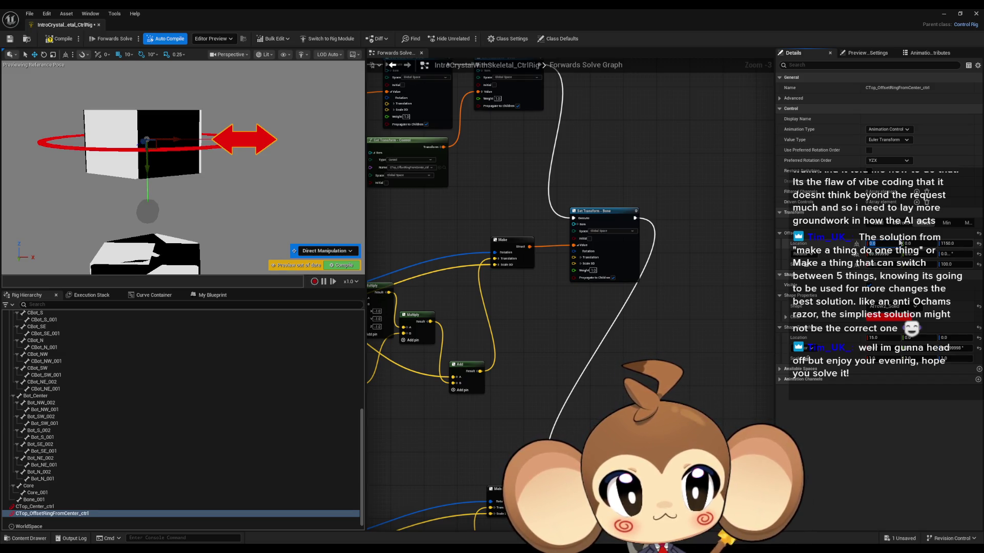
pyautogui.click(976, 243)
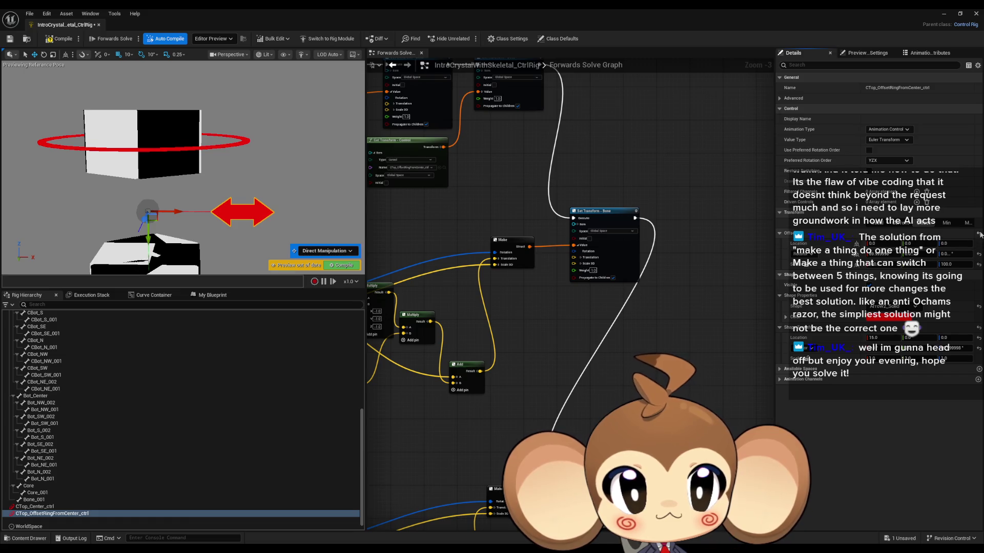
pyautogui.click(979, 234)
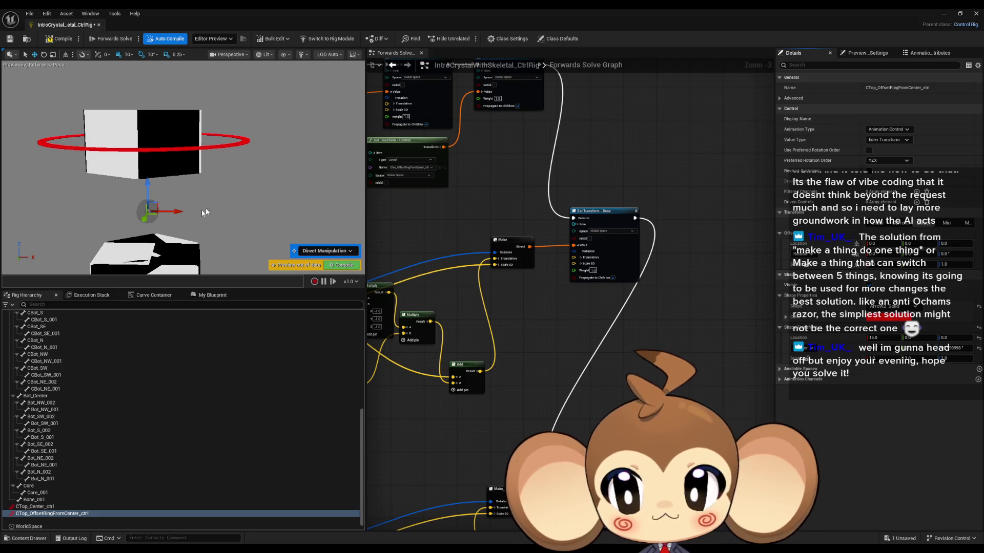
pyautogui.hotkey('ctrl', 'z')
pyautogui.hotkey('ctrl', 'z')
pyautogui.hotkey('ctrl', 'z')
pyautogui.hotkey('ctrl', 'z')
pyautogui.hotkey('ctrl', 'z')
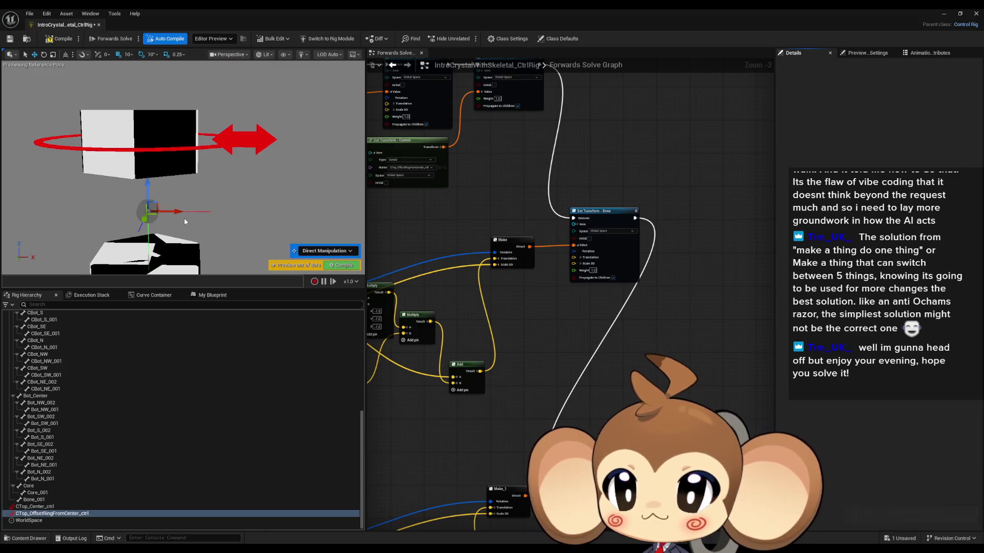
# - Step through undo and redo to restore the control's earlier shape and values
pyautogui.hotkey('ctrl', 'y')
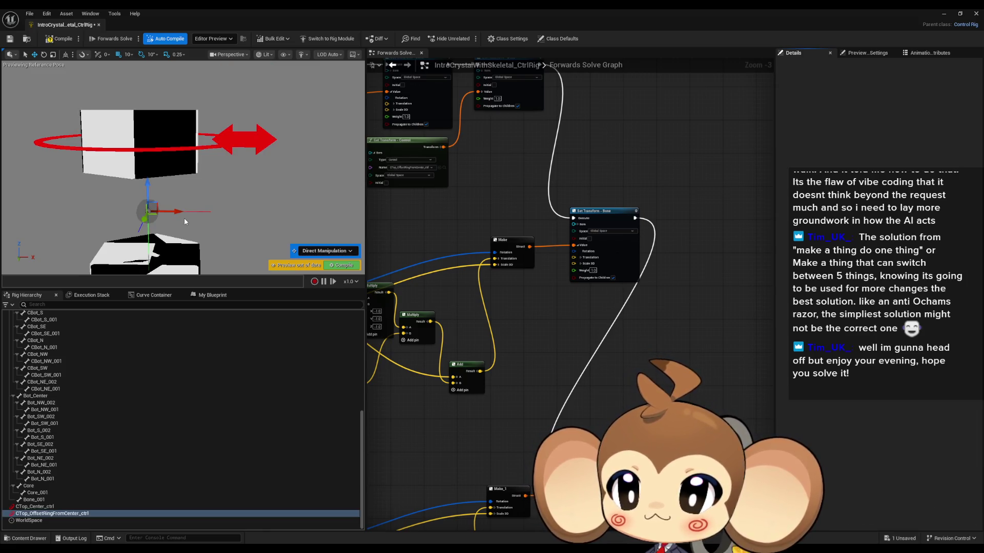
pyautogui.hotkey('ctrl', 'z')
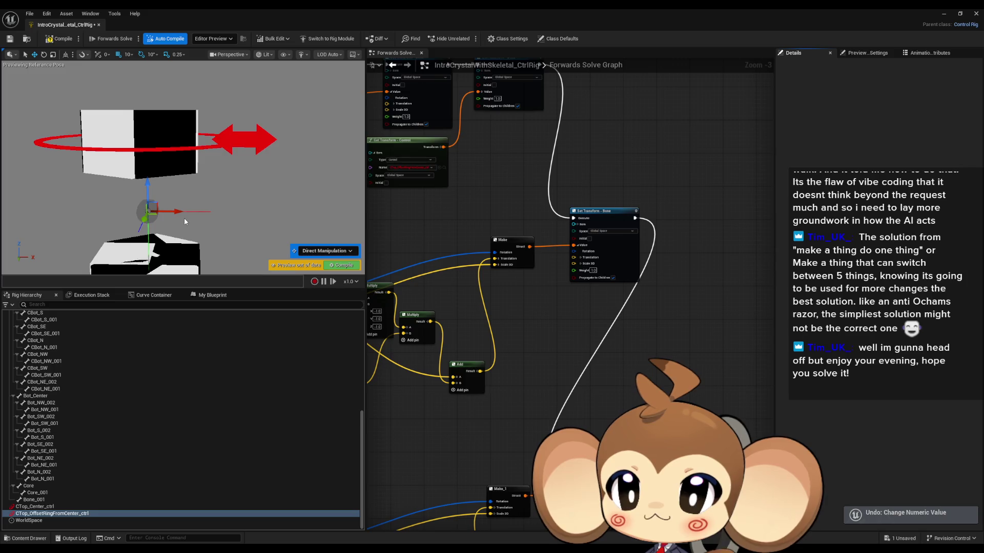
pyautogui.hotkey('ctrl', 'z')
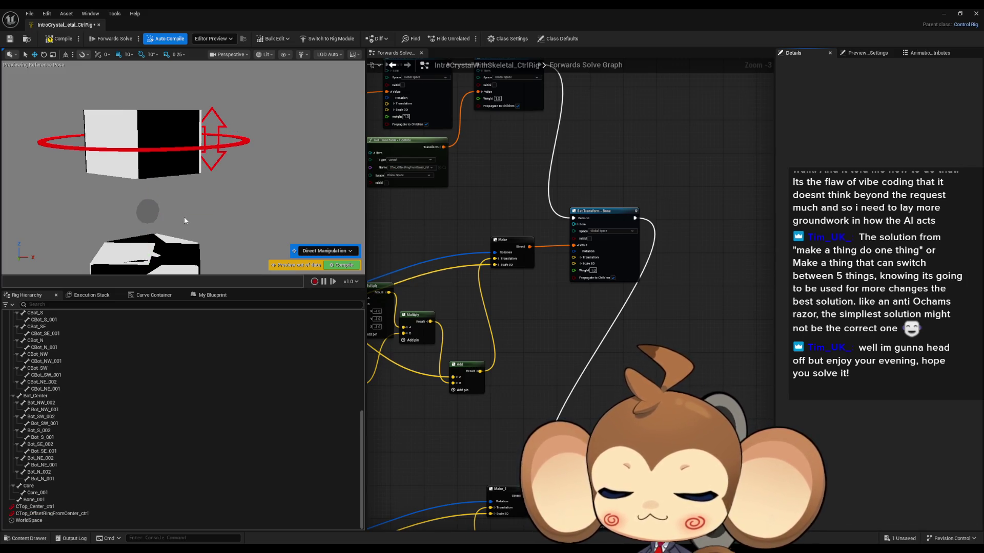
pyautogui.hotkey('ctrl', 'y')
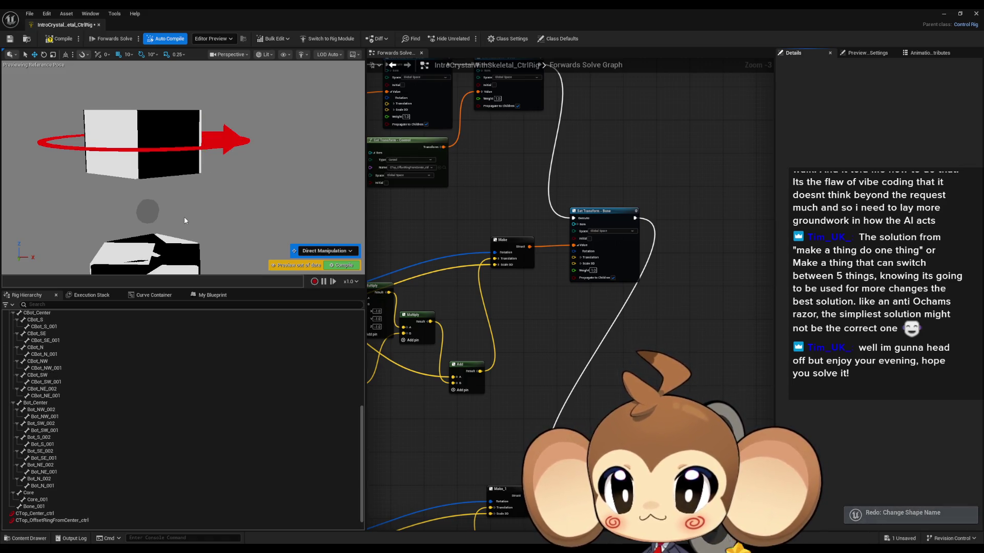
pyautogui.hotkey('ctrl', 'y')
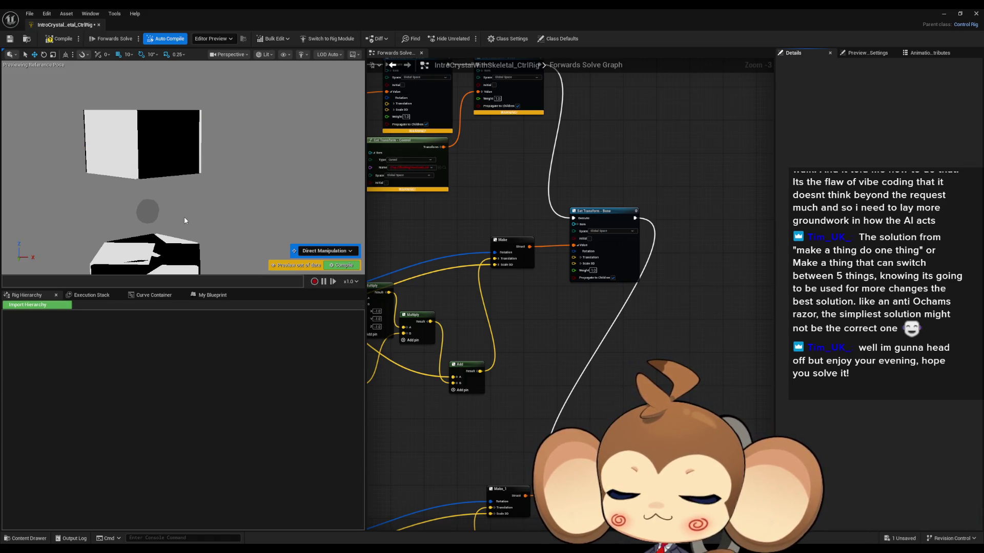
pyautogui.hotkey('ctrl', 'z')
# - Set the offset ring control's Location X to 20, then compile and save the rig
pyautogui.click(209, 132)
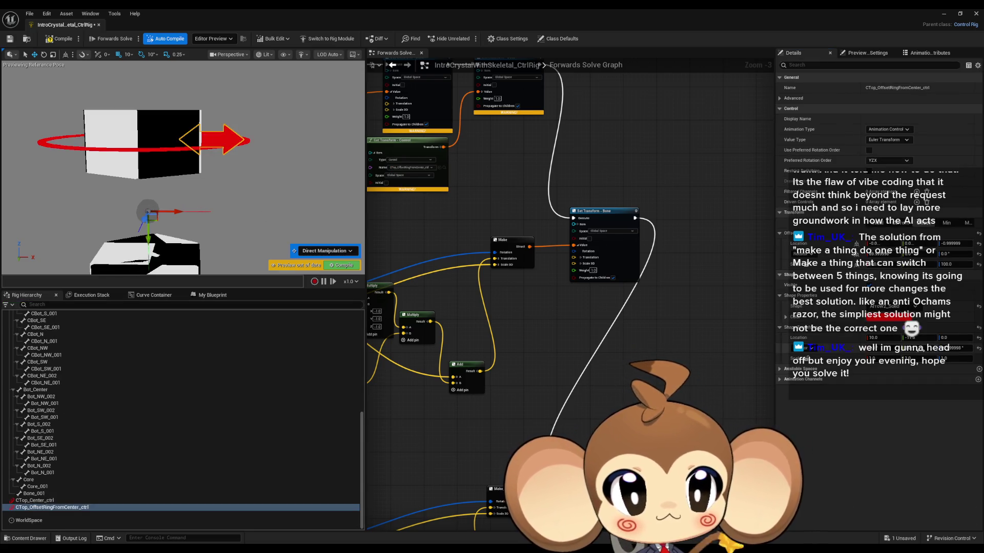
pyautogui.click(879, 337)
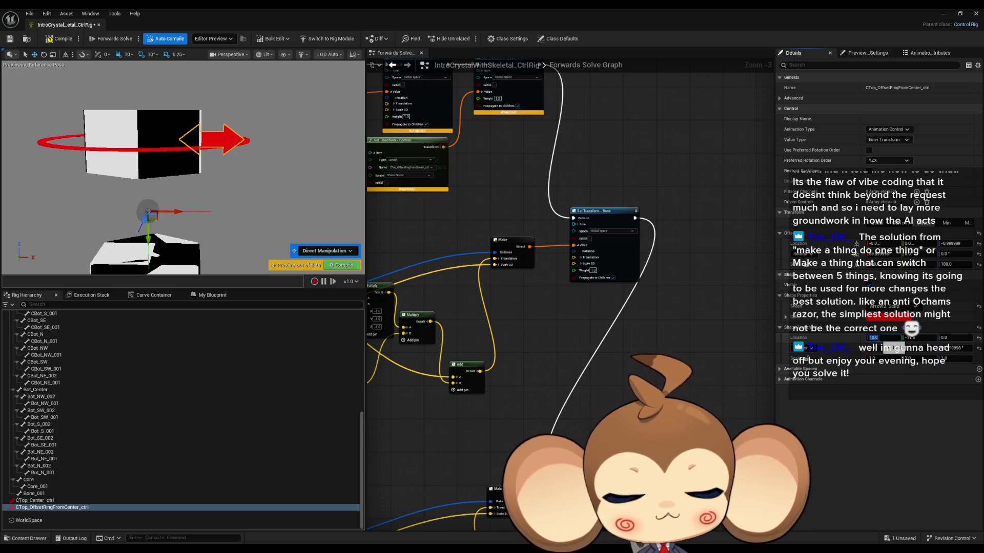
pyautogui.write('20')
pyautogui.press('Return')
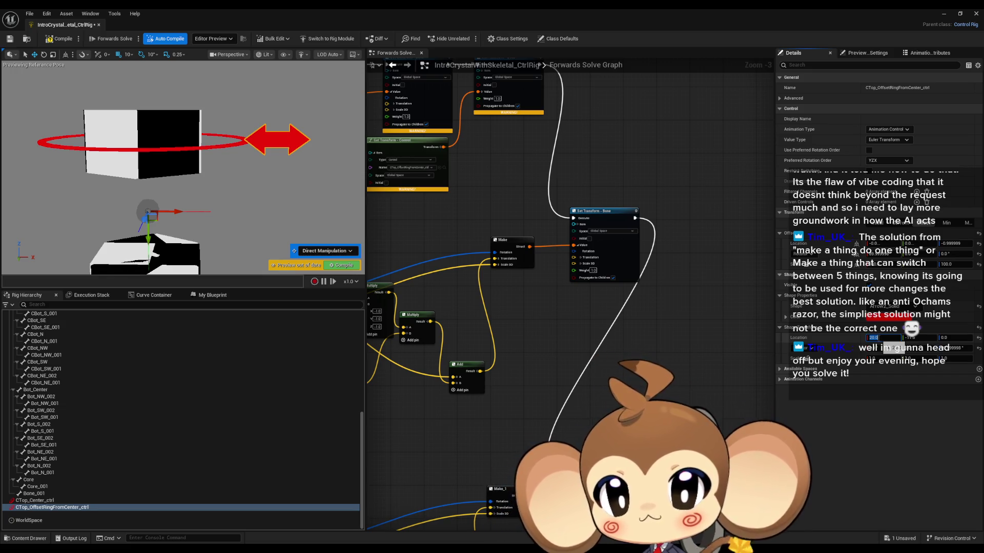
pyautogui.click(55, 41)
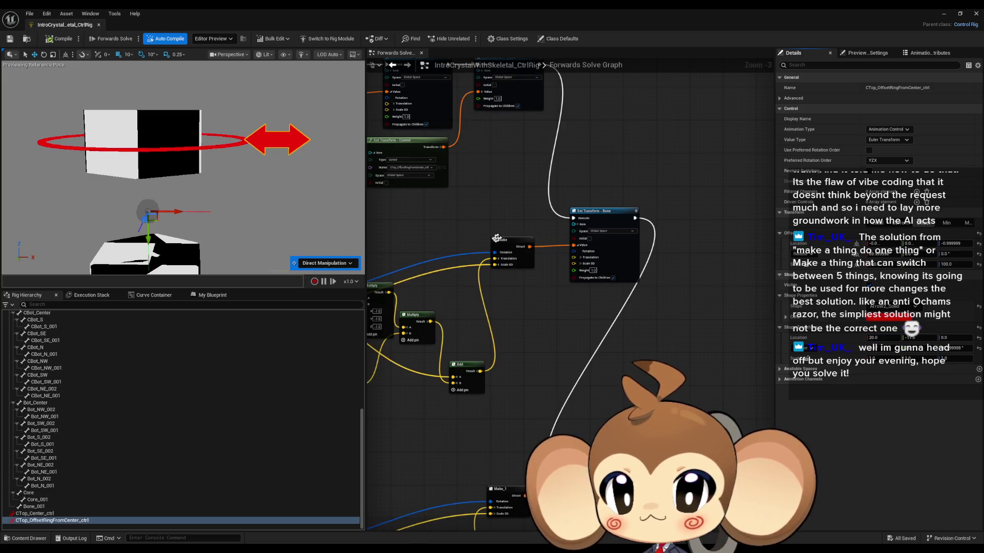
# - Undo the accidental control move and zoom the graph and preview to frame the stacked cubes
pyautogui.scroll(-1, 659, 294)
pyautogui.scroll(-1, 660, 294)
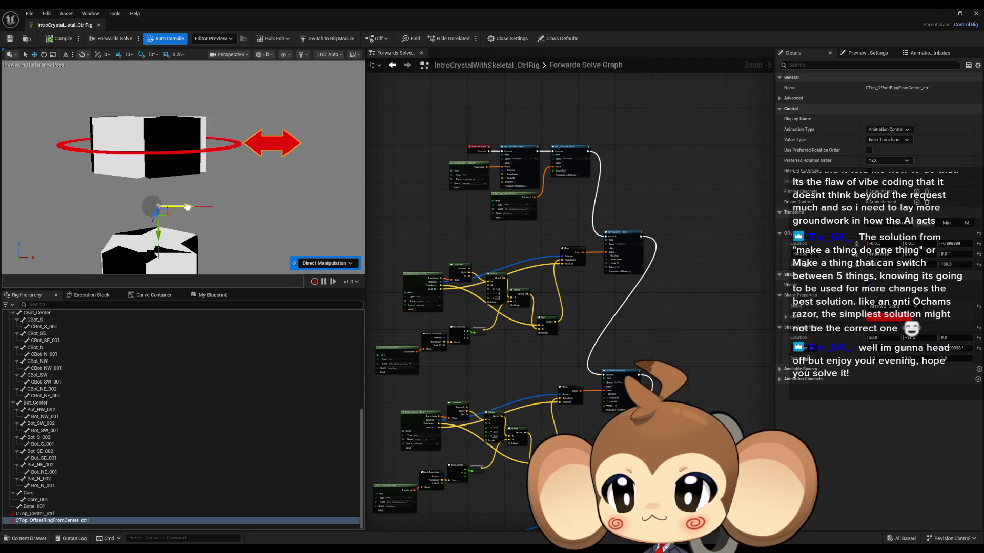
pyautogui.hotkey('ctrl', 'z')
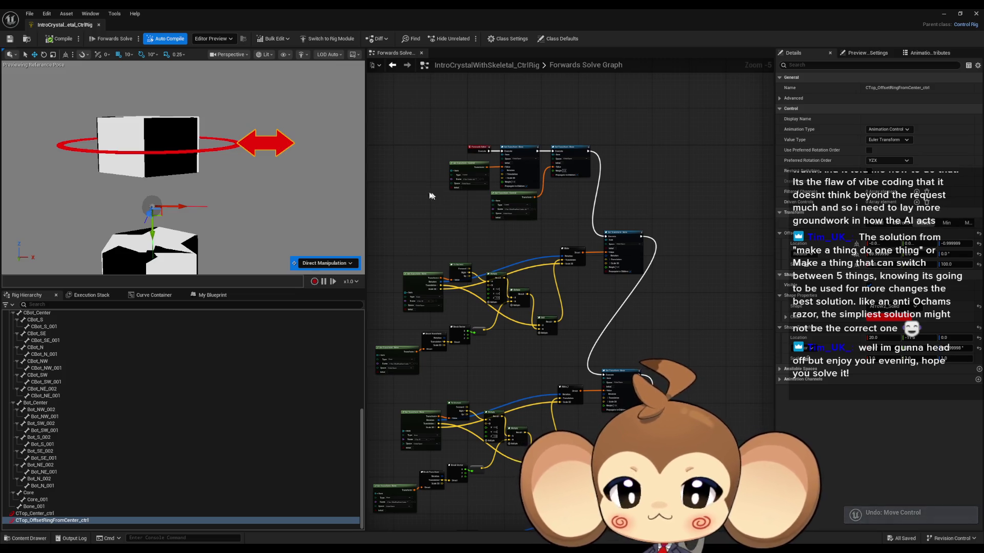
pyautogui.scroll(5, 507, 163)
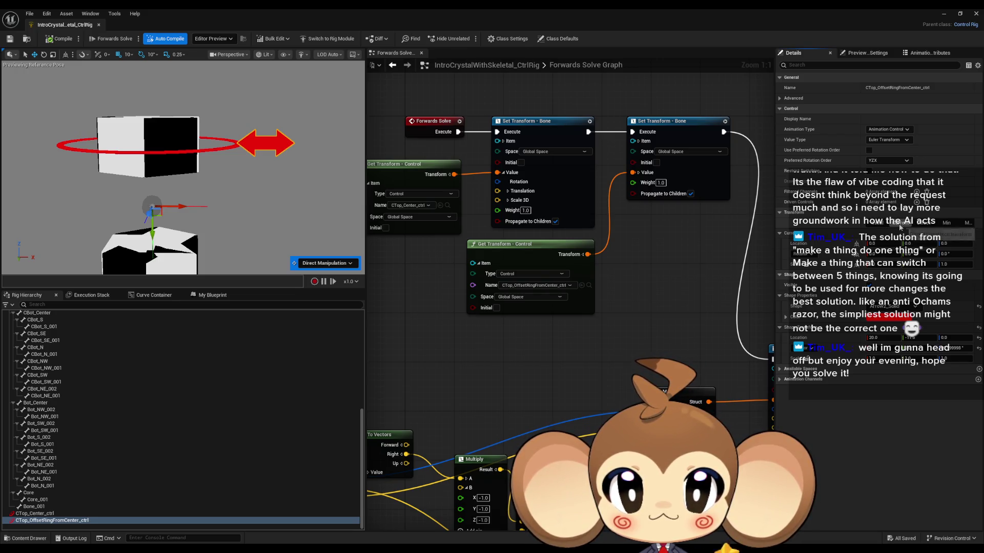
pyautogui.scroll(-8, 617, 314)
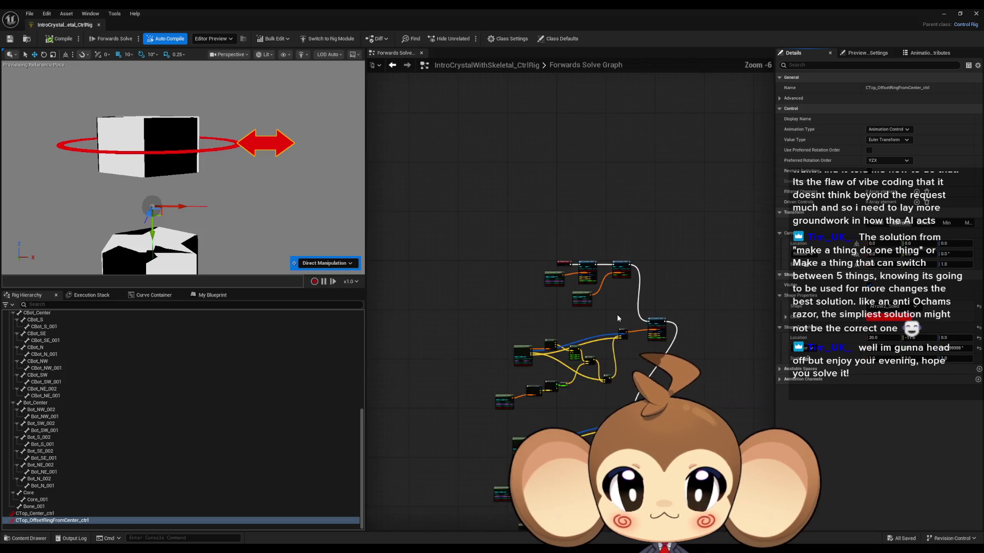
pyautogui.scroll(2, 541, 237)
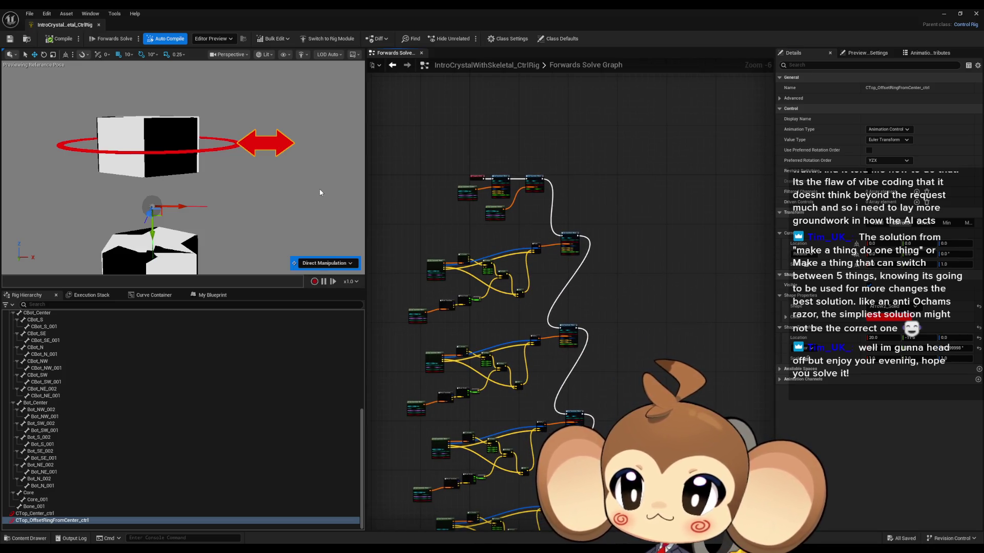
pyautogui.scroll(-1, 205, 205)
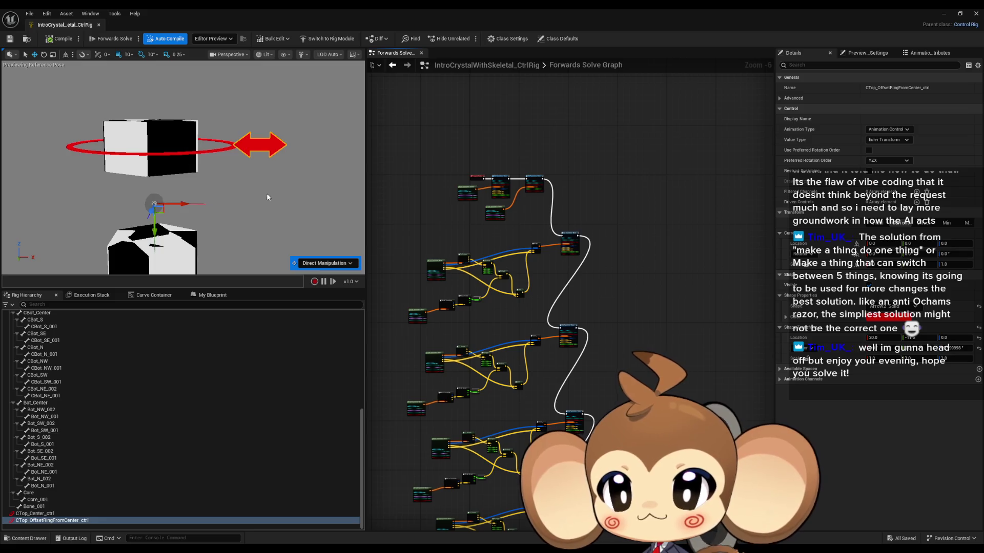
pyautogui.moveTo(205, 205)
pyautogui.mouseDown()
pyautogui.moveTo(206, 241)
pyautogui.moveTo(200, 194)
pyautogui.mouseUp()
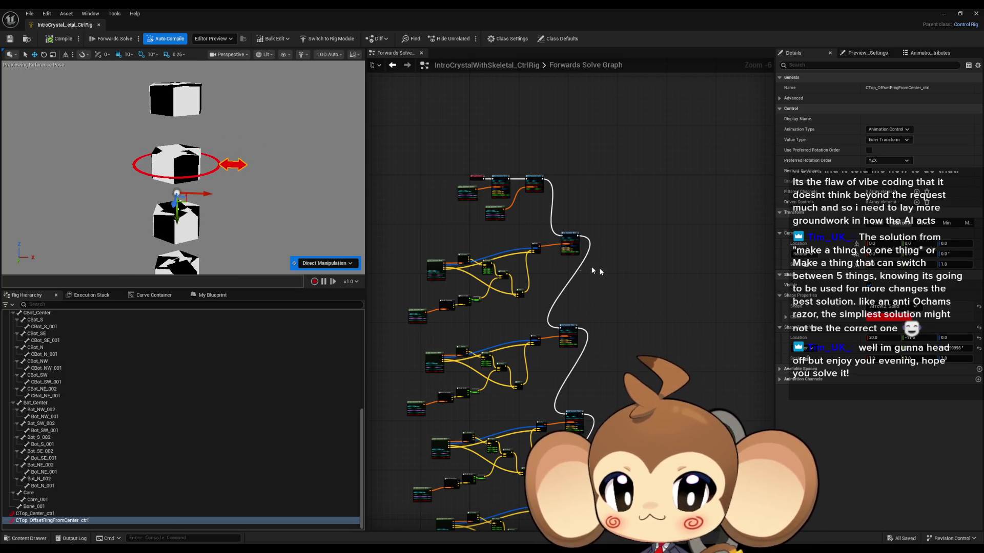
pyautogui.scroll(6, 569, 343)
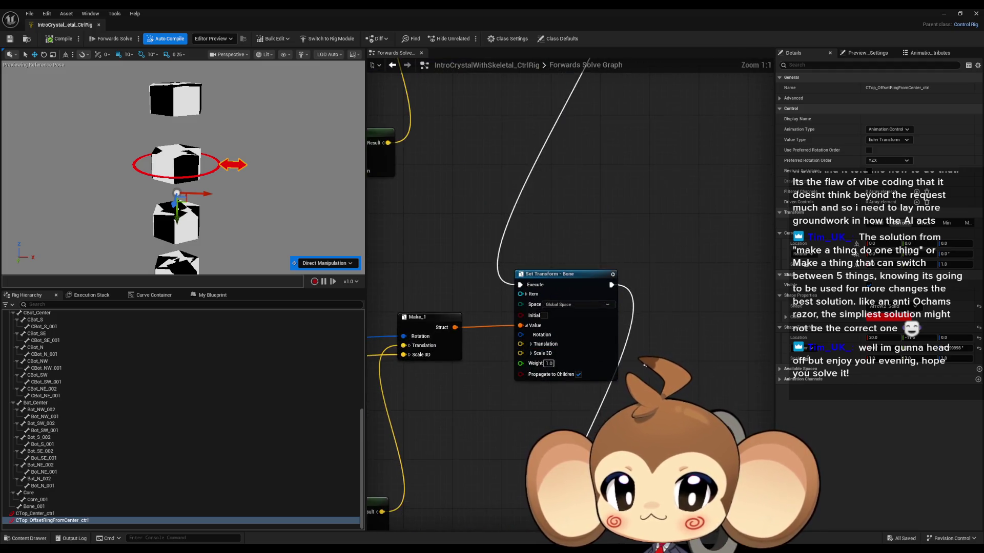
pyautogui.scroll(-3, 646, 359)
pyautogui.scroll(1, 648, 359)
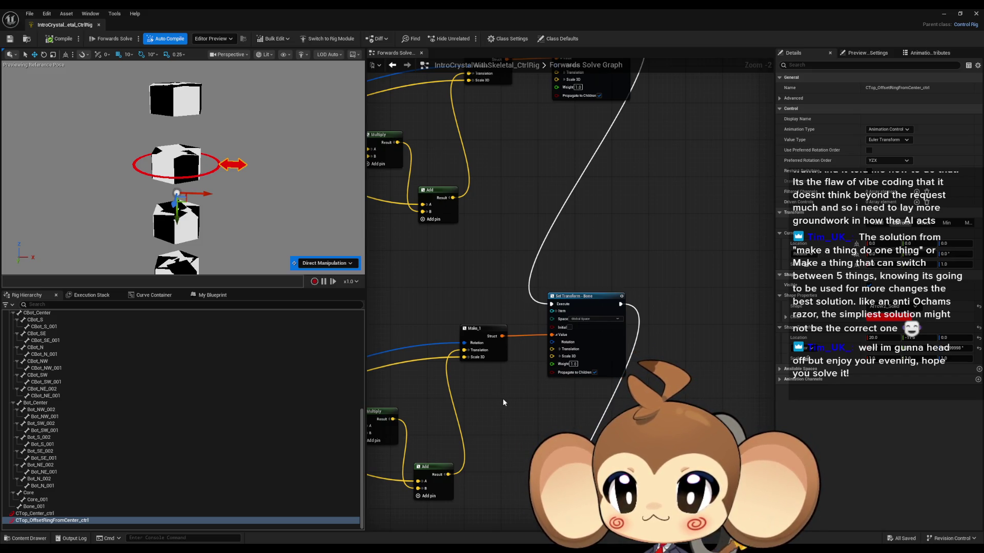
pyautogui.moveTo(224, 206); pyautogui.dragTo(210, 200)
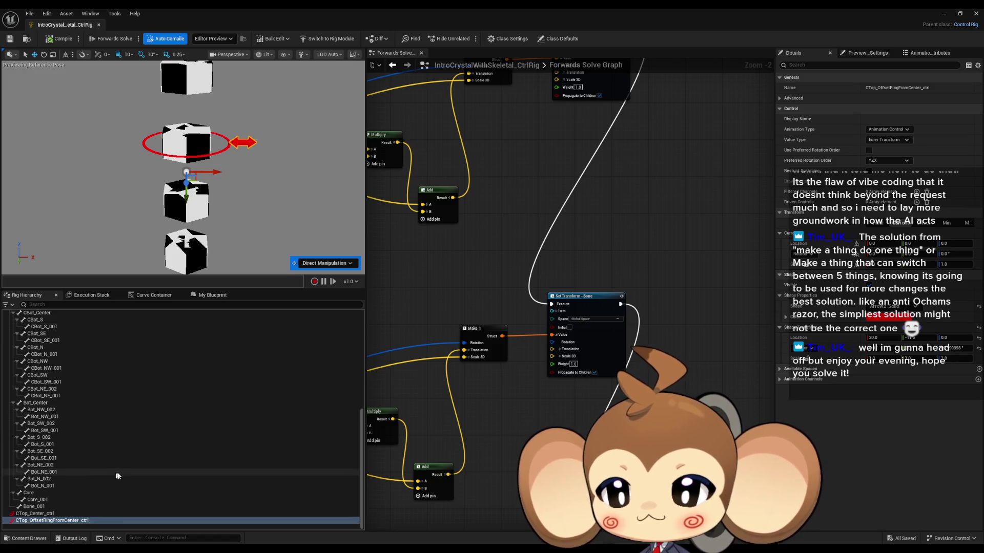
pyautogui.scroll(5, 121, 471)
pyautogui.scroll(2, 115, 487)
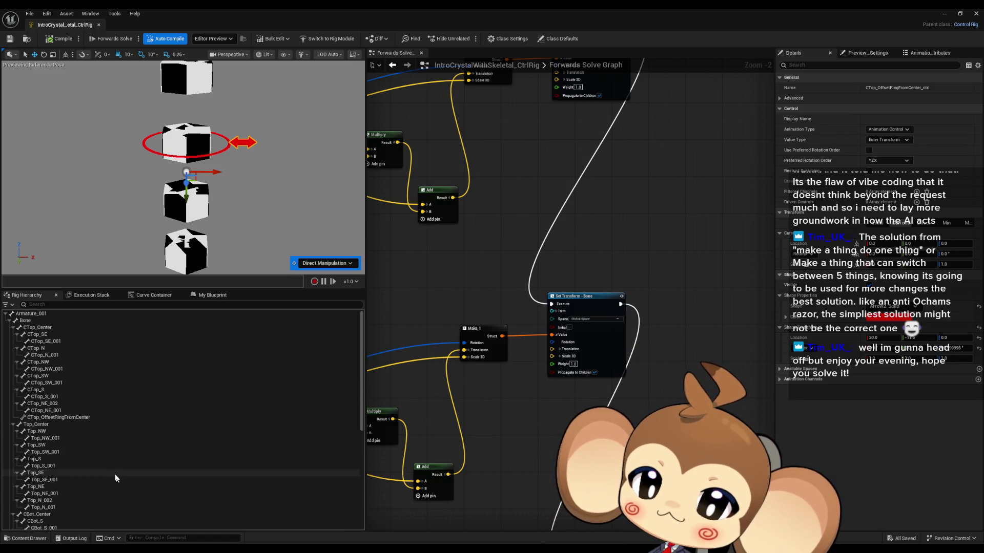
# - Add a new control at the CTop_Center bone via New Element > New Control
pyautogui.click(61, 326)
pyautogui.rightClick(61, 326)
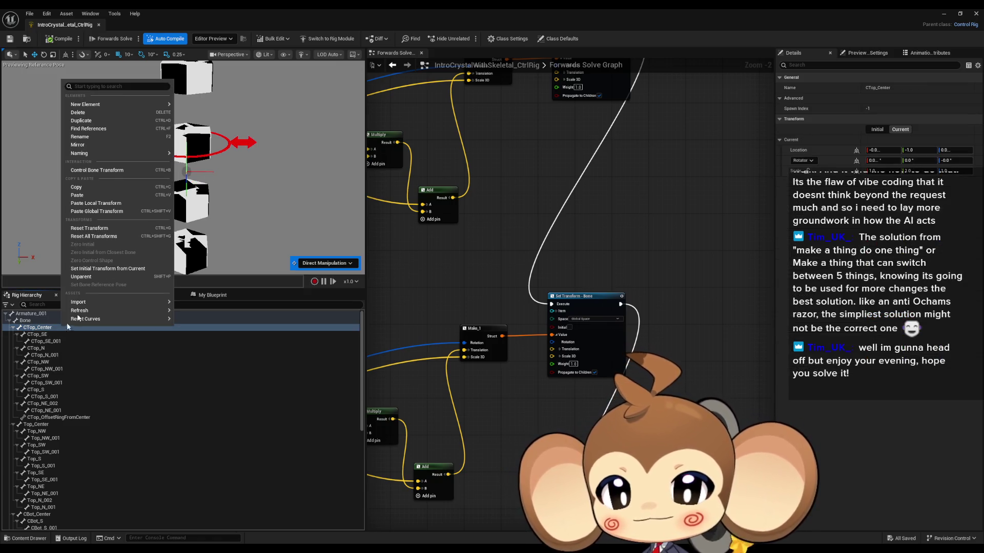
pyautogui.moveTo(107, 105)
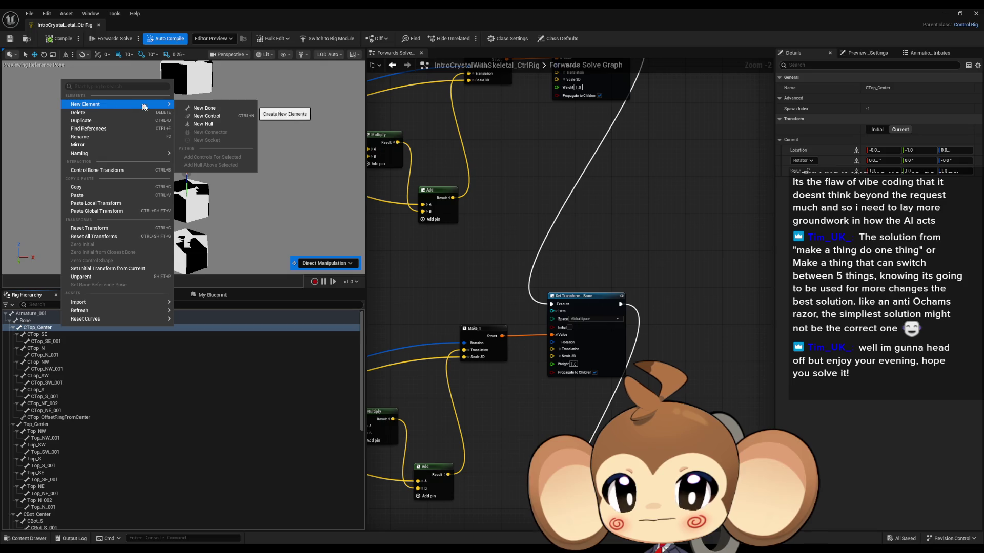
pyautogui.click(224, 120)
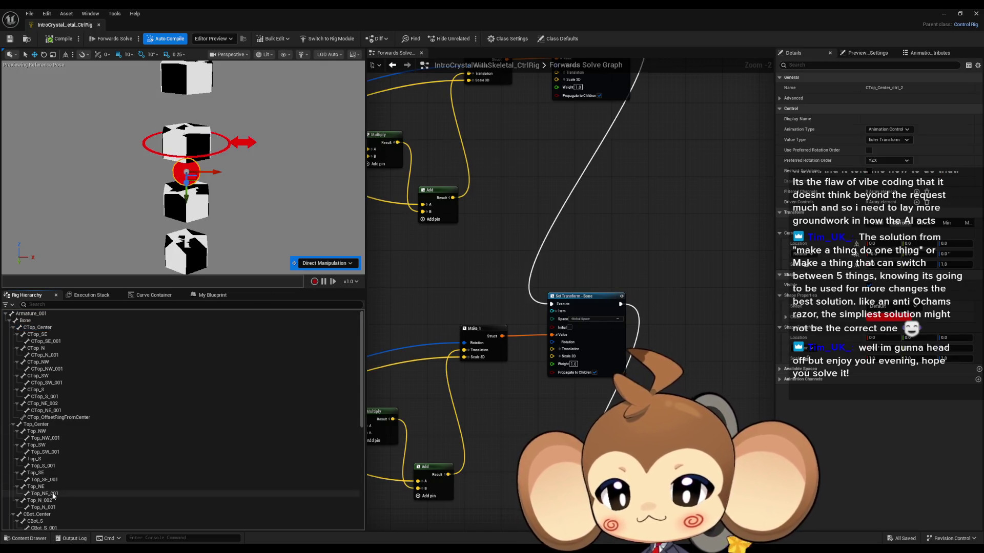
pyautogui.scroll(-10, 131, 462)
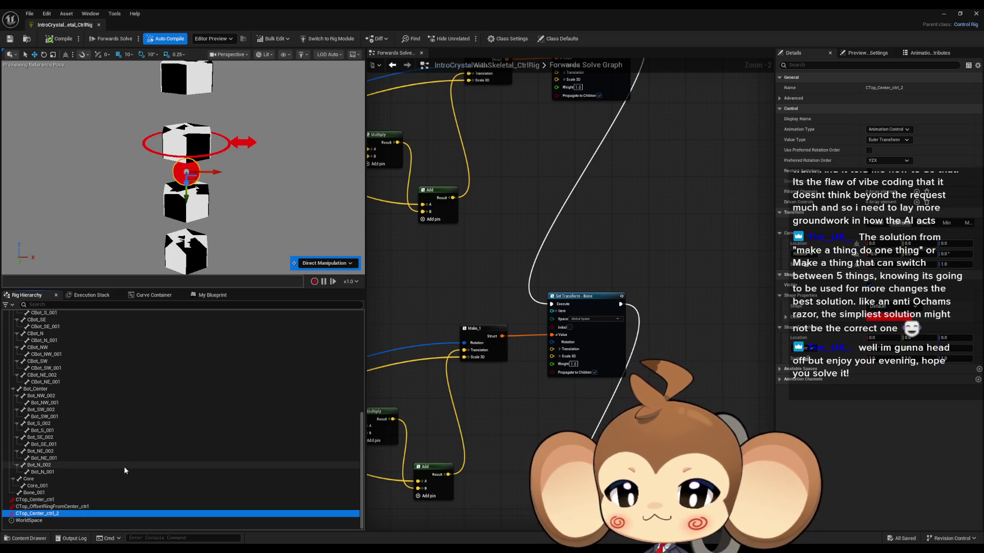
# - Rename the new control to CTop_AllRotation
pyautogui.press('F2')
pyautogui.press('End')
pyautogui.press('BackSpace')
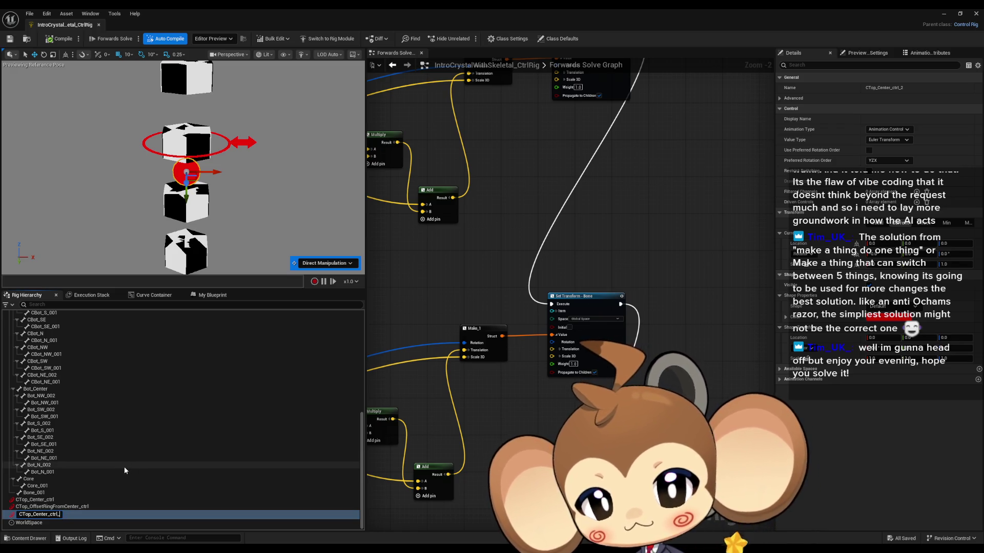
pyautogui.press('BackSpace')
pyautogui.press('BackSpace')
pyautogui.press('BackSpace')
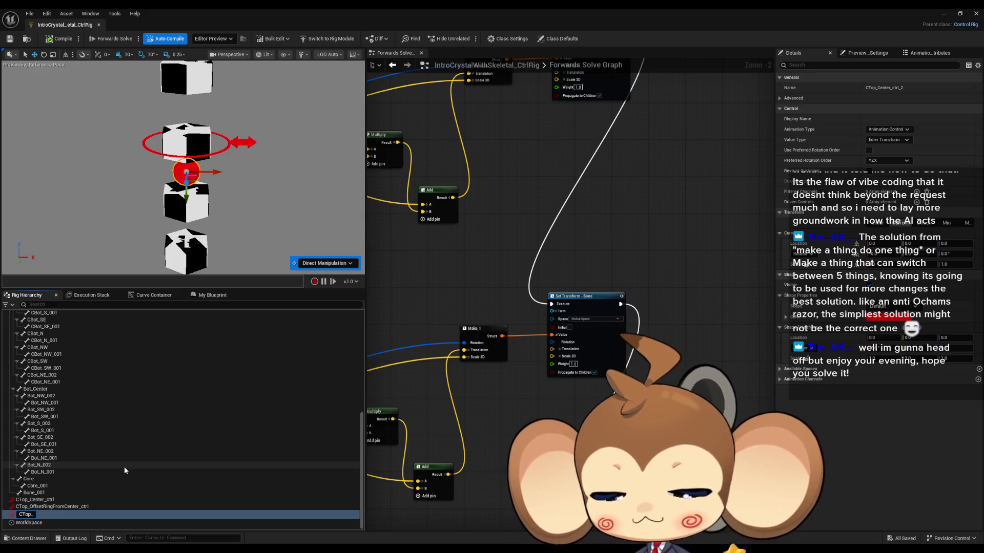
pyautogui.write('AllR')
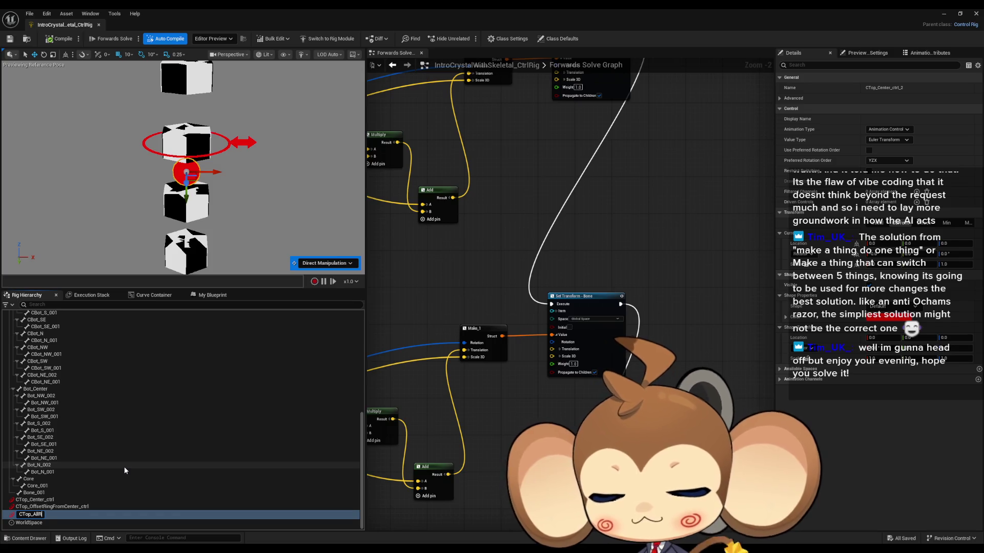
pyautogui.write('otata')
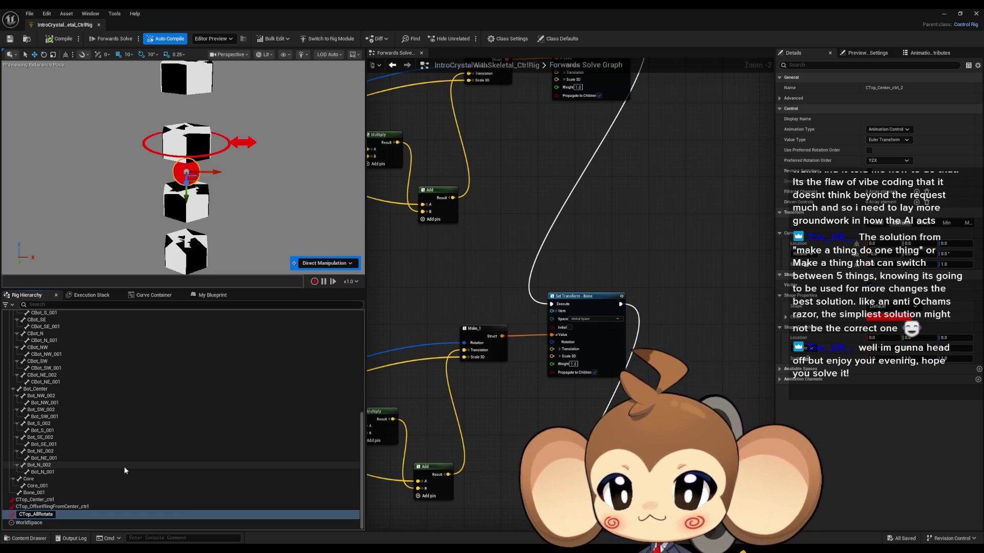
pyautogui.press('BackSpace')
pyautogui.write('ion')
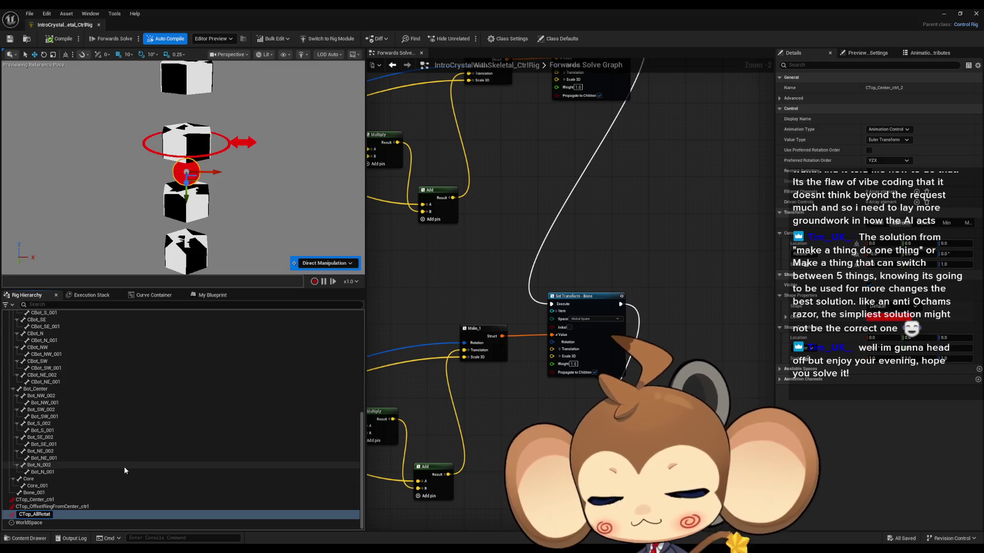
pyautogui.press('Return')
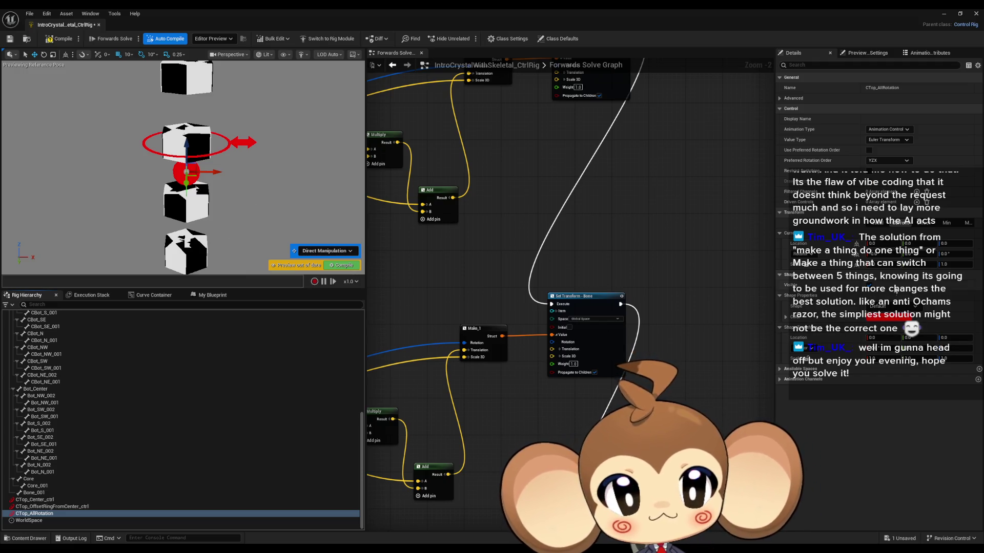
pyautogui.click(892, 307)
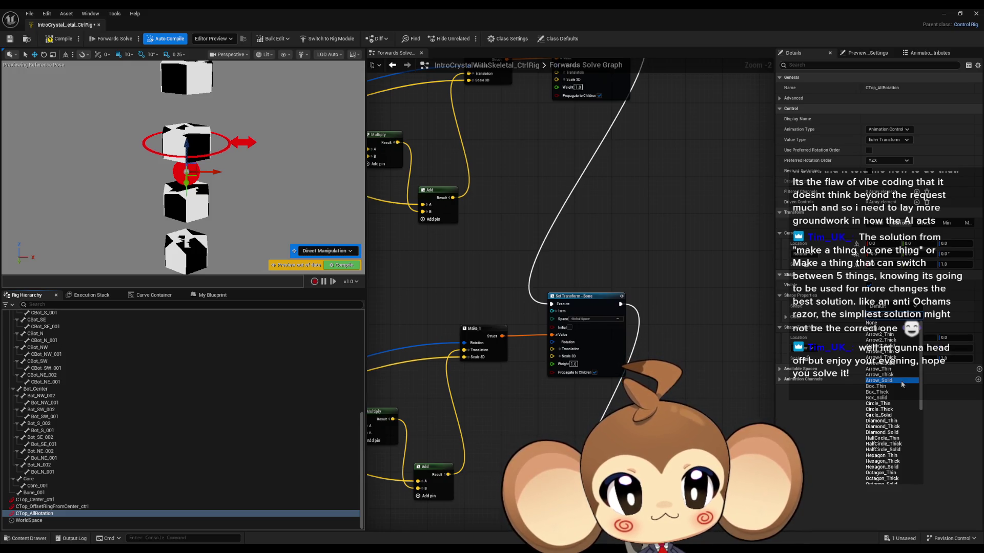
# - Give CTop_AllRotation a thick circle shape coloured green
pyautogui.click(896, 411)
pyautogui.click(891, 317)
pyautogui.moveTo(757, 398); pyautogui.dragTo(730, 407)
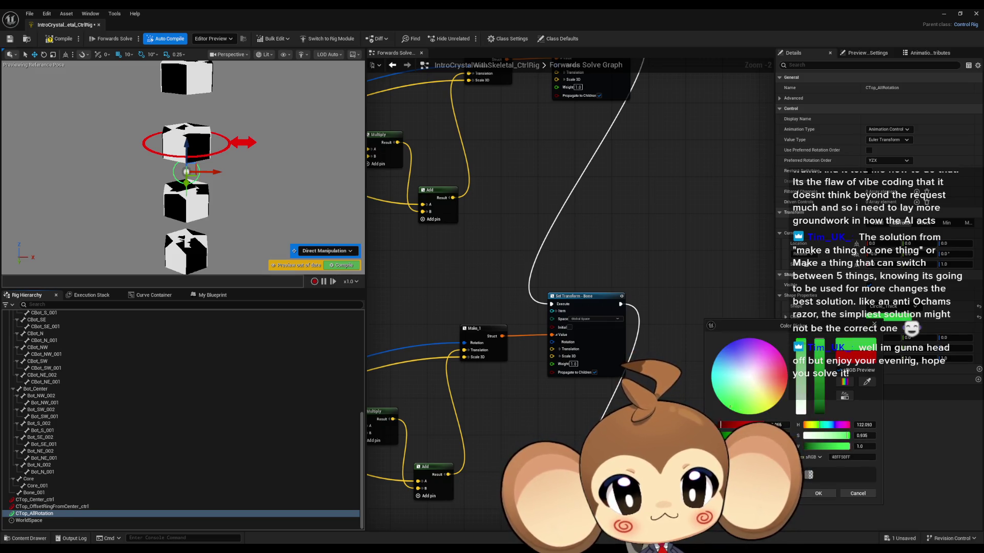
pyautogui.click(814, 495)
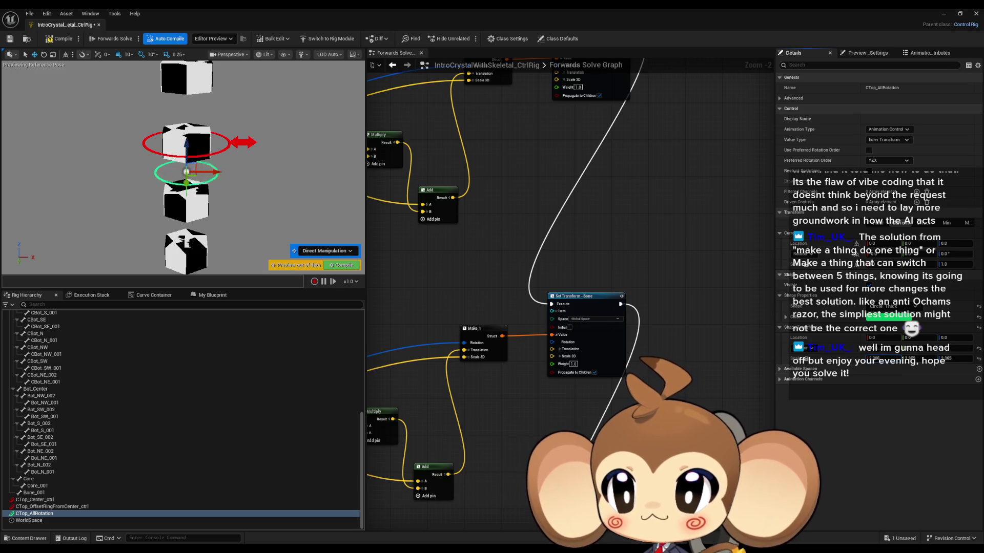
# - Enlarge the green ring with a -11.5 shape value and raise it to the red ring's height
pyautogui.moveTo(879, 358)
pyautogui.mouseDown()
pyautogui.moveTo(905, 358)
pyautogui.moveTo(879, 358)
pyautogui.mouseUp()
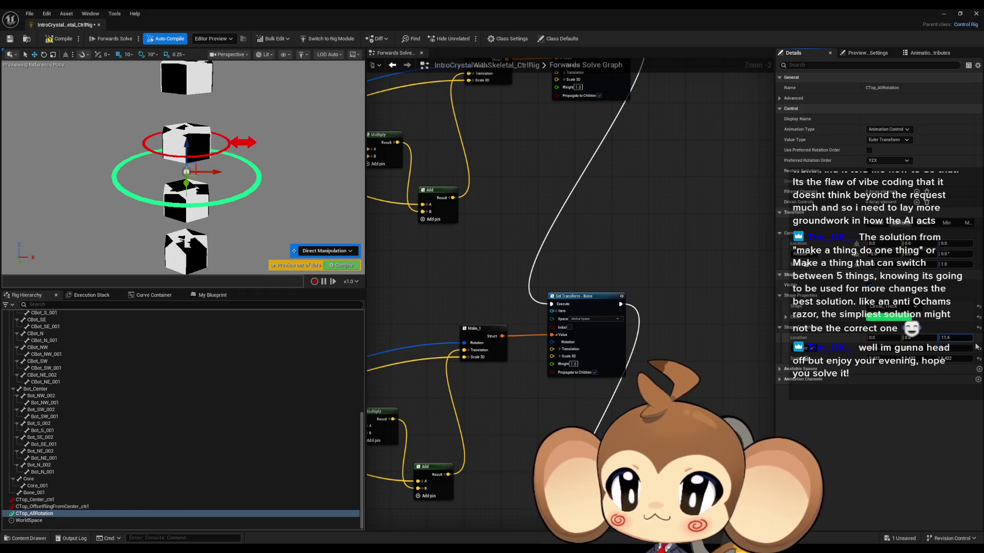
pyautogui.press('Return')
pyautogui.write('-')
pyautogui.press('Return')
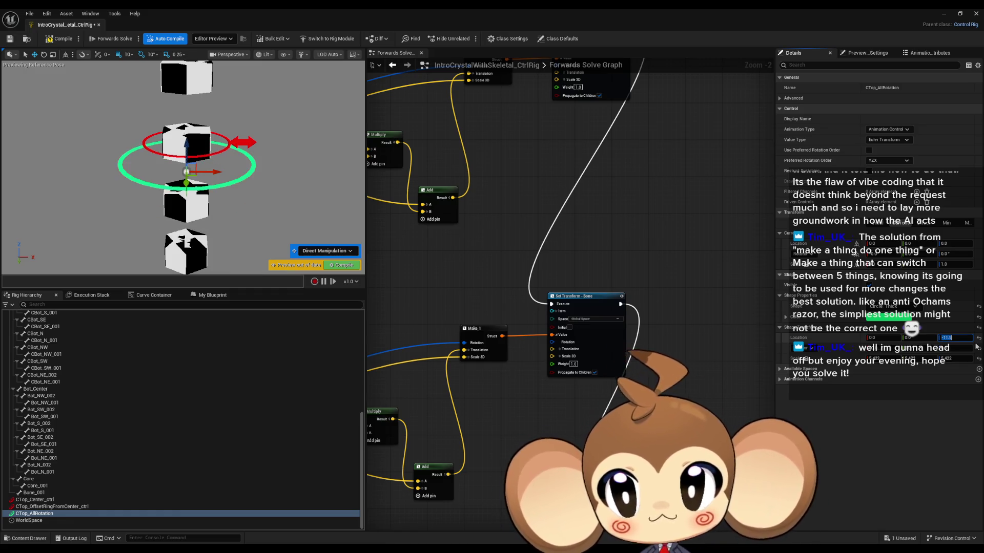
pyautogui.moveTo(136, 112); pyautogui.dragTo(124, 90)
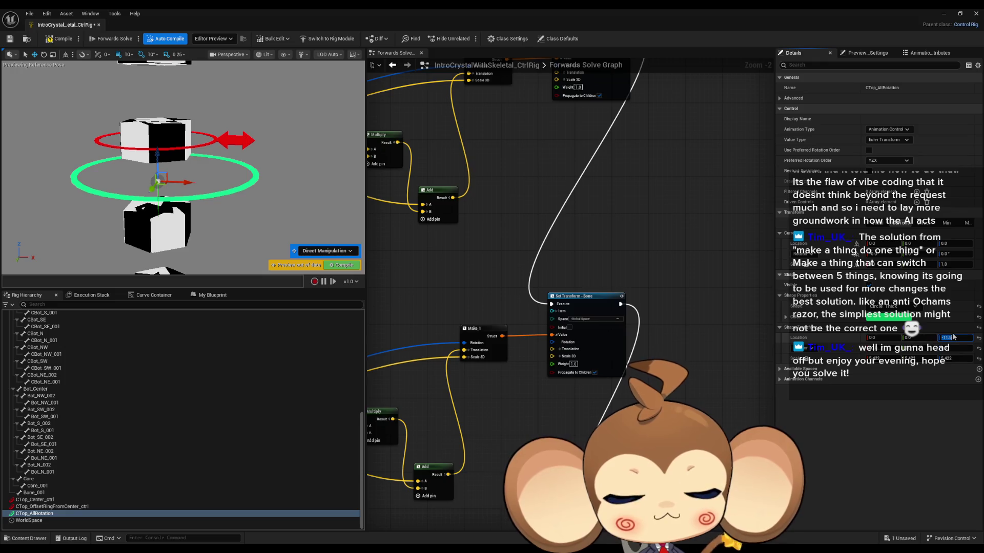
pyautogui.press('Return')
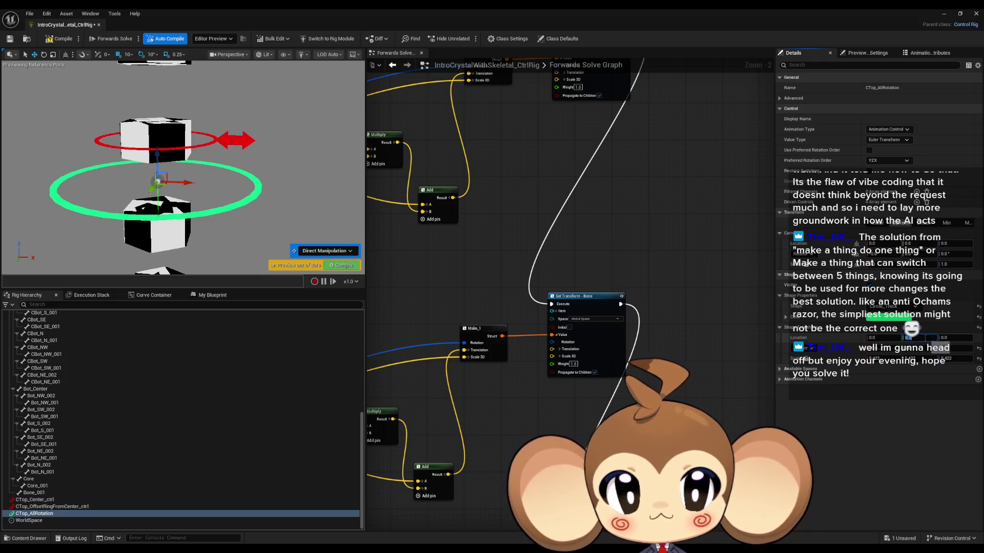
pyautogui.press('Return')
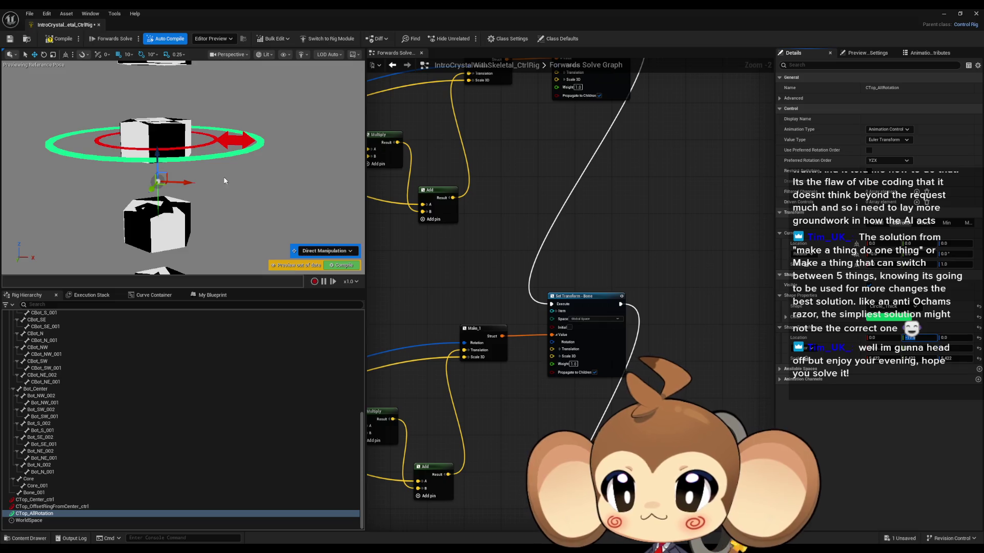
pyautogui.moveTo(223, 180); pyautogui.dragTo(214, 169)
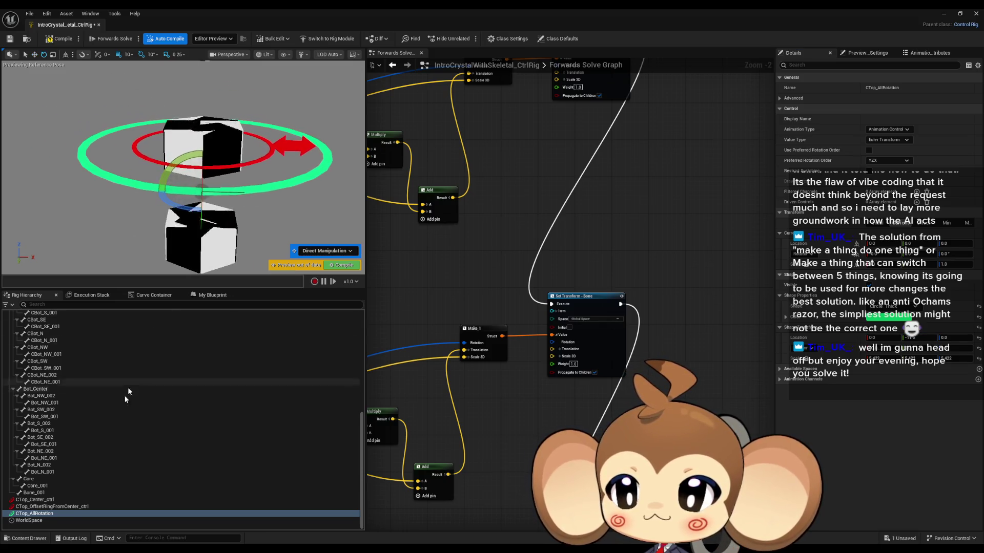
pyautogui.moveTo(66, 513)
pyautogui.mouseDown()
pyautogui.moveTo(224, 485)
pyautogui.moveTo(650, 164)
pyautogui.mouseUp()
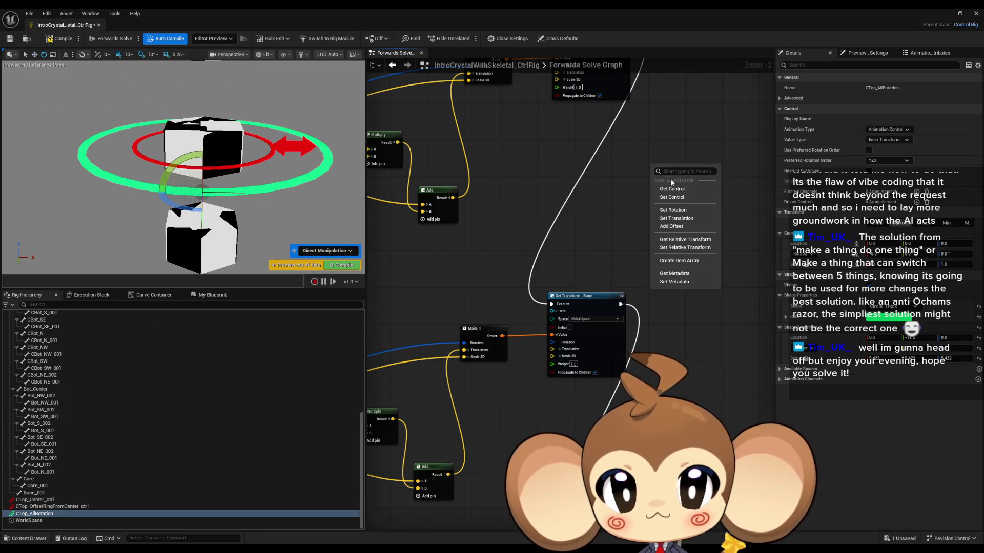
# - Create a Get Control node for CTop_AllRotation and pan the graph to locate it
pyautogui.click(672, 189)
pyautogui.scroll(-5, 686, 228)
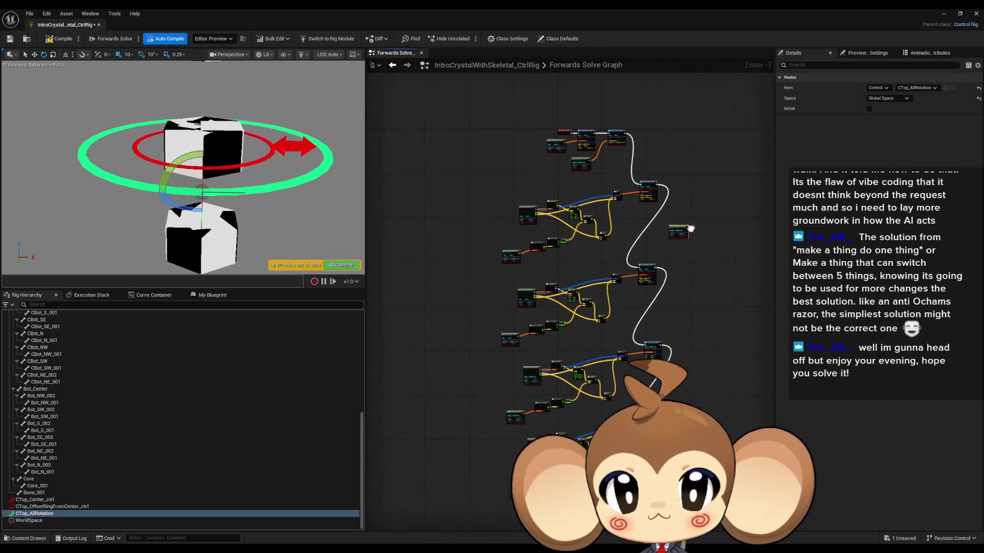
pyautogui.scroll(2, 665, 242)
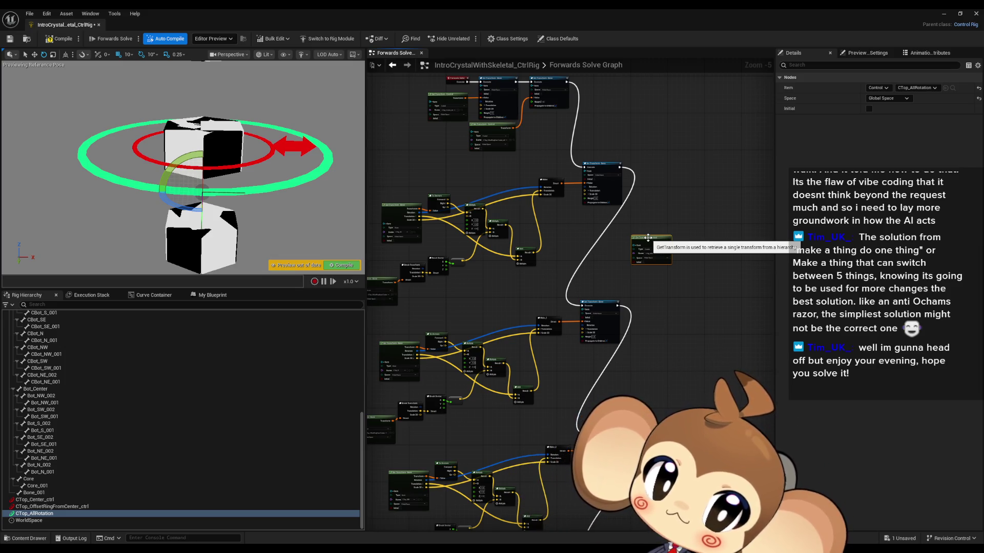
pyautogui.scroll(3, 650, 237)
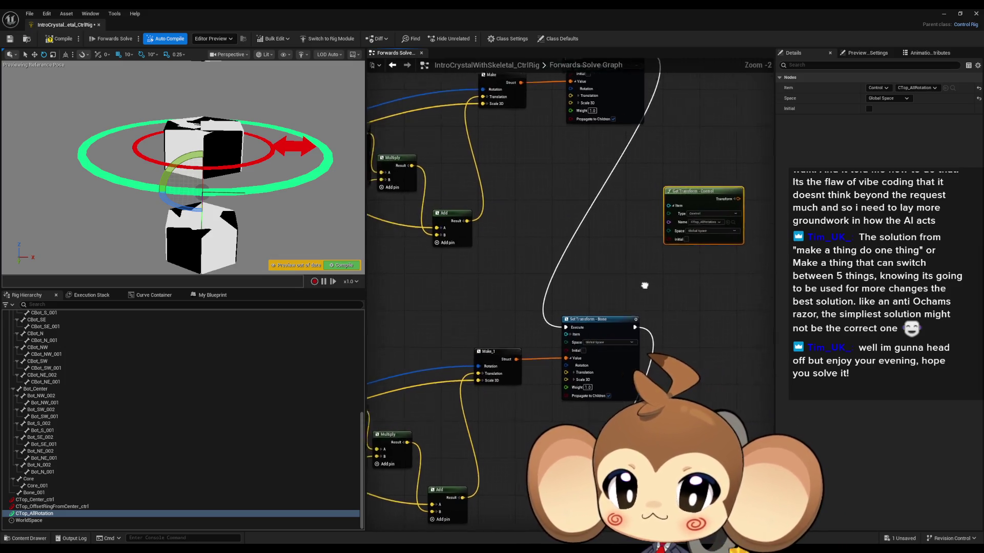
pyautogui.moveTo(774, 243); pyautogui.dragTo(664, 313)
pyautogui.scroll(-2, 665, 313)
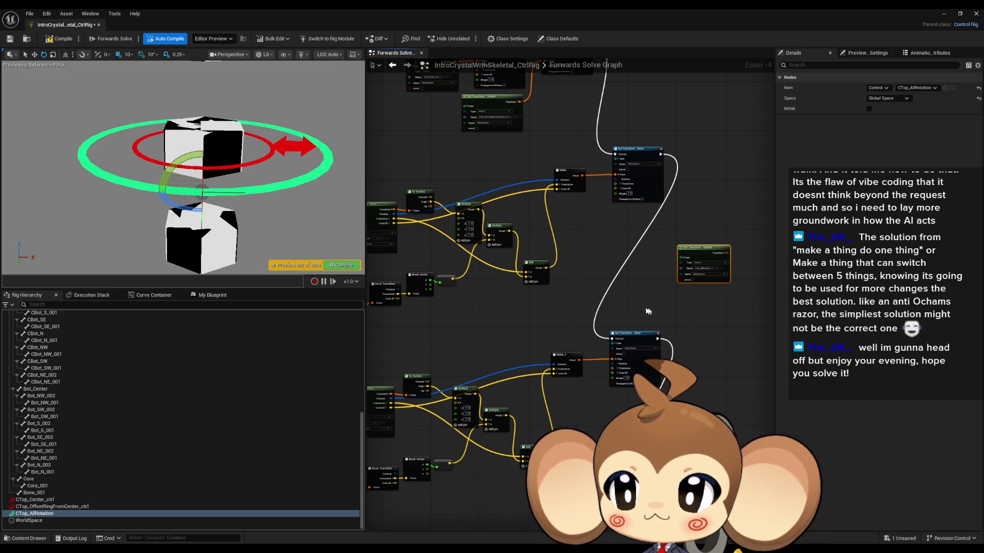
pyautogui.scroll(10, 133, 396)
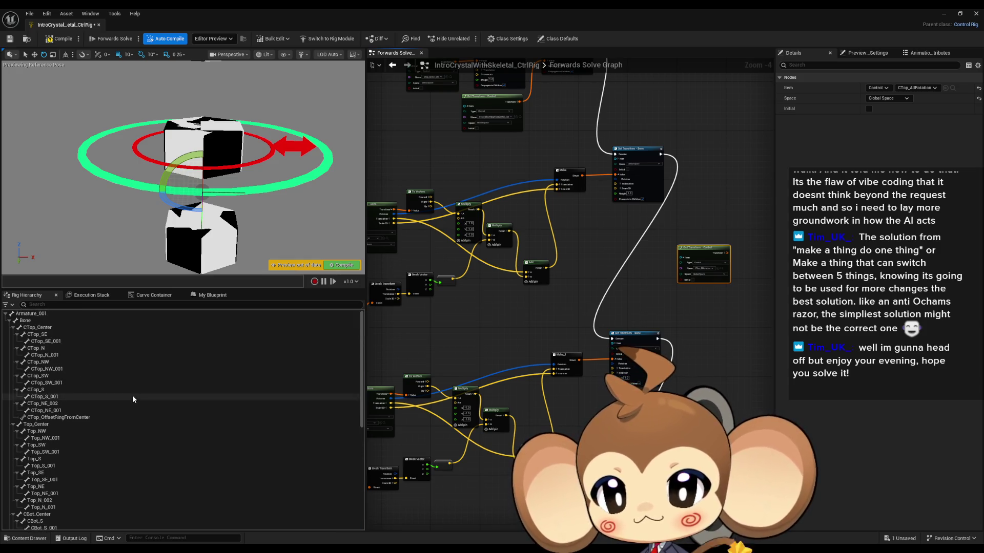
# - Create Set Bone nodes for CTop_SE, N, NW, SW, S and NE_001
pyautogui.click(44, 342)
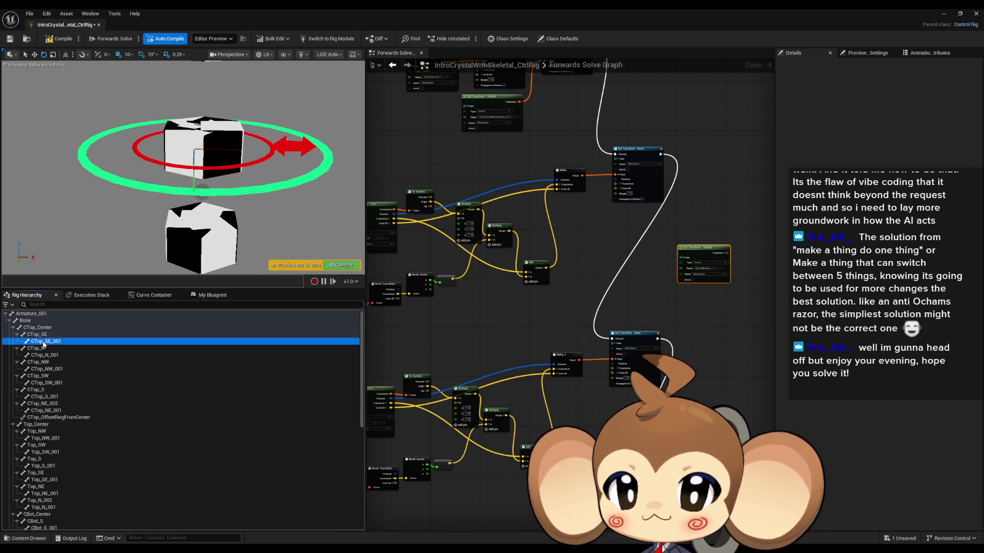
pyautogui.keyDown('ctrl'); pyautogui.click(56, 355); pyautogui.keyUp('ctrl')
pyautogui.keyDown('ctrl'); pyautogui.click(50, 368); pyautogui.keyUp('ctrl')
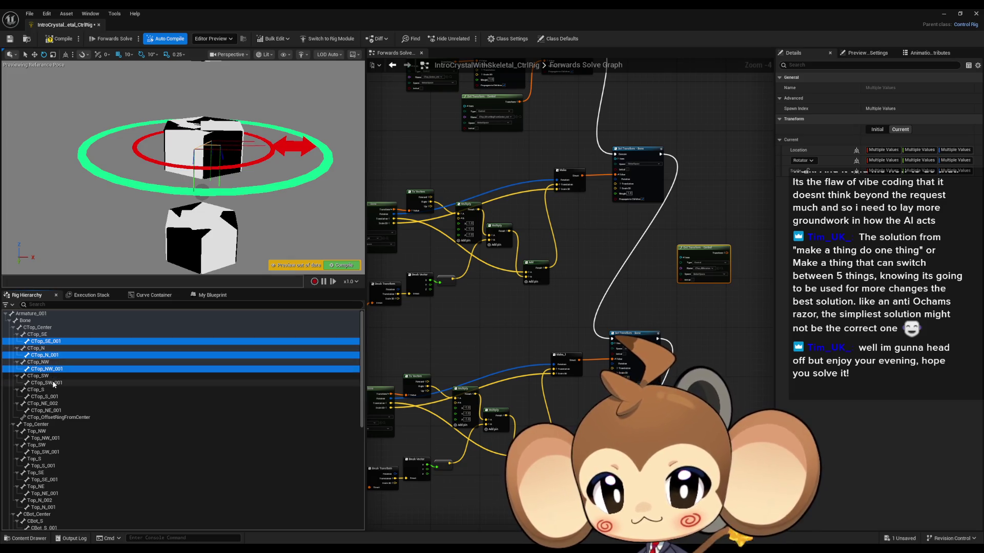
pyautogui.keyDown('ctrl'); pyautogui.click(53, 383); pyautogui.keyUp('ctrl')
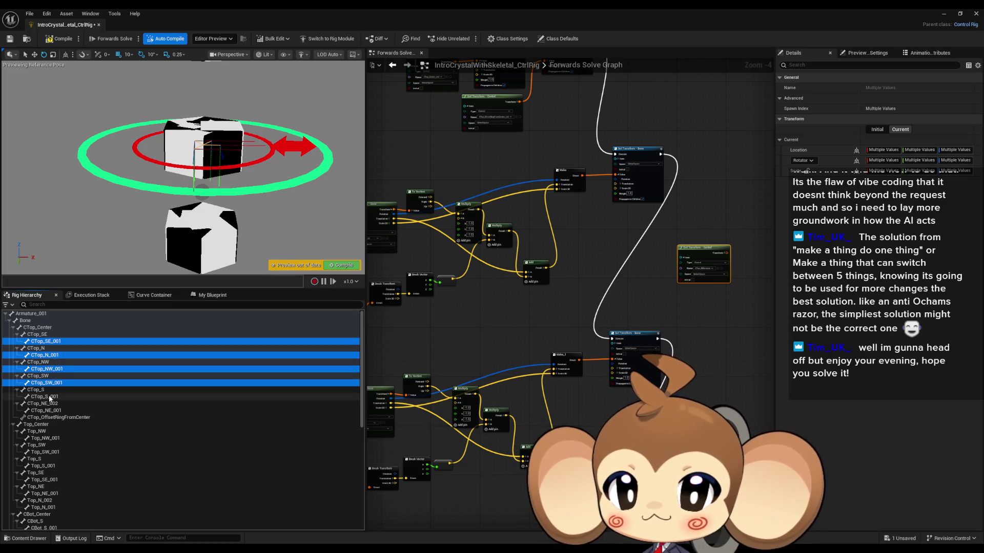
pyautogui.keyDown('ctrl'); pyautogui.click(45, 397); pyautogui.keyUp('ctrl')
pyautogui.keyDown('ctrl'); pyautogui.click(52, 411); pyautogui.keyUp('ctrl')
pyautogui.moveTo(52, 410)
pyautogui.mouseDown()
pyautogui.moveTo(641, 369)
pyautogui.moveTo(764, 310)
pyautogui.mouseUp()
pyautogui.click(783, 341)
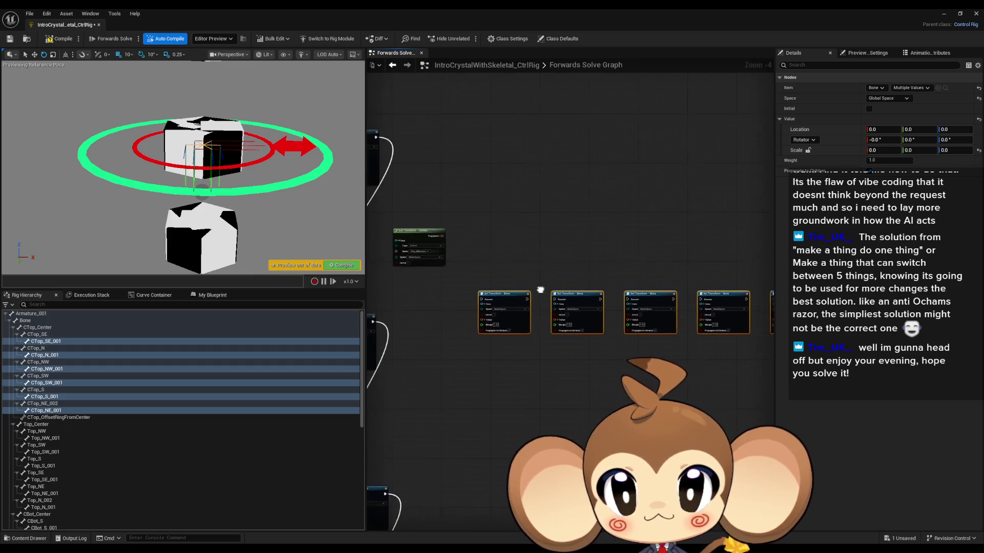
# - Stack the six Set Transform - Bone nodes in a column and split the getter's Transform output
pyautogui.click(560, 262)
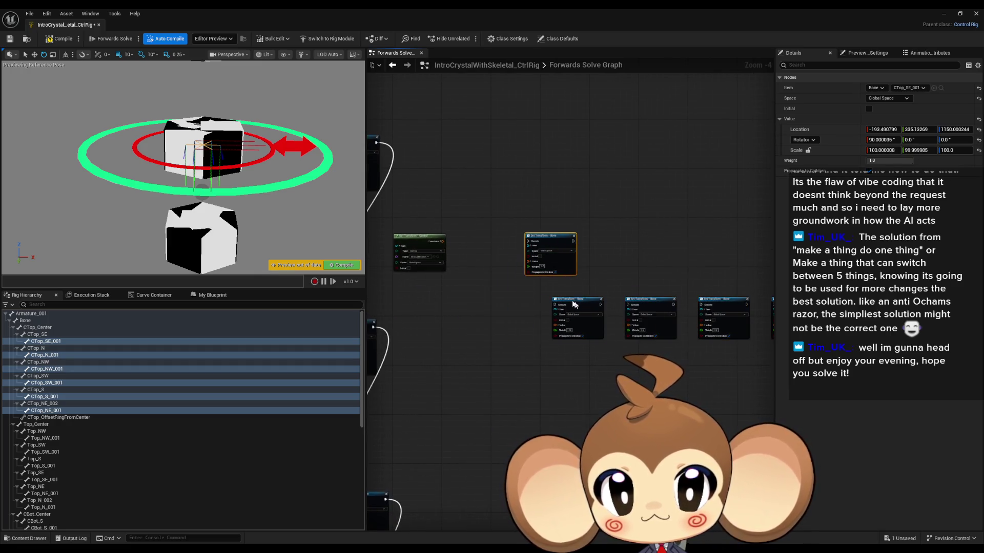
pyautogui.moveTo(578, 300); pyautogui.dragTo(551, 283)
pyautogui.click(647, 300)
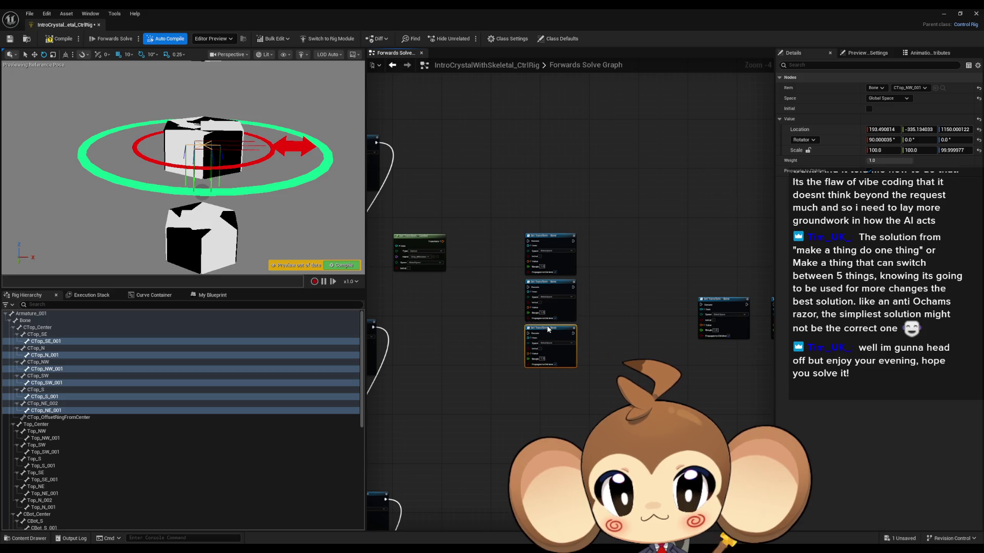
pyautogui.moveTo(514, 271); pyautogui.dragTo(691, 343)
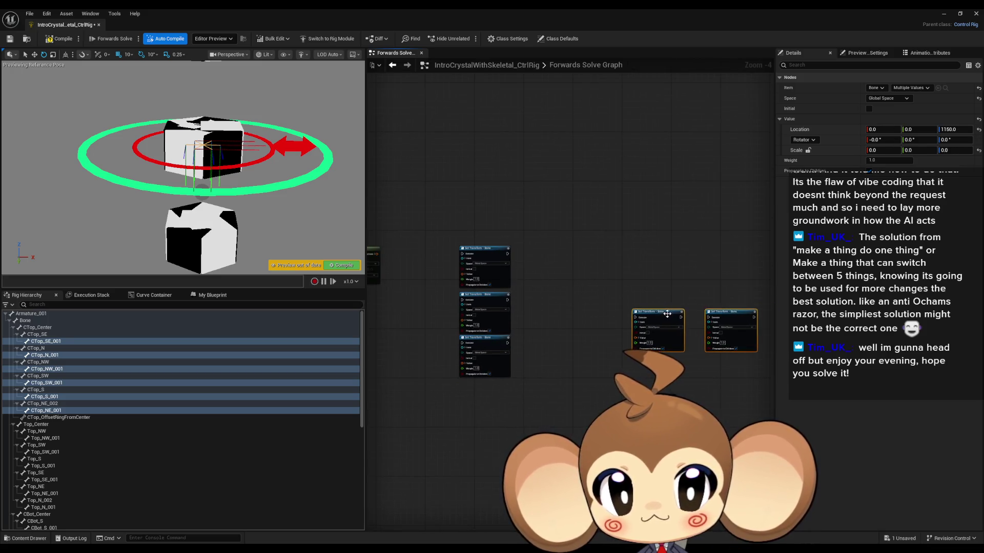
pyautogui.moveTo(512, 298); pyautogui.dragTo(494, 387)
pyautogui.scroll(4, 494, 387)
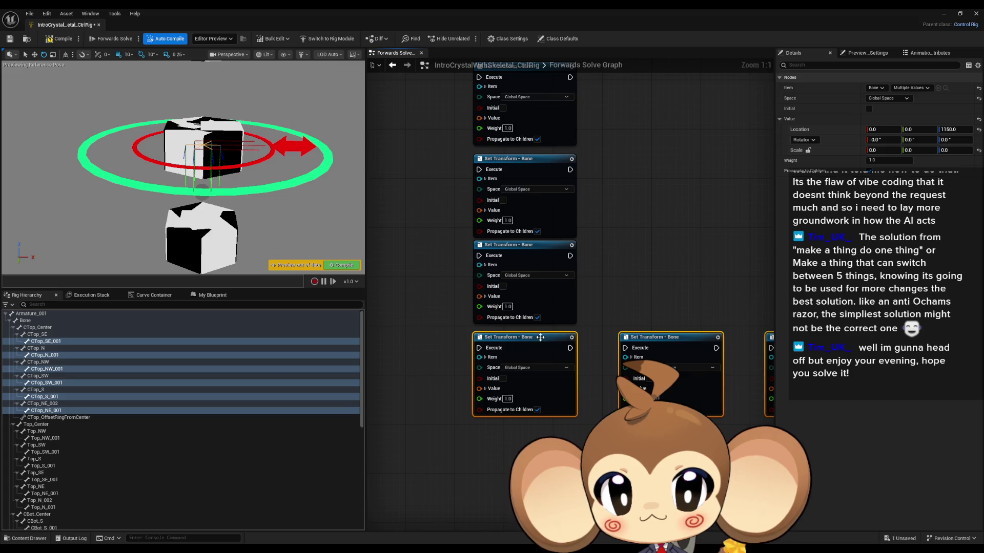
pyautogui.moveTo(633, 341)
pyautogui.mouseDown()
pyautogui.moveTo(583, 337)
pyautogui.moveTo(589, 377)
pyautogui.moveTo(491, 427)
pyautogui.mouseUp()
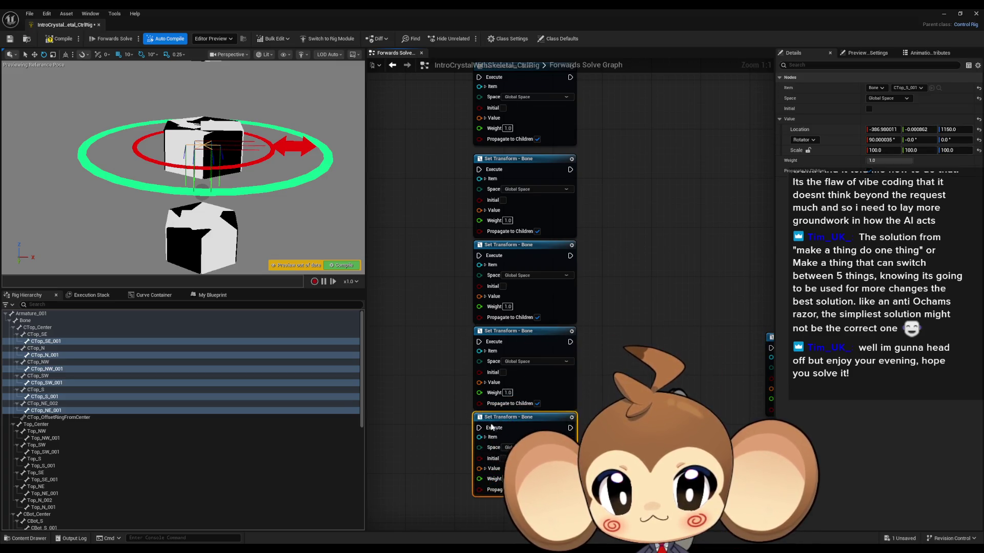
pyautogui.moveTo(763, 358)
pyautogui.mouseDown()
pyautogui.moveTo(720, 366)
pyautogui.moveTo(451, 508)
pyautogui.mouseUp()
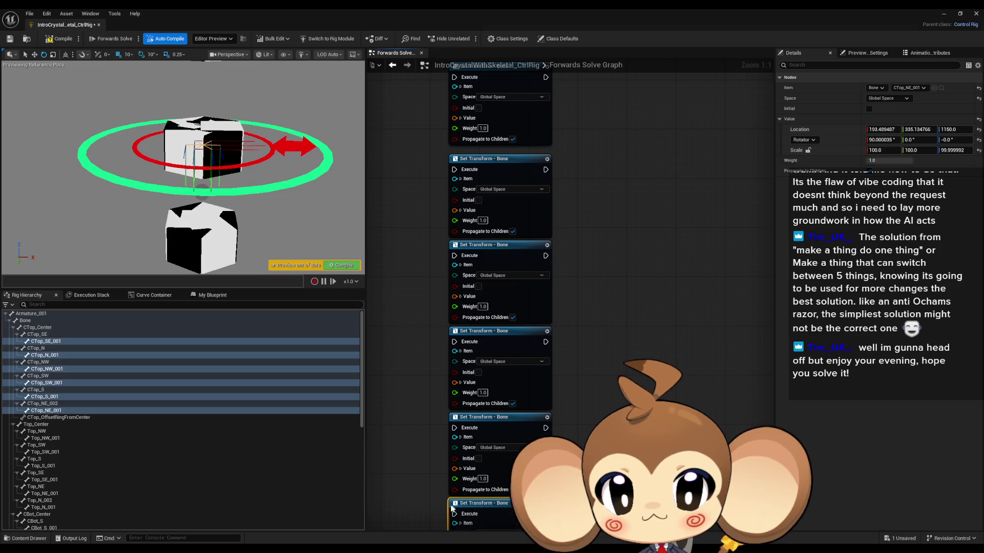
pyautogui.scroll(-3, 454, 507)
pyautogui.scroll(3, 486, 266)
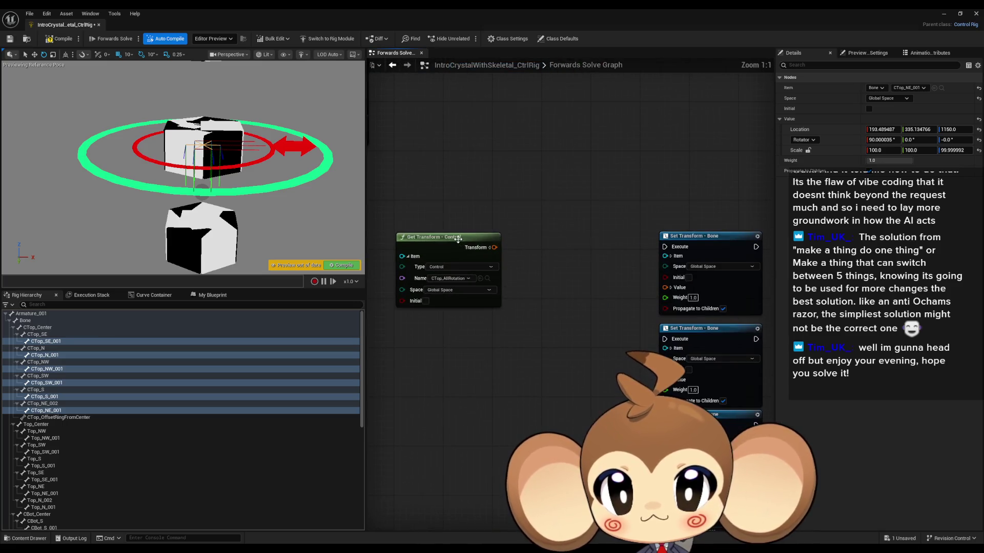
pyautogui.click(512, 341)
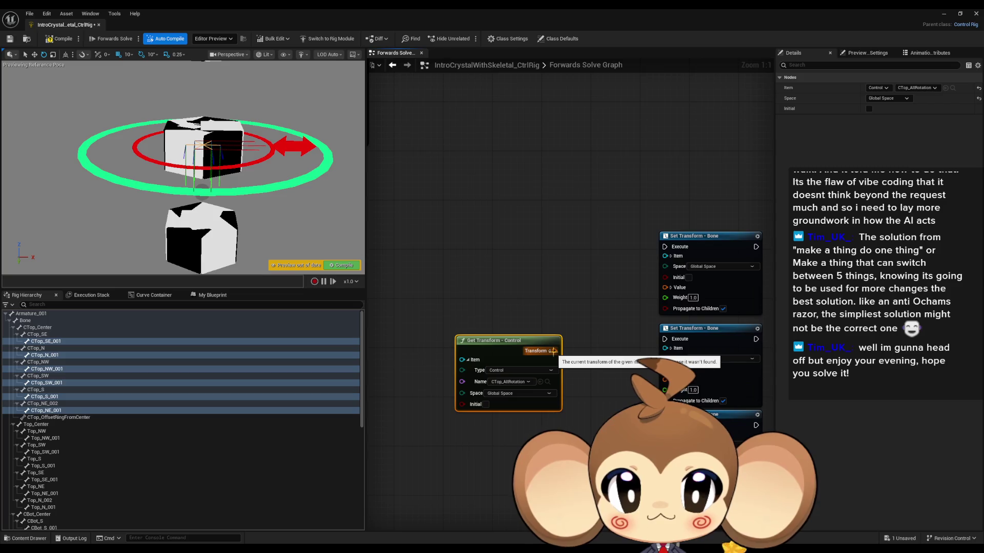
pyautogui.click(549, 350)
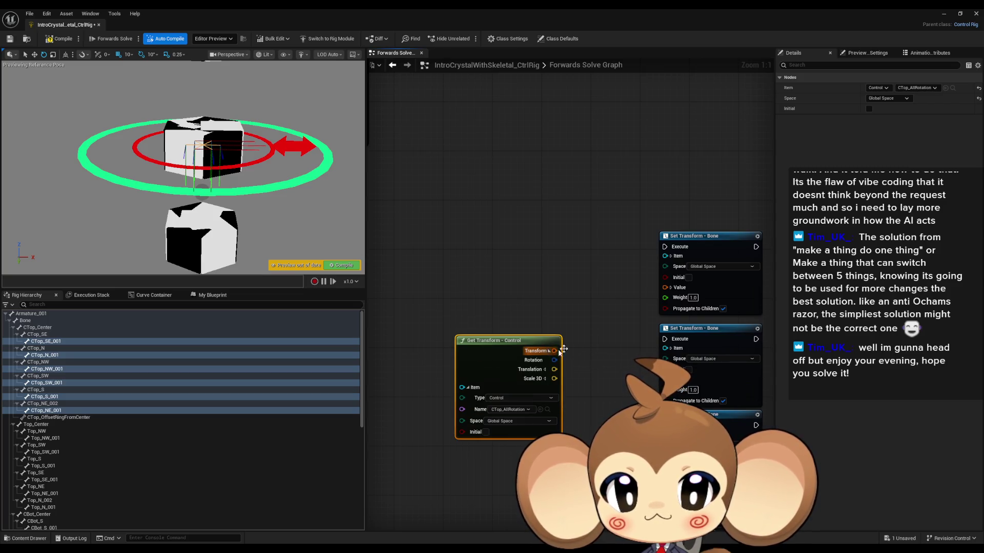
# - Split the Value pins on the stacked Set Transform - Bone nodes
pyautogui.click(671, 288)
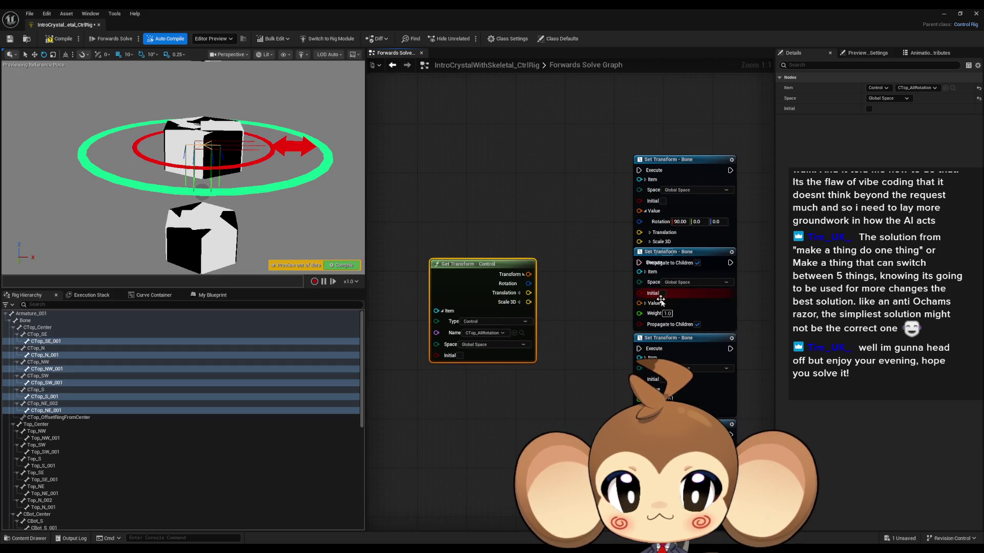
pyautogui.click(644, 303)
pyautogui.moveTo(604, 339); pyautogui.dragTo(592, 250)
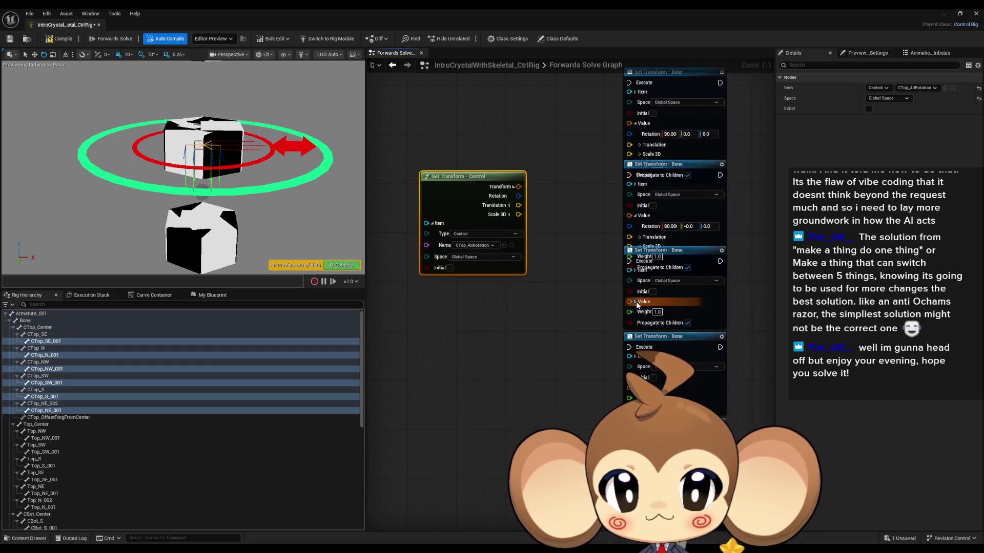
pyautogui.click(634, 300)
pyautogui.moveTo(588, 340)
pyautogui.mouseDown()
pyautogui.moveTo(574, 270)
pyautogui.moveTo(548, 270)
pyautogui.mouseUp()
pyautogui.click(593, 316)
pyautogui.moveTo(583, 354); pyautogui.dragTo(583, 289)
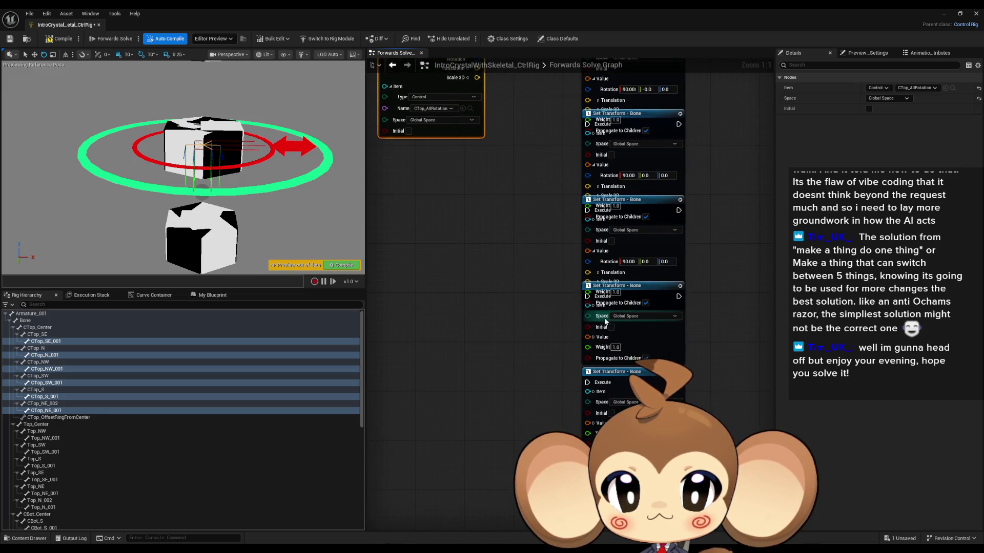
pyautogui.click(593, 337)
pyautogui.click(593, 423)
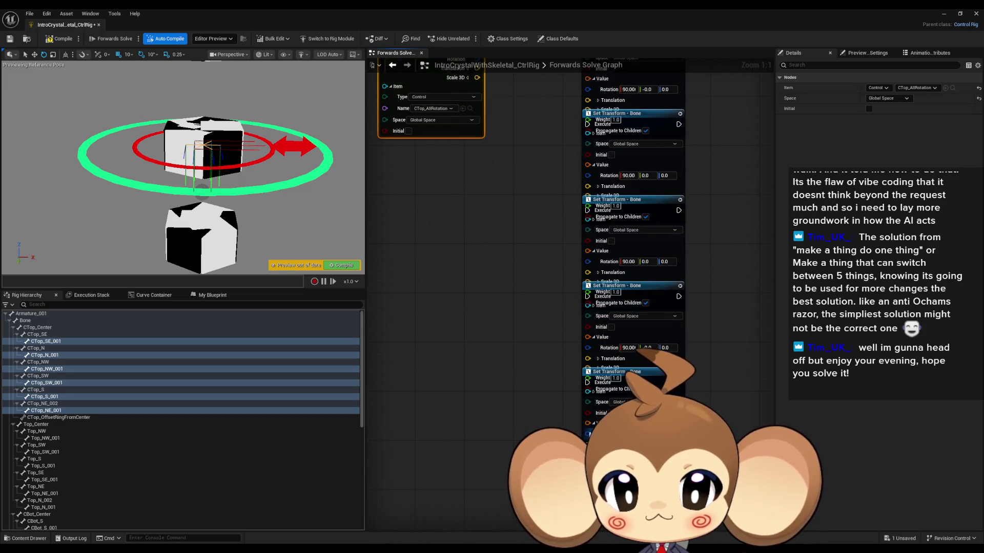
# - Wire CTop_AllRotation's Rotation output into each bone node's Rotation input
pyautogui.moveTo(588, 434)
pyautogui.mouseDown()
pyautogui.moveTo(489, 134)
pyautogui.moveTo(477, 174)
pyautogui.moveTo(560, 428)
pyautogui.moveTo(527, 314)
pyautogui.moveTo(546, 260)
pyautogui.moveTo(620, 392)
pyautogui.mouseUp()
pyautogui.moveTo(599, 351)
pyautogui.mouseDown()
pyautogui.moveTo(512, 215)
pyautogui.moveTo(500, 155)
pyautogui.moveTo(489, 149)
pyautogui.mouseUp()
pyautogui.moveTo(603, 179); pyautogui.dragTo(632, 302)
pyautogui.moveTo(520, 271); pyautogui.dragTo(631, 209)
pyautogui.moveTo(683, 155); pyautogui.dragTo(681, 136)
pyautogui.moveTo(596, 104)
pyautogui.mouseDown()
pyautogui.moveTo(709, 257)
pyautogui.moveTo(692, 216)
pyautogui.mouseUp()
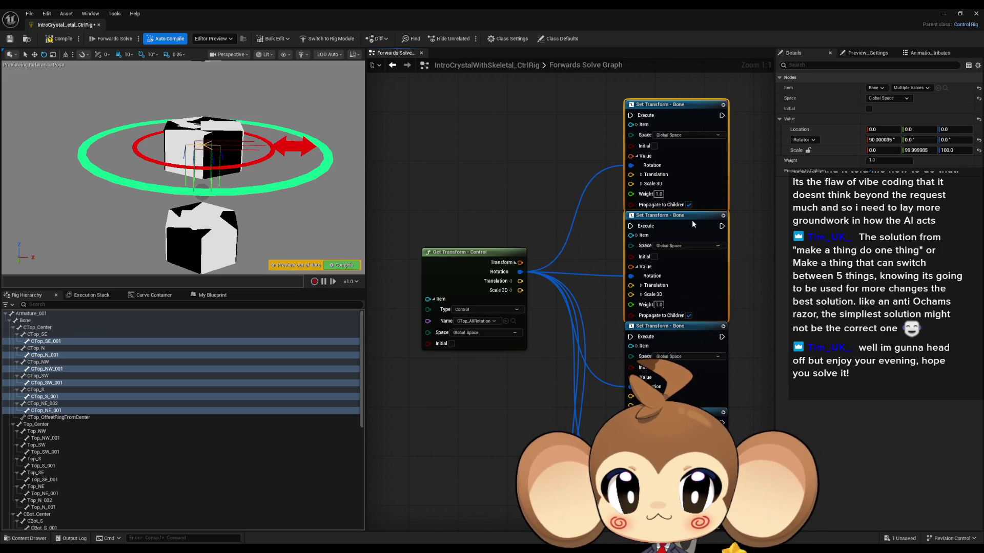
pyautogui.keyDown('shift'); pyautogui.click(691, 343); pyautogui.keyUp('shift')
# - Wire each Set Transform - Bone node's Execute output into the next one, undoing stray moves
pyautogui.moveTo(691, 342)
pyautogui.mouseDown()
pyautogui.moveTo(692, 308)
pyautogui.moveTo(668, 308)
pyautogui.moveTo(665, 276)
pyautogui.moveTo(672, 336)
pyautogui.moveTo(650, 287)
pyautogui.moveTo(651, 255)
pyautogui.mouseUp()
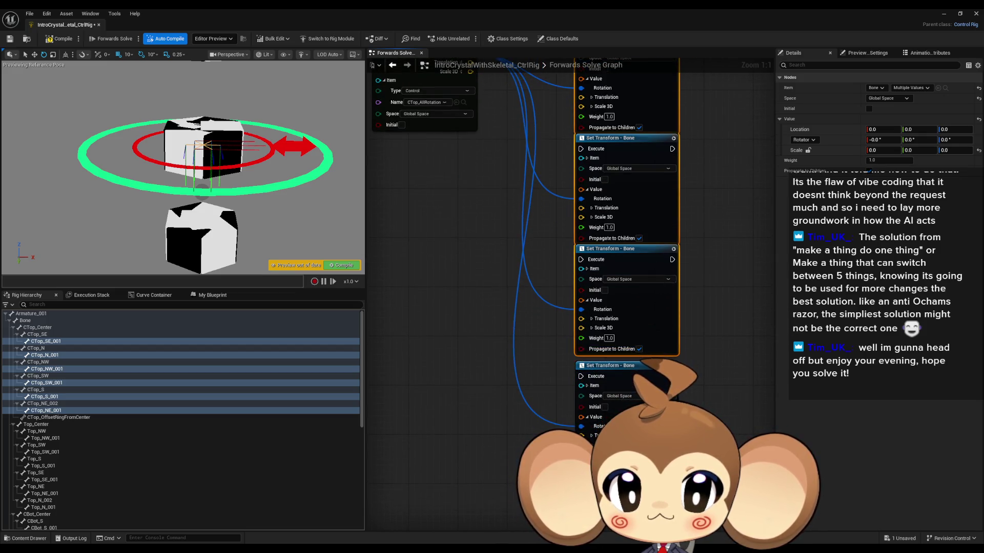
pyautogui.moveTo(581, 376)
pyautogui.mouseDown()
pyautogui.moveTo(709, 274)
pyautogui.moveTo(672, 259)
pyautogui.mouseUp()
pyautogui.moveTo(626, 368); pyautogui.dragTo(626, 362)
pyautogui.hotkey('ctrl', 'z')
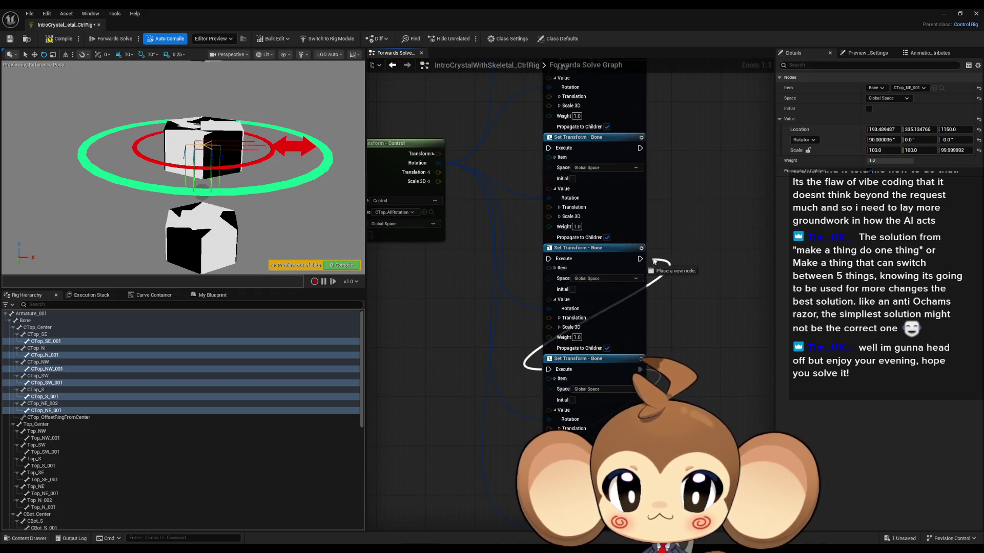
pyautogui.hotkey('ctrl', 'z')
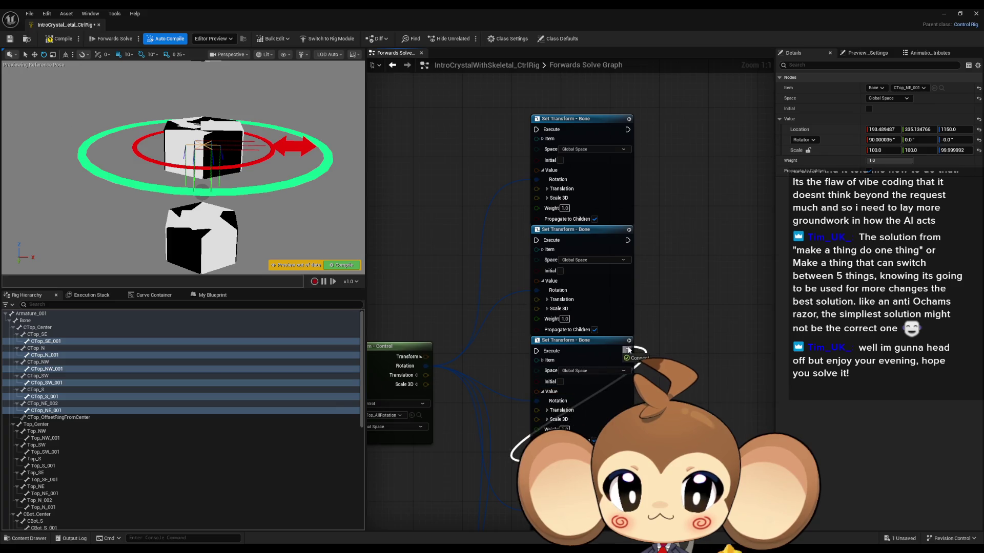
pyautogui.hotkey('ctrl', 'z')
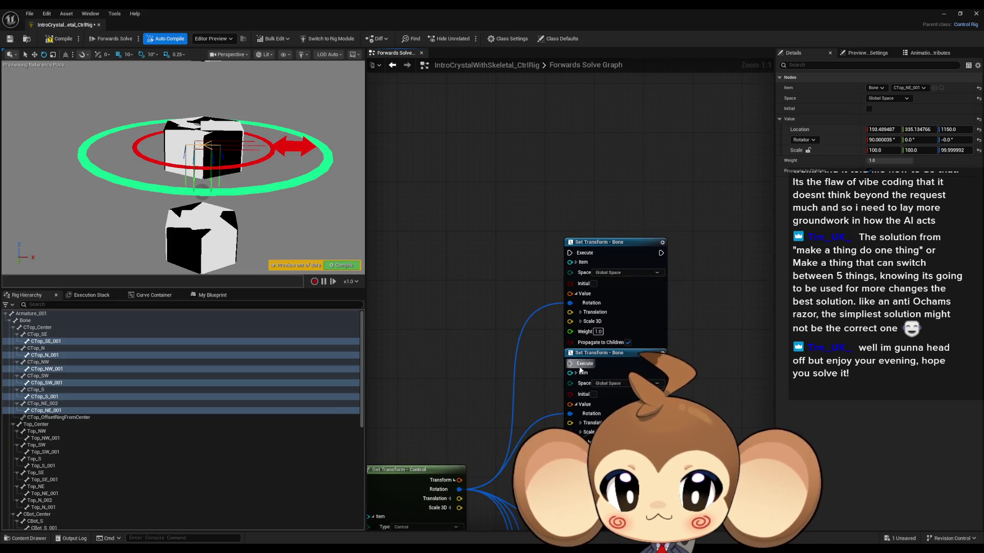
pyautogui.moveTo(569, 363); pyautogui.dragTo(652, 281)
pyautogui.scroll(-4, 646, 277)
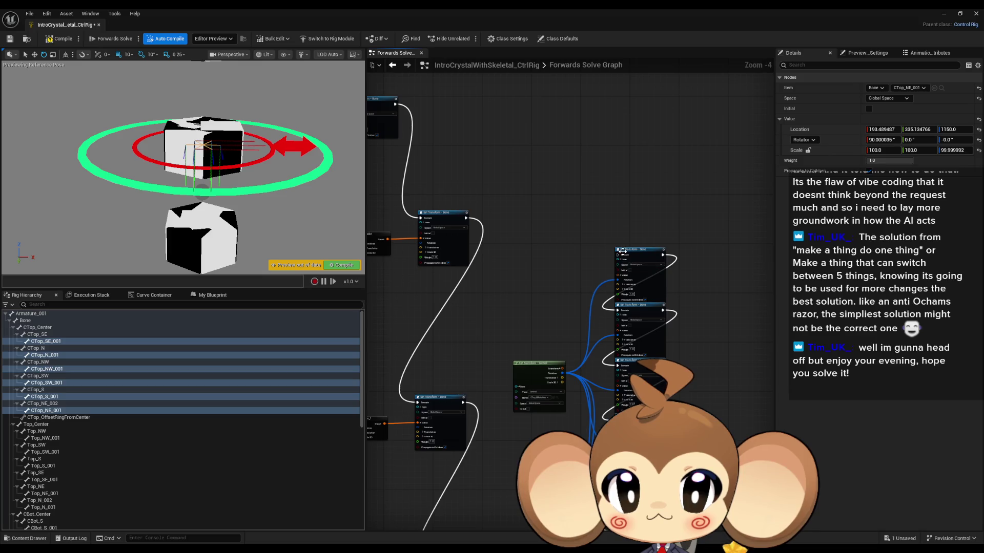
pyautogui.hotkey('ctrl', 'z')
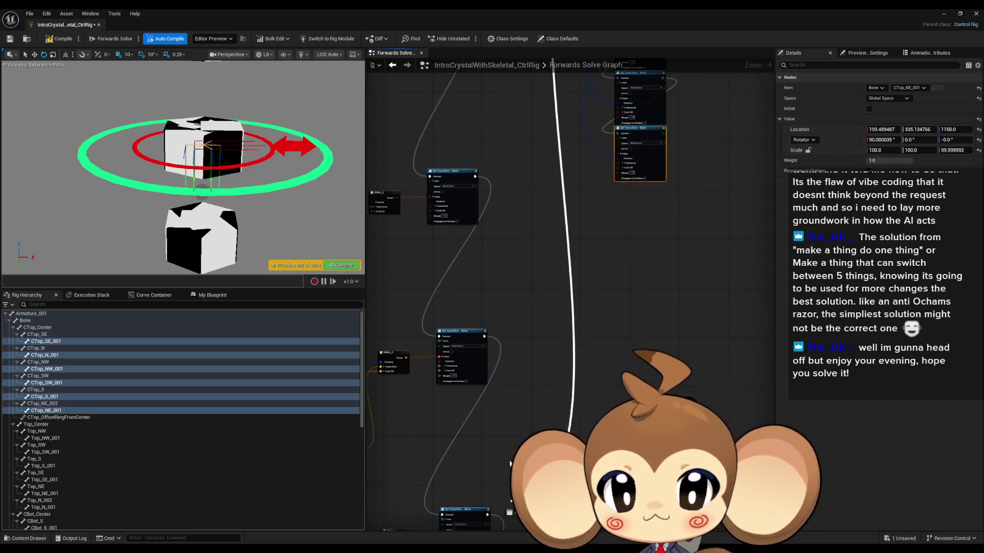
pyautogui.moveTo(509, 463)
pyautogui.mouseDown()
pyautogui.moveTo(513, 510)
pyautogui.moveTo(490, 433)
pyautogui.mouseUp()
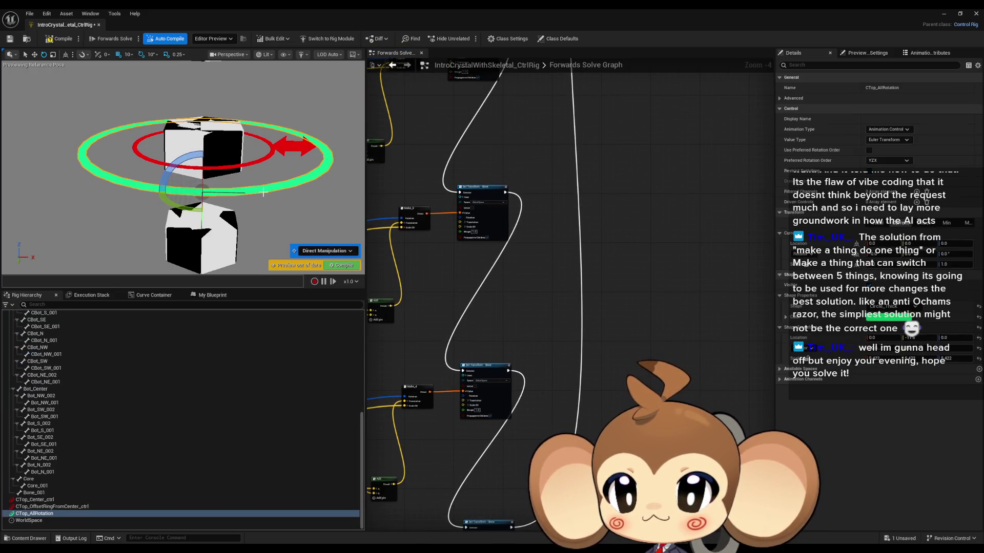
# - Turn the CTop_AllRotation ring a full 360°, then select the CTop_OffsetRingFromCenter_ctrl control
pyautogui.moveTo(181, 207)
pyautogui.mouseDown()
pyautogui.moveTo(225, 180)
pyautogui.moveTo(194, 178)
pyautogui.moveTo(162, 191)
pyautogui.moveTo(200, 210)
pyautogui.moveTo(259, 195)
pyautogui.mouseUp()
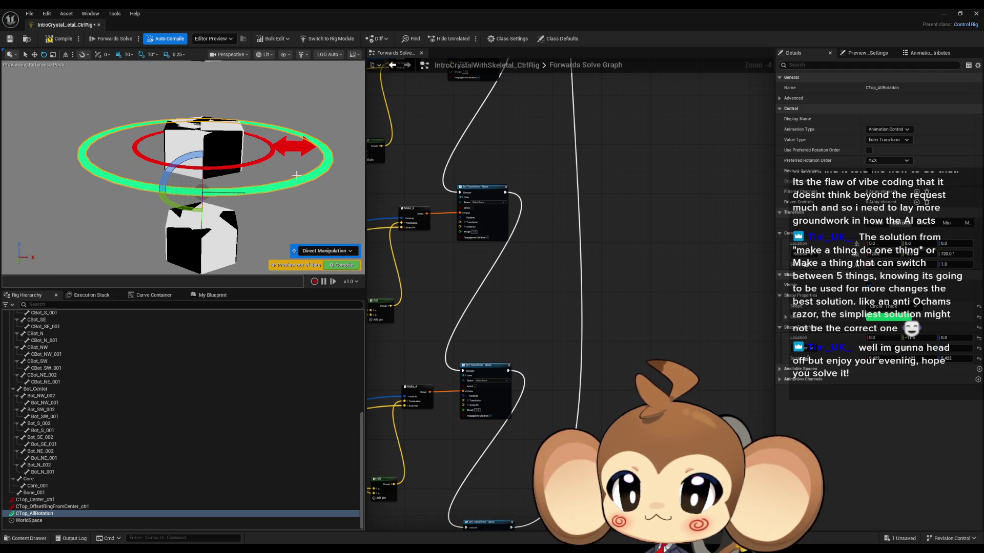
pyautogui.click(298, 145)
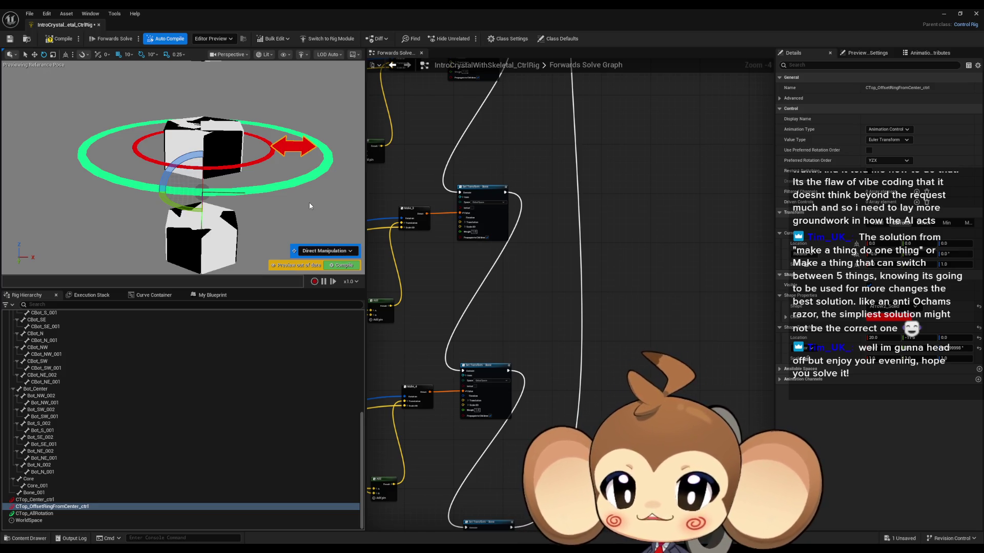
pyautogui.scroll(-4, 623, 278)
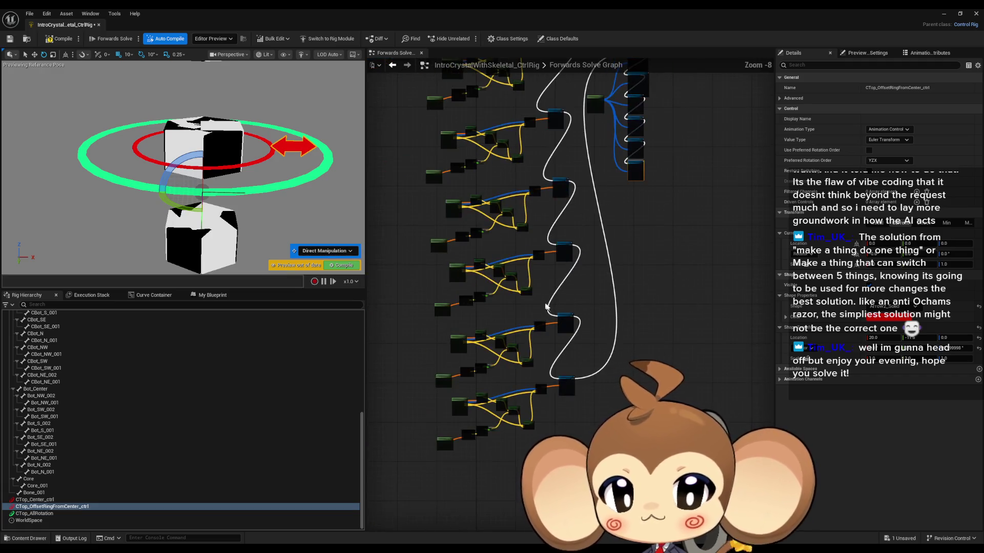
# - Add a Get Transform - Control node for CTop_OffsetRingFromCenter_ctrl beside the Set Transforms
pyautogui.scroll(9, 545, 293)
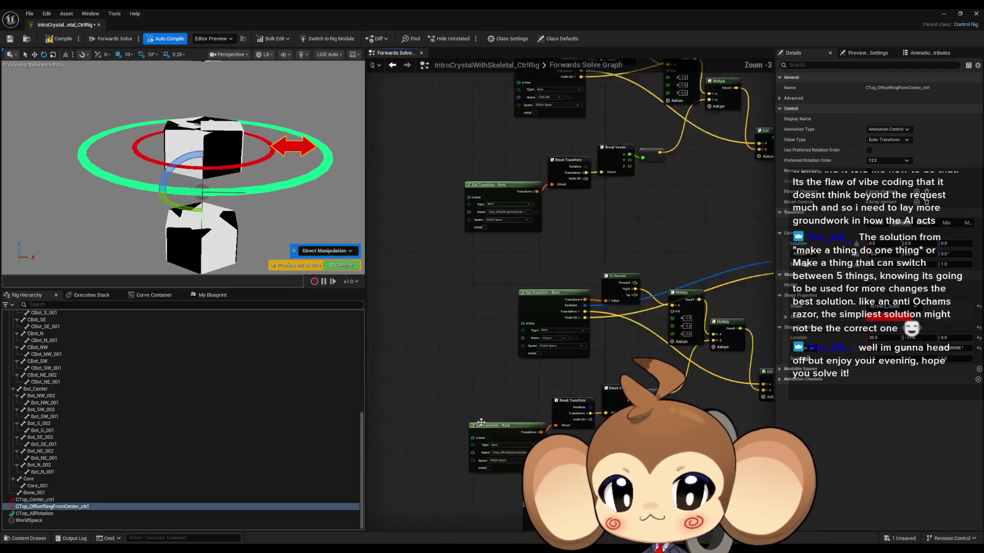
pyautogui.scroll(-6, 548, 372)
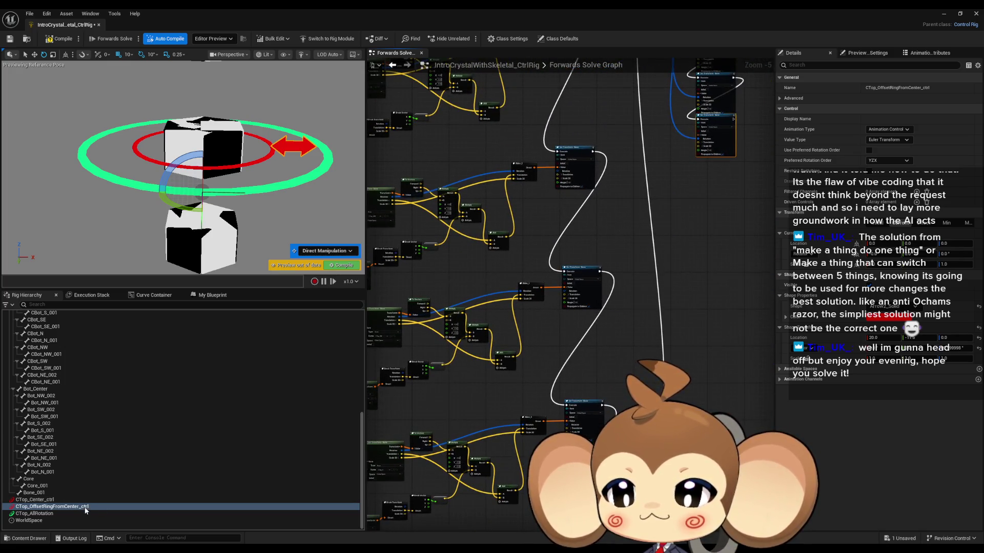
pyautogui.moveTo(51, 506)
pyautogui.mouseDown()
pyautogui.moveTo(520, 370)
pyautogui.moveTo(584, 217)
pyautogui.mouseUp()
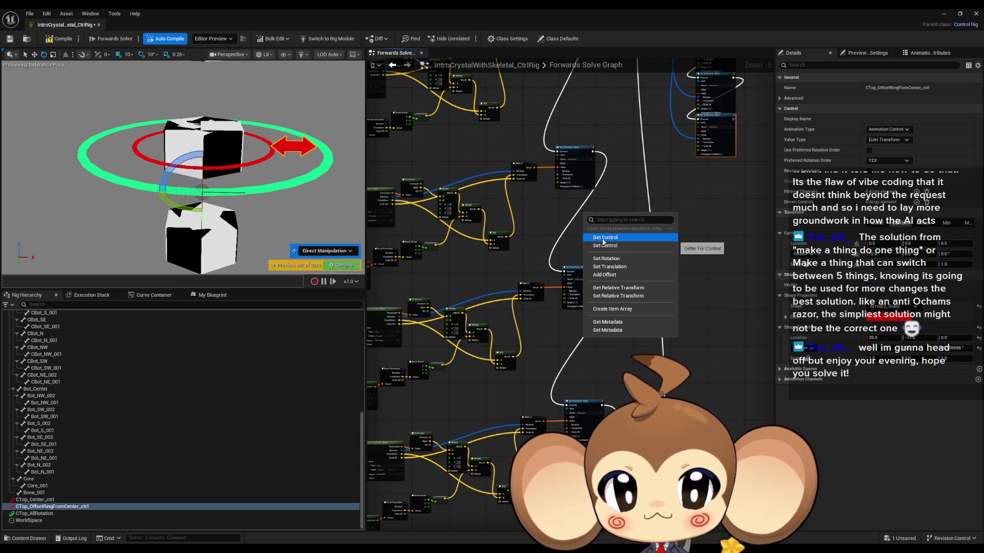
pyautogui.click(603, 238)
pyautogui.moveTo(613, 318)
pyautogui.mouseDown()
pyautogui.moveTo(658, 233)
pyautogui.moveTo(647, 142)
pyautogui.mouseUp()
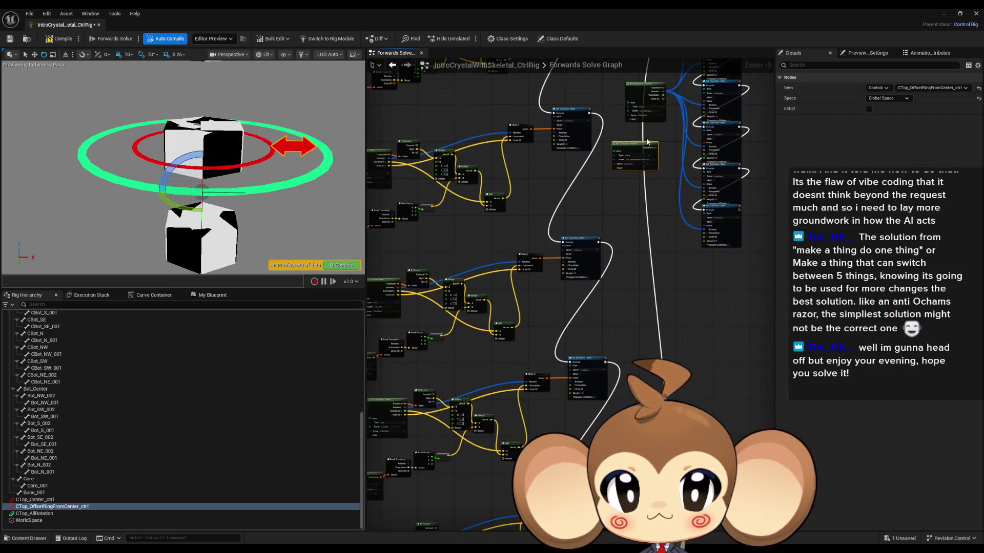
# - Wire the offset ring control's Rotation into the Set Transform - Bone nodes, including the third
pyautogui.scroll(5, 647, 142)
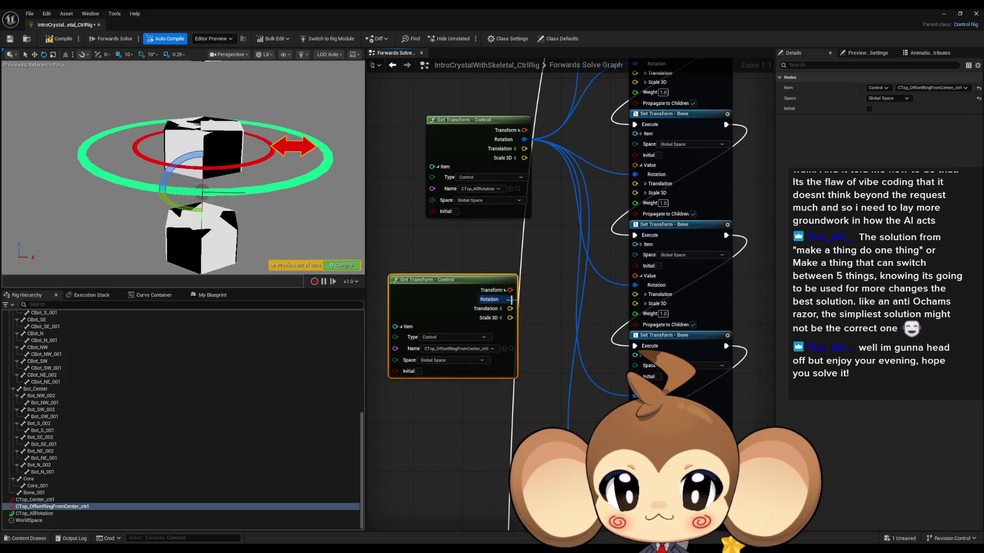
pyautogui.moveTo(511, 300)
pyautogui.mouseDown()
pyautogui.moveTo(589, 486)
pyautogui.moveTo(563, 435)
pyautogui.moveTo(589, 328)
pyautogui.moveTo(624, 264)
pyautogui.moveTo(635, 267)
pyautogui.mouseUp()
pyautogui.scroll(-2, 552, 275)
pyautogui.moveTo(518, 410)
pyautogui.mouseDown()
pyautogui.moveTo(564, 328)
pyautogui.moveTo(611, 314)
pyautogui.mouseUp()
pyautogui.moveTo(613, 232)
pyautogui.mouseDown()
pyautogui.moveTo(535, 411)
pyautogui.moveTo(517, 409)
pyautogui.mouseUp()
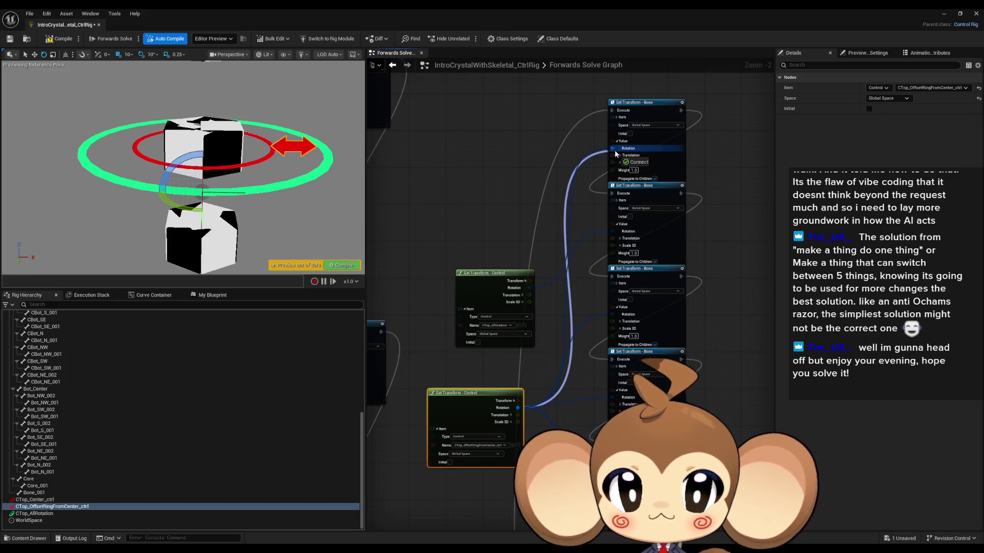
pyautogui.click(293, 139)
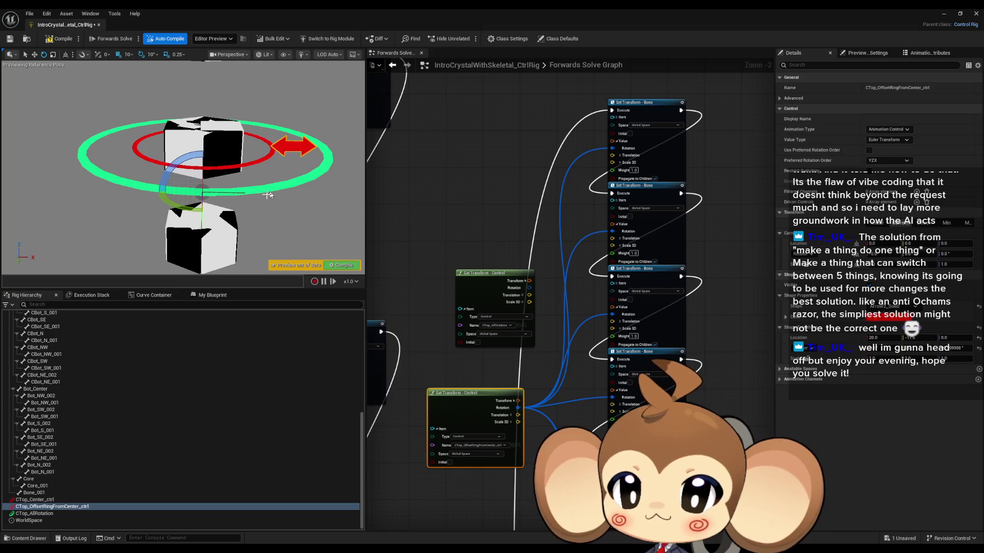
# - Test CTop_AllRotation with a full turn, slide the offset ring along X, then zero its location
pyautogui.moveTo(189, 210)
pyautogui.mouseDown()
pyautogui.moveTo(165, 202)
pyautogui.moveTo(174, 180)
pyautogui.moveTo(220, 177)
pyautogui.moveTo(251, 193)
pyautogui.mouseUp()
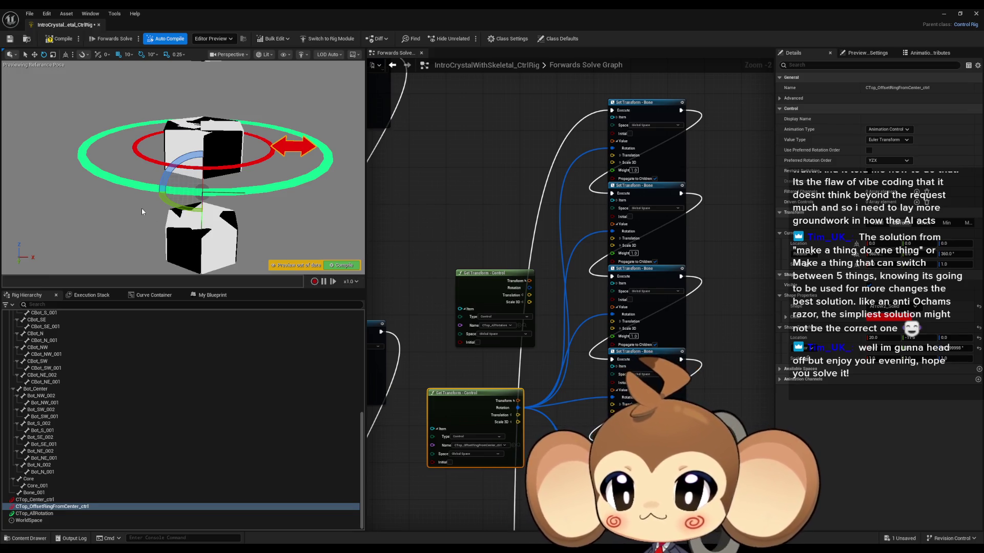
pyautogui.click(34, 54)
pyautogui.moveTo(231, 194)
pyautogui.mouseDown()
pyautogui.moveTo(288, 196)
pyautogui.moveTo(215, 195)
pyautogui.mouseUp()
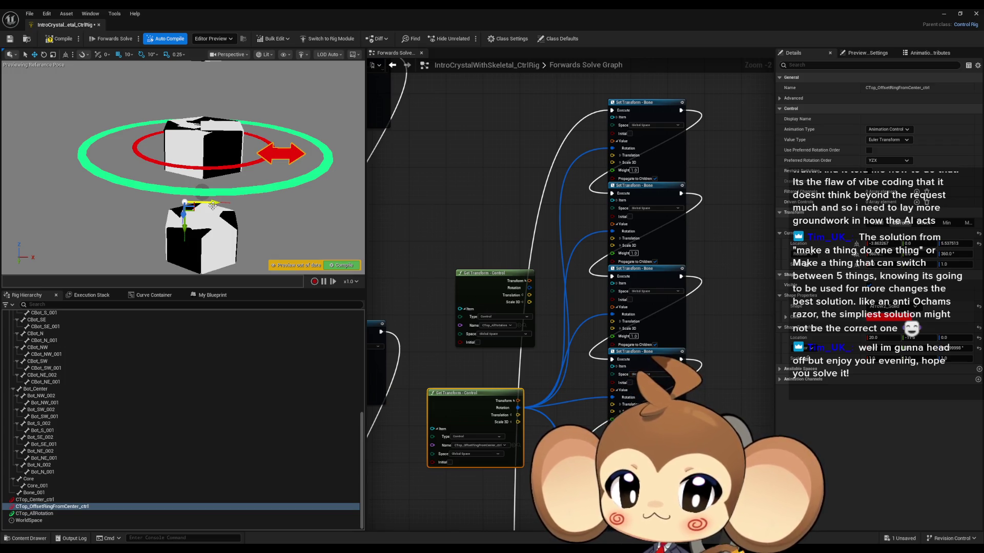
pyautogui.moveTo(213, 205); pyautogui.dragTo(234, 205)
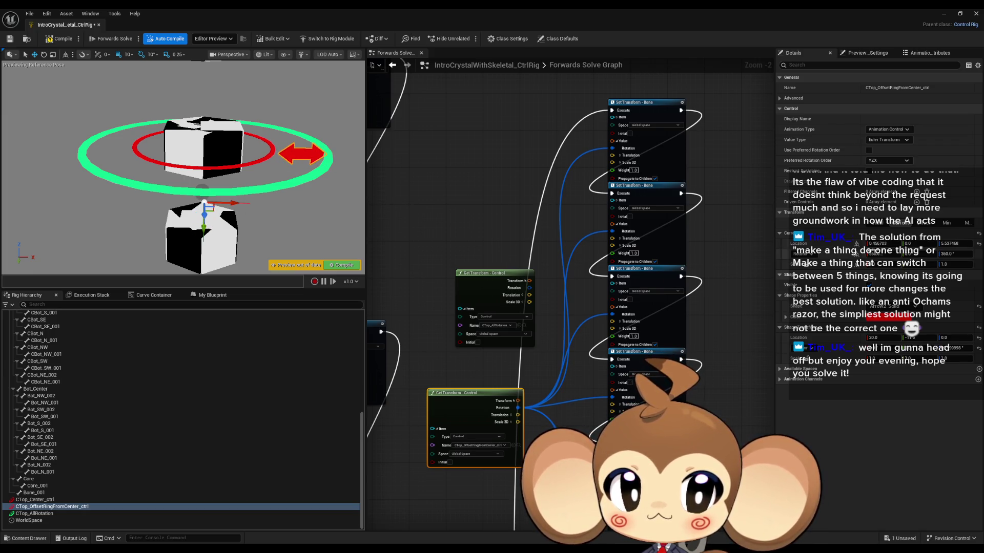
pyautogui.click(979, 244)
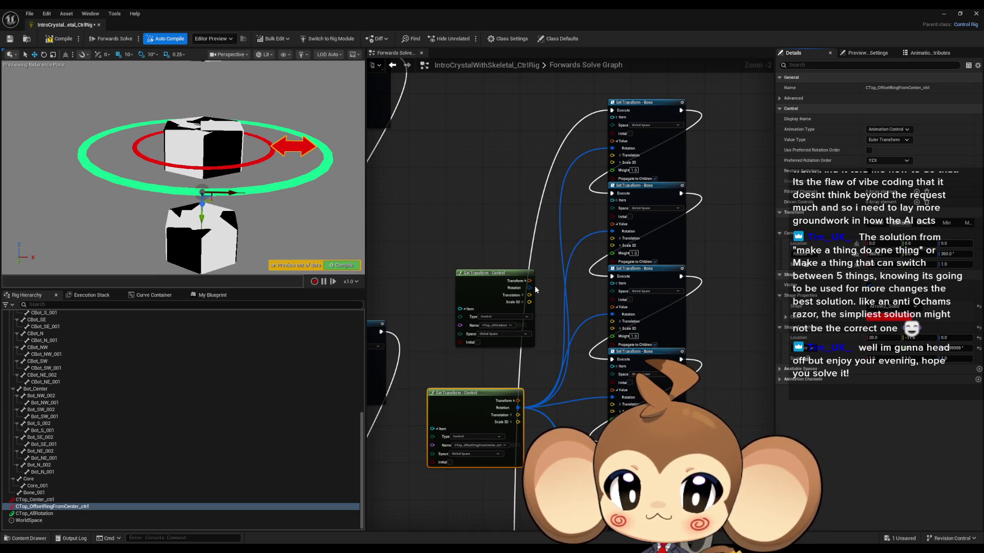
# - Feed CTop_AllRotation's Rotation into the second Set Transform, compile, and rotate the ring to test
pyautogui.moveTo(536, 290)
pyautogui.mouseDown()
pyautogui.moveTo(640, 302)
pyautogui.moveTo(665, 318)
pyautogui.moveTo(630, 328)
pyautogui.moveTo(614, 233)
pyautogui.moveTo(538, 292)
pyautogui.moveTo(610, 240)
pyautogui.moveTo(614, 149)
pyautogui.moveTo(612, 287)
pyautogui.moveTo(624, 333)
pyautogui.moveTo(617, 279)
pyautogui.moveTo(527, 218)
pyautogui.mouseUp()
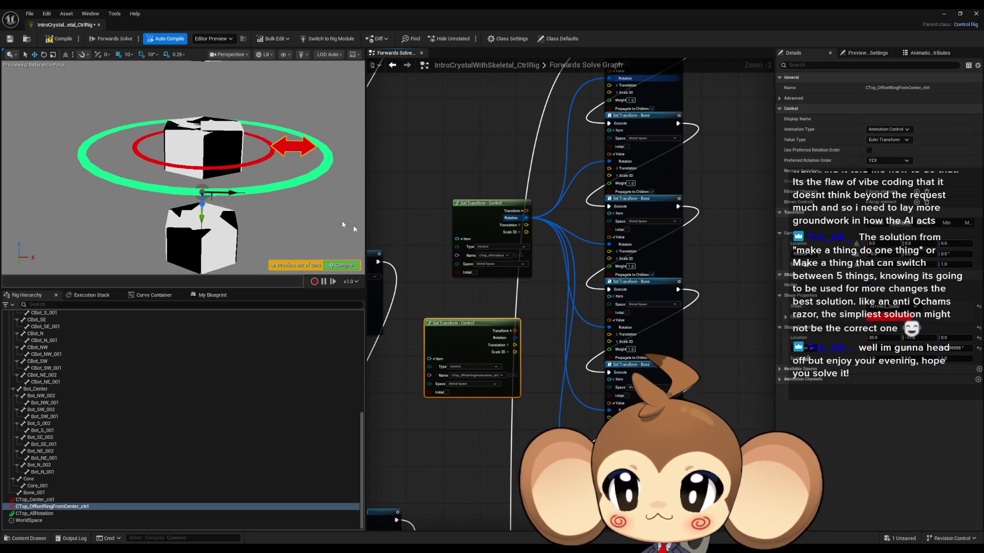
pyautogui.click(60, 38)
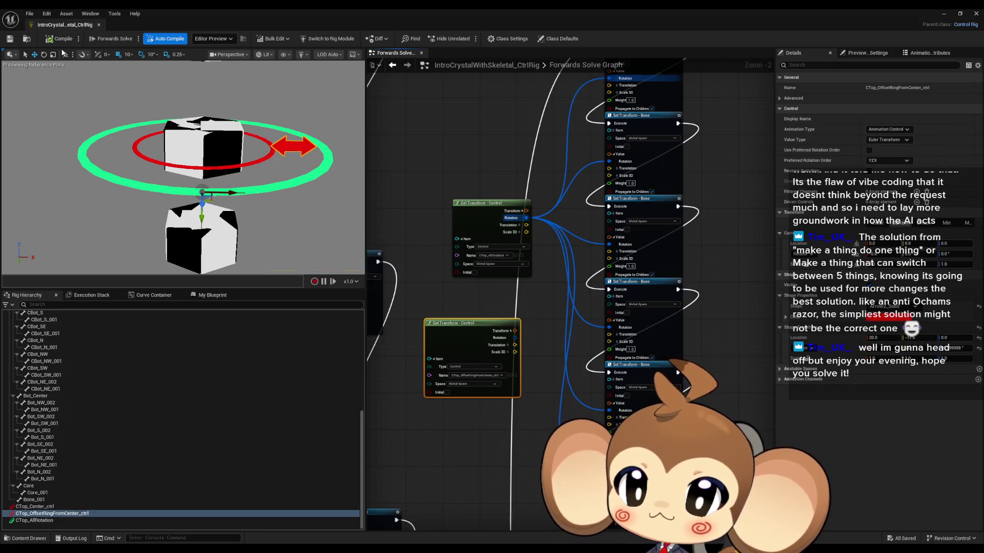
pyautogui.click(275, 180)
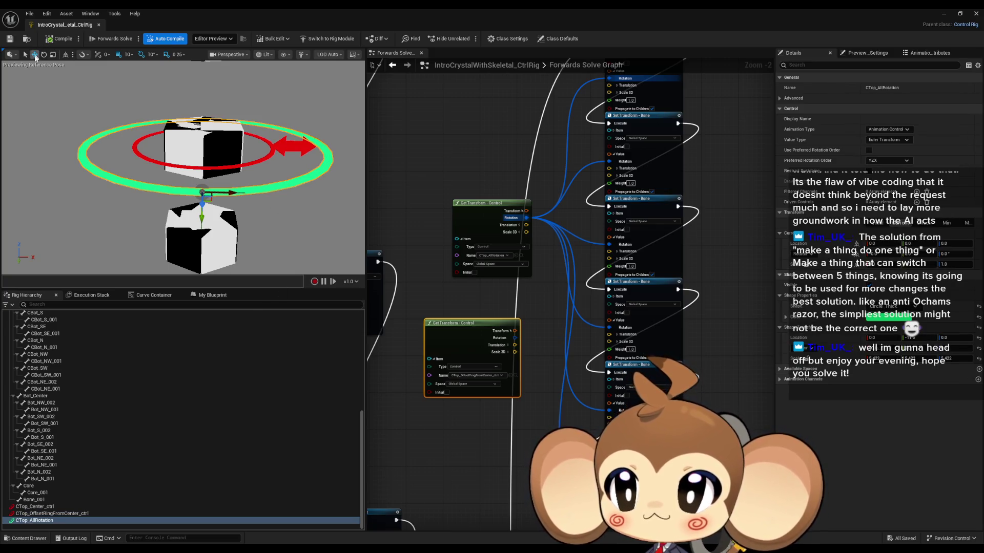
pyautogui.click(43, 54)
pyautogui.moveTo(177, 210)
pyautogui.mouseDown()
pyautogui.moveTo(239, 187)
pyautogui.moveTo(291, 149)
pyautogui.mouseUp()
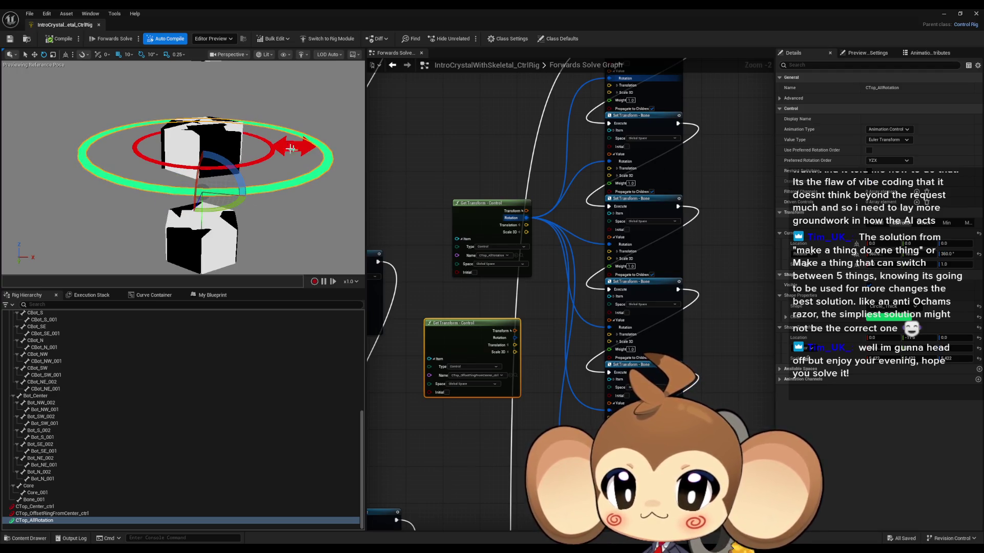
# - Slide the offset ring control along X to test, then close the Control Rig editor
pyautogui.click(288, 148)
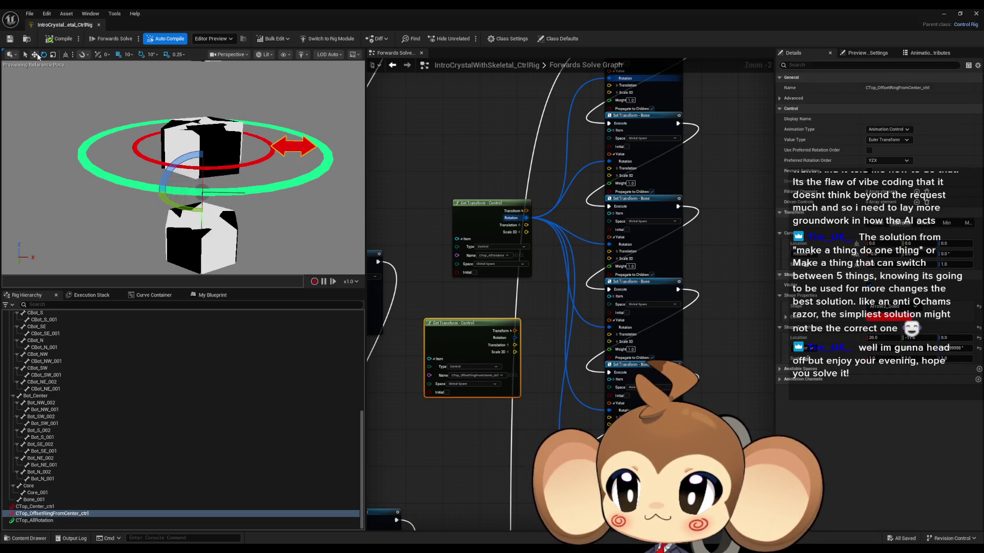
pyautogui.click(35, 54)
pyautogui.moveTo(230, 194)
pyautogui.mouseDown()
pyautogui.moveTo(251, 193)
pyautogui.moveTo(207, 193)
pyautogui.moveTo(260, 193)
pyautogui.moveTo(206, 190)
pyautogui.moveTo(209, 232)
pyautogui.moveTo(205, 189)
pyautogui.mouseUp()
pyautogui.scroll(-4, 644, 312)
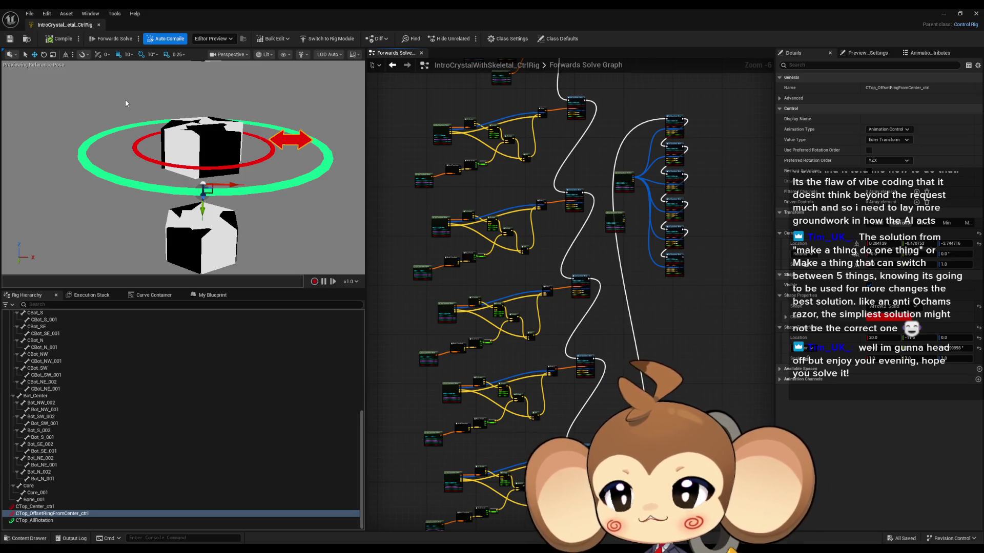
pyautogui.click(975, 14)
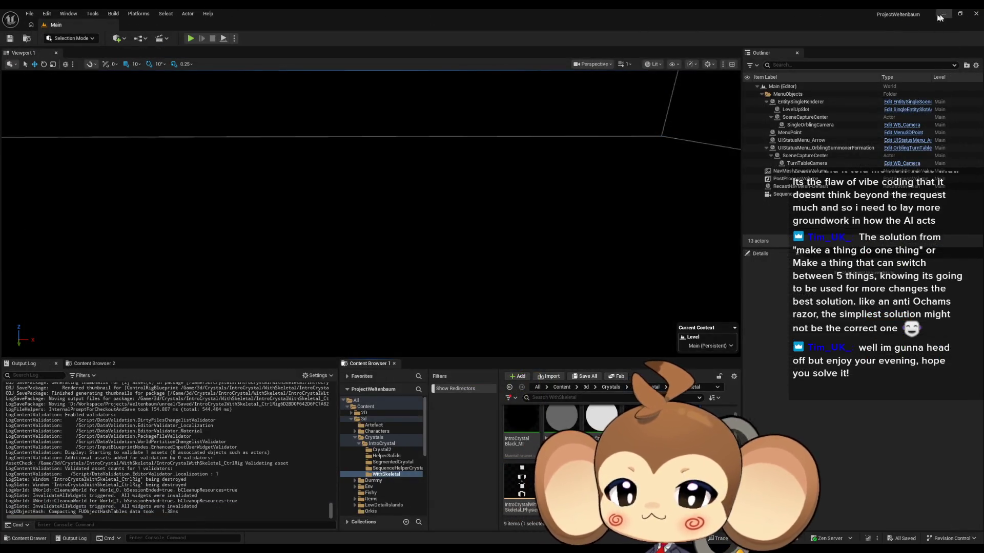
# - Dismiss the File menu and close the Unreal Editor window
pyautogui.click(32, 12)
pyautogui.click(748, 12)
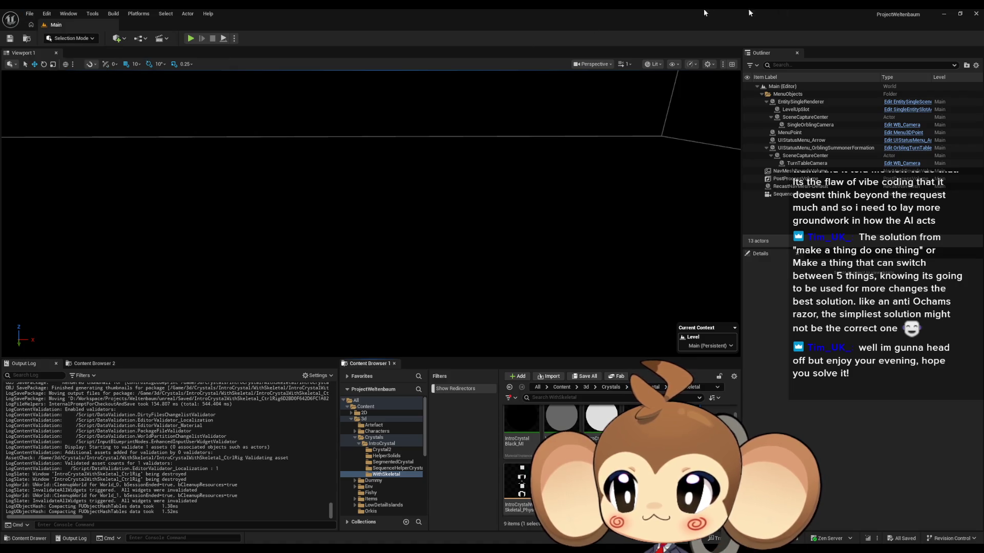
pyautogui.click(974, 13)
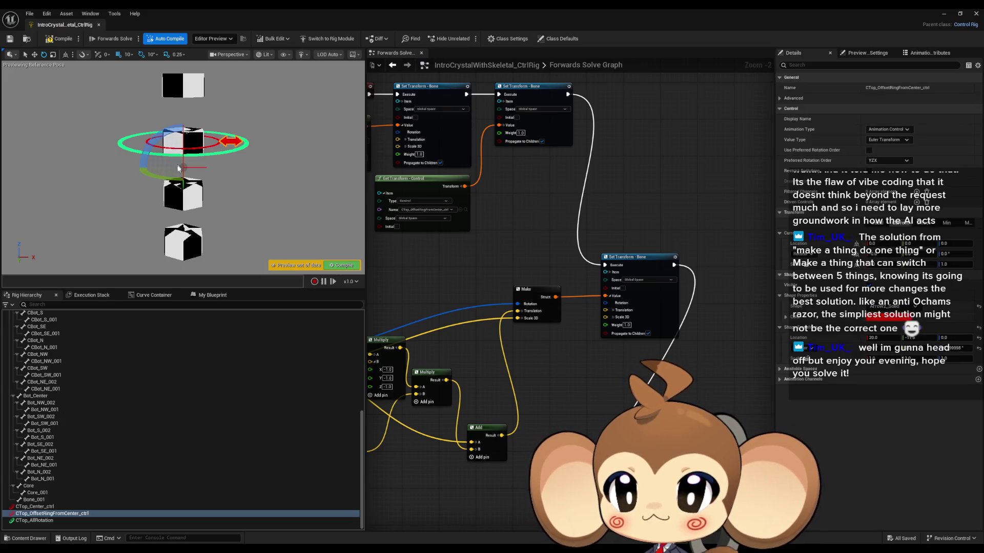
# - Move the offset ring control right along X to 15.577, then select a Set Transform - Bone node
pyautogui.click(35, 55)
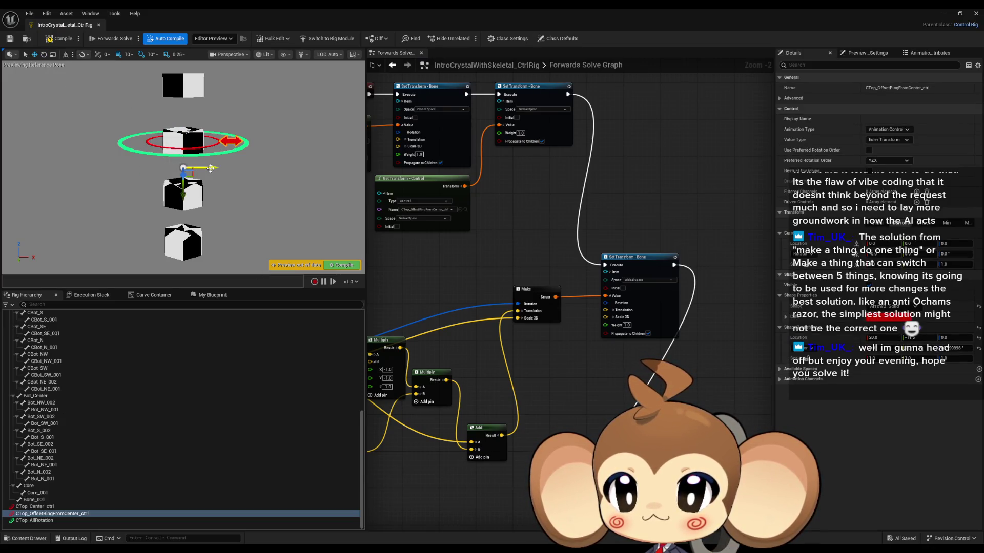
pyautogui.moveTo(211, 168)
pyautogui.mouseDown()
pyautogui.moveTo(246, 179)
pyautogui.moveTo(215, 181)
pyautogui.moveTo(251, 182)
pyautogui.moveTo(228, 183)
pyautogui.mouseUp()
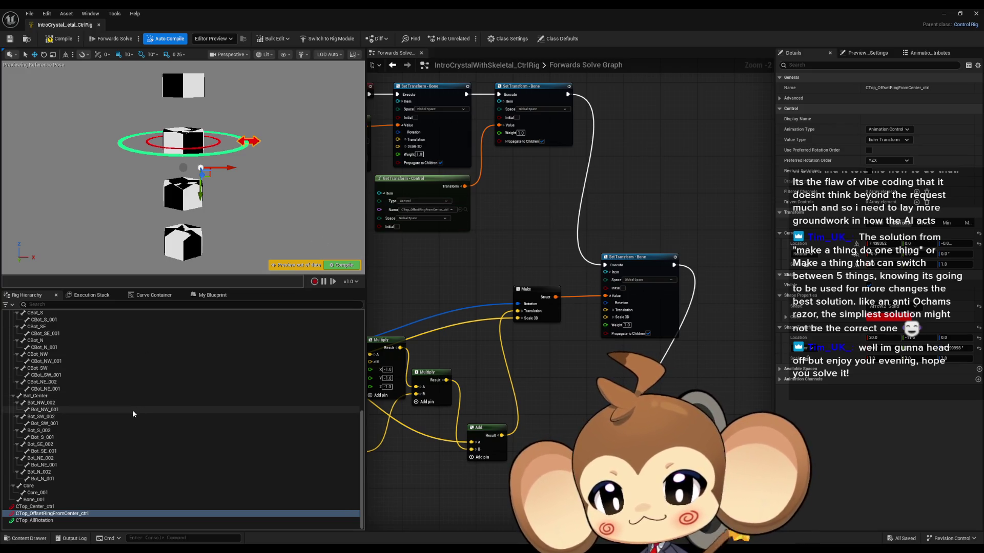
pyautogui.scroll(-6, 614, 355)
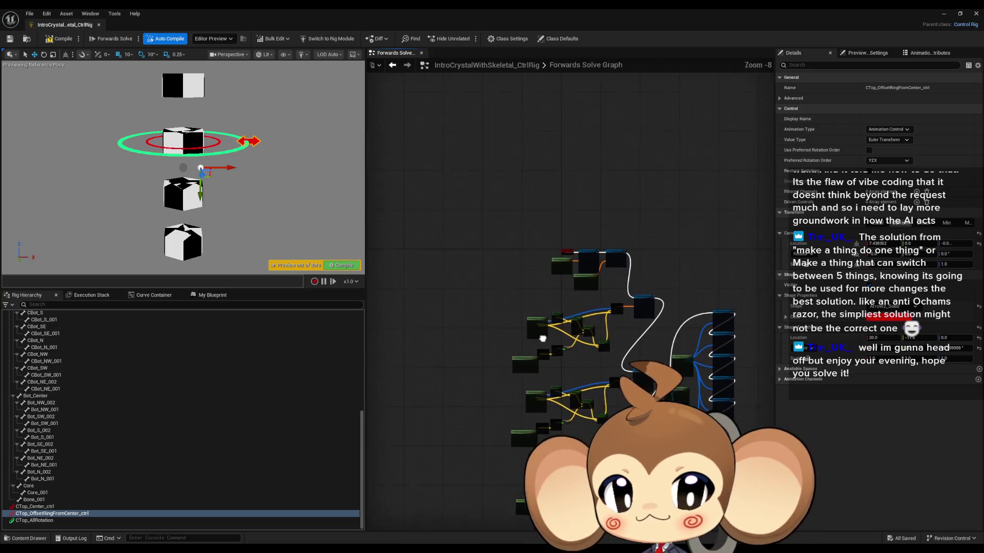
pyautogui.scroll(7, 542, 338)
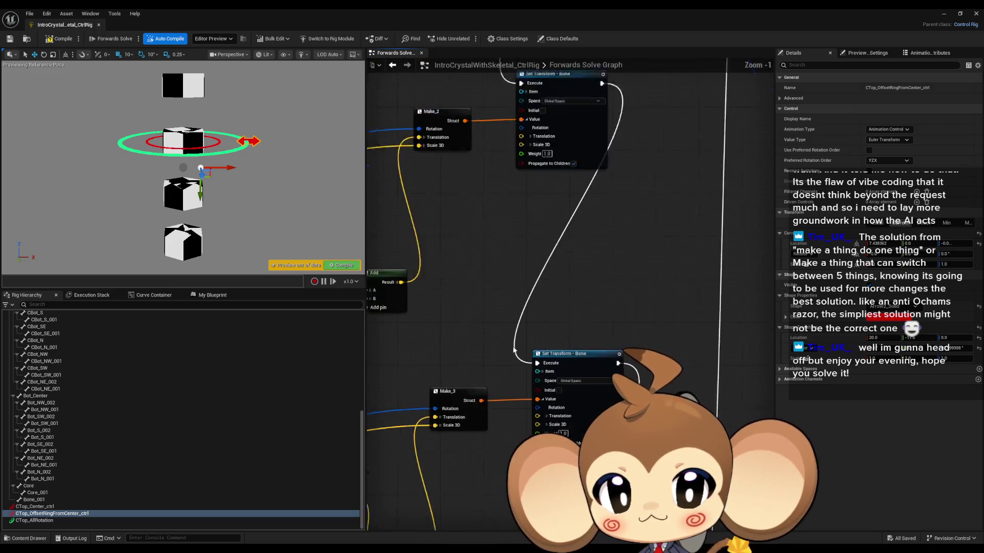
pyautogui.scroll(1, 513, 350)
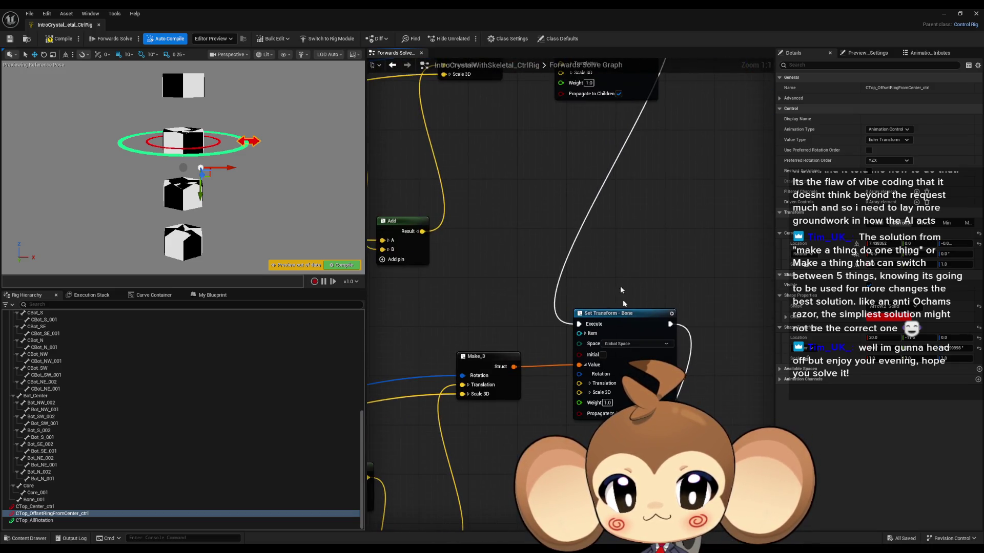
pyautogui.scroll(-5, 621, 290)
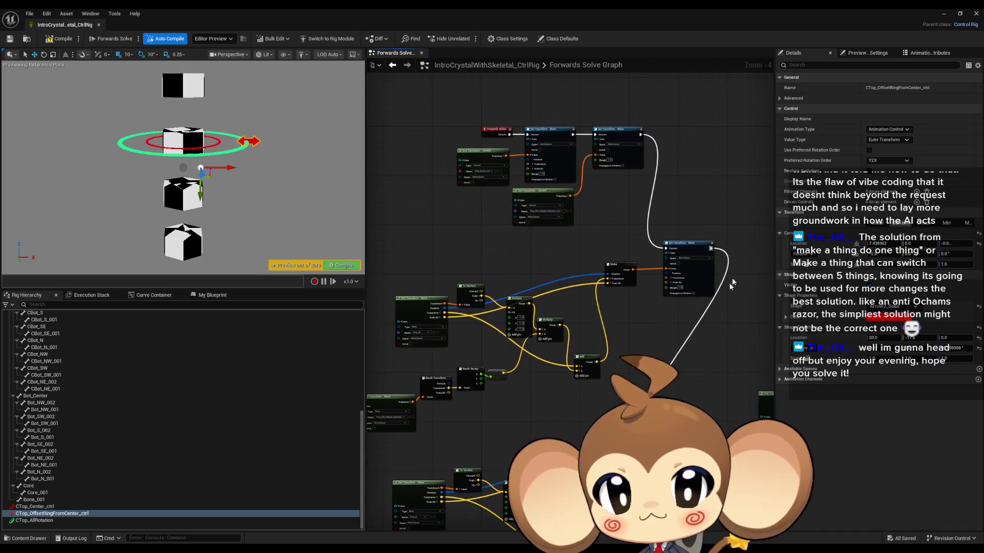
pyautogui.click(689, 249)
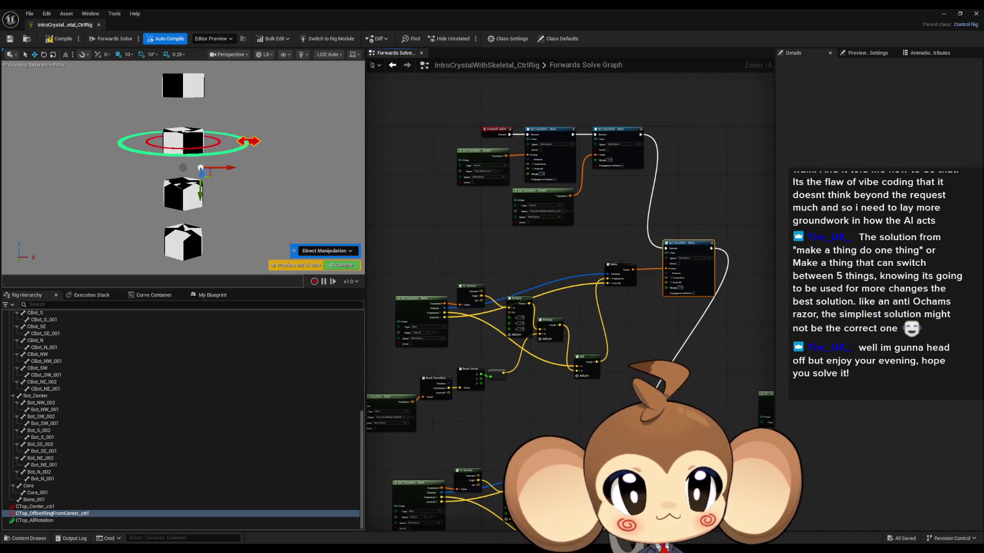
pyautogui.scroll(2, 490, 336)
pyautogui.scroll(3, 490, 336)
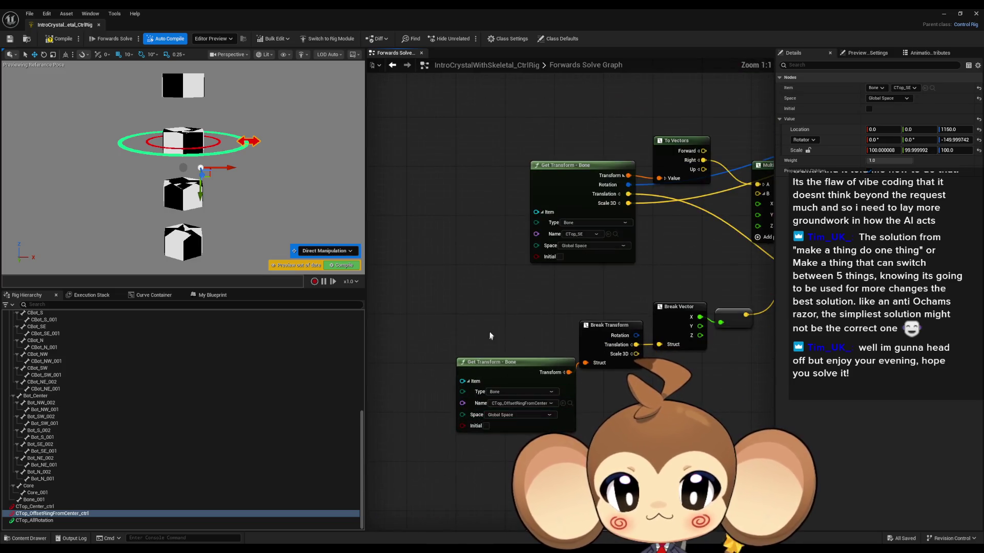
pyautogui.click(491, 363)
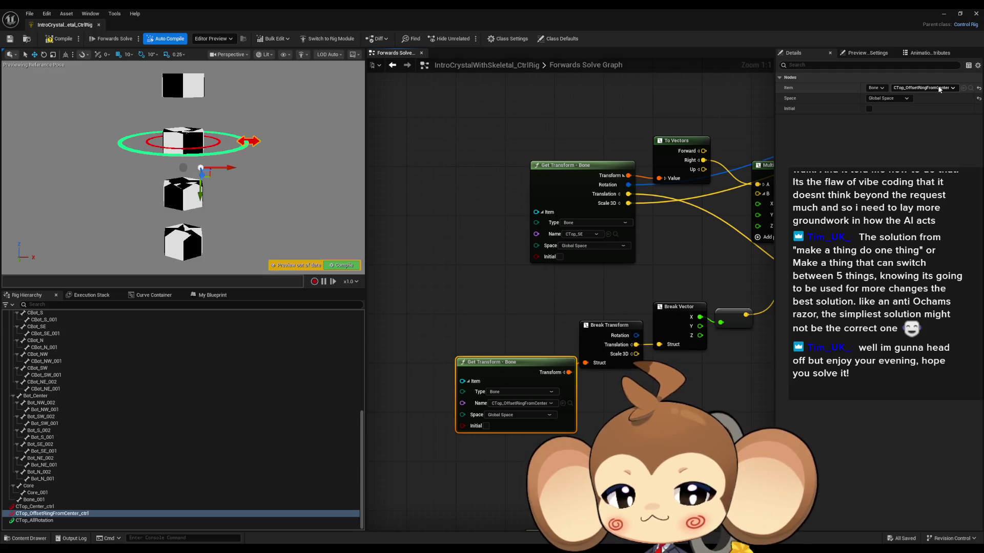
pyautogui.click(948, 90)
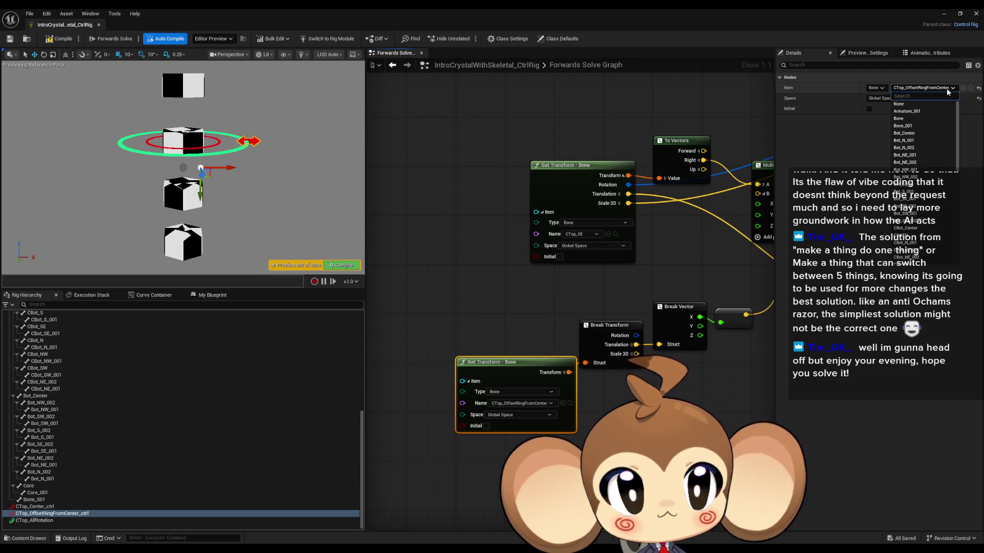
pyautogui.moveTo(958, 123); pyautogui.dragTo(960, 204)
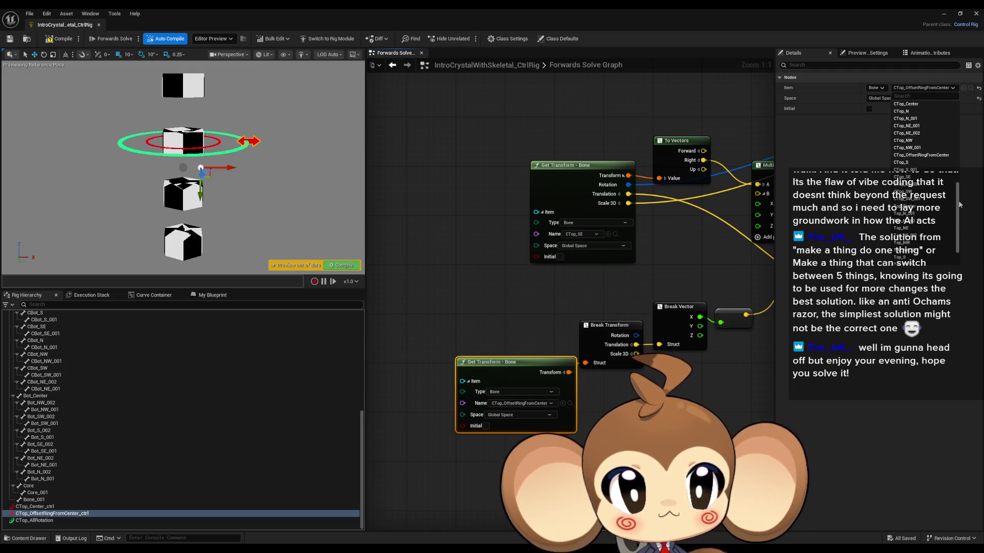
pyautogui.scroll(4, 947, 205)
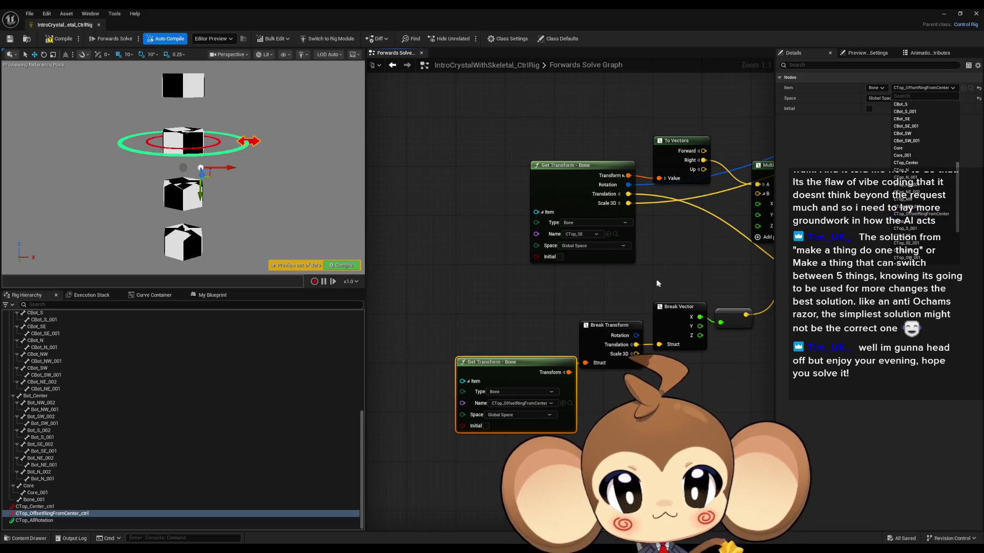
pyautogui.moveTo(716, 202); pyautogui.dragTo(416, 549)
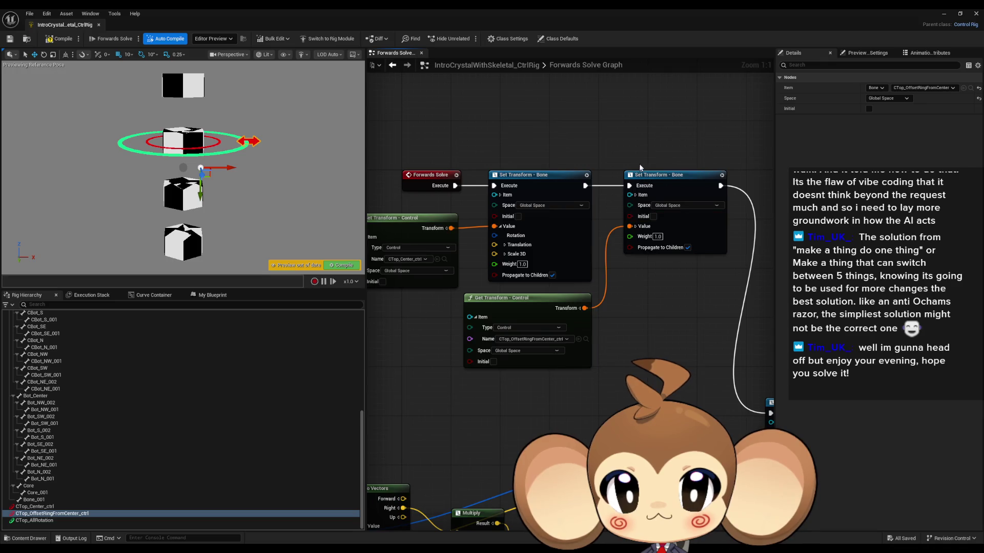
pyautogui.click(676, 220)
pyautogui.click(518, 297)
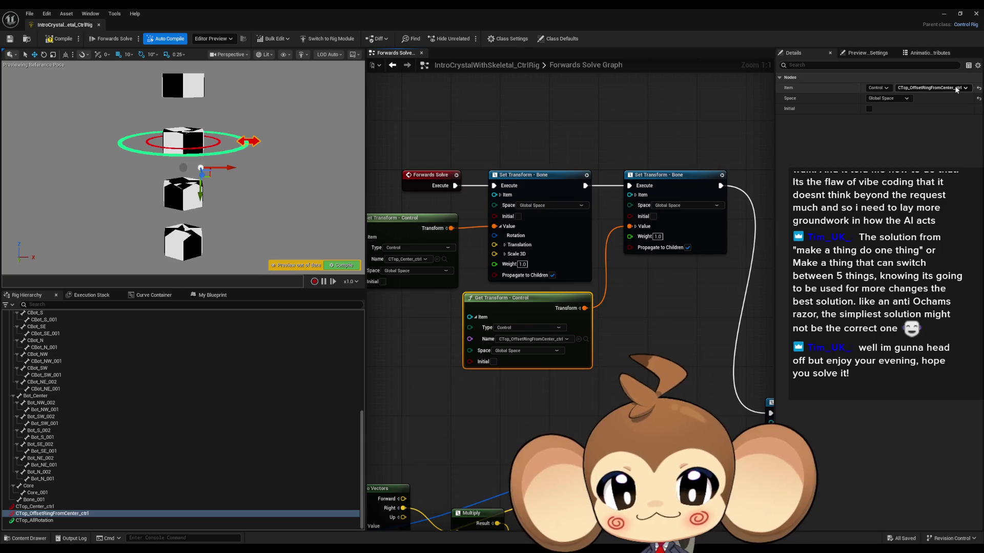
pyautogui.scroll(-1, 661, 202)
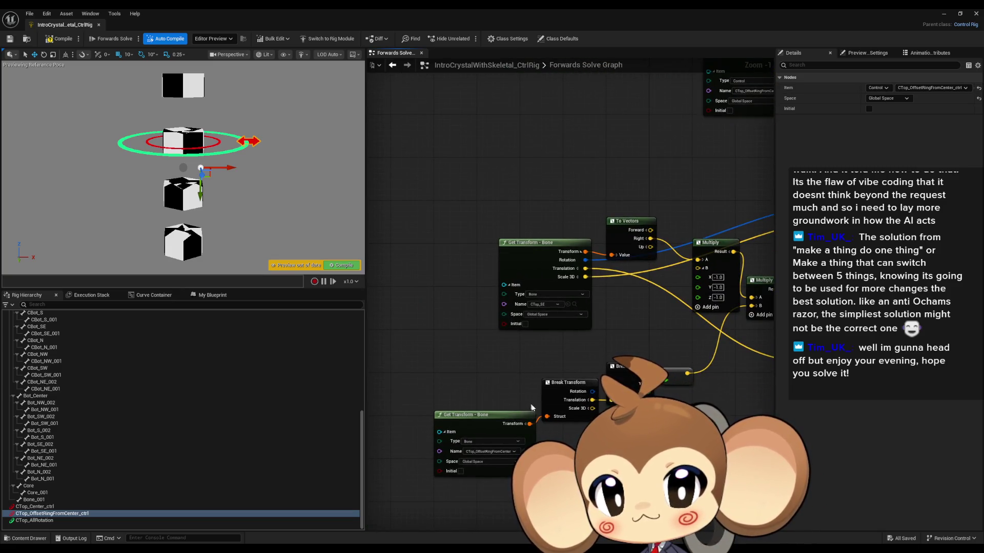
pyautogui.scroll(1, 536, 403)
pyautogui.scroll(-2, 516, 389)
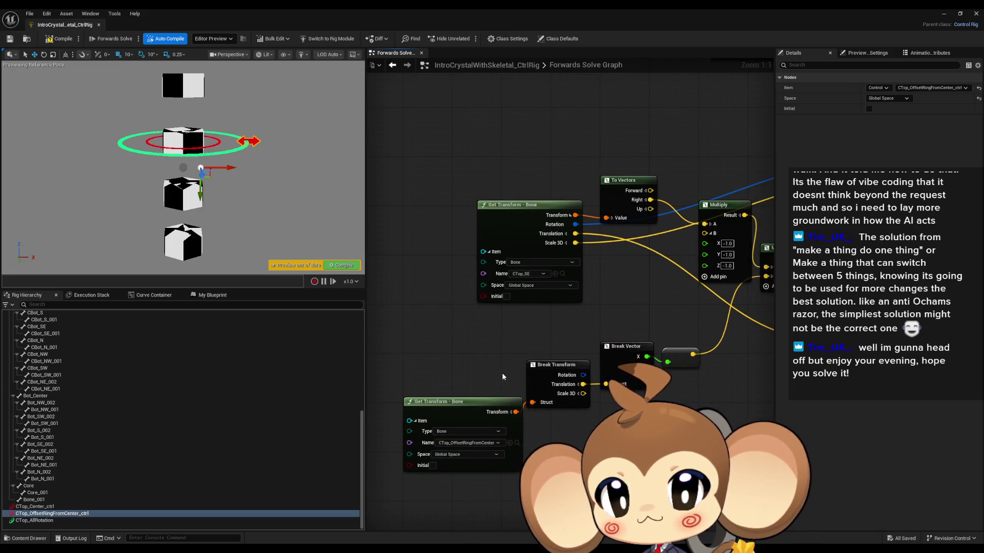
pyautogui.scroll(-3, 502, 373)
pyautogui.scroll(1, 559, 352)
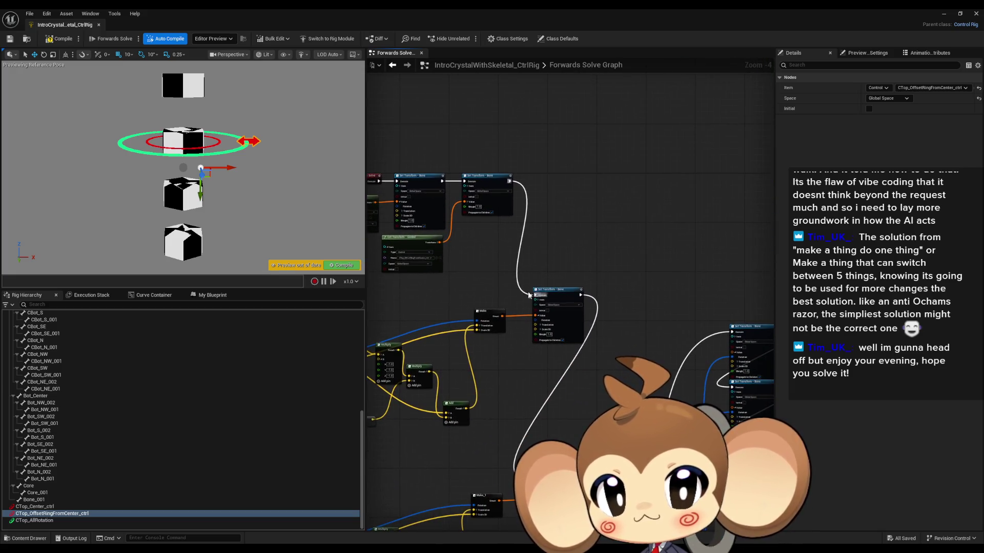
# - Connect a Set Transform node into the execution chain, sliding the control along X to test
pyautogui.scroll(-1, 570, 316)
pyautogui.click(230, 164)
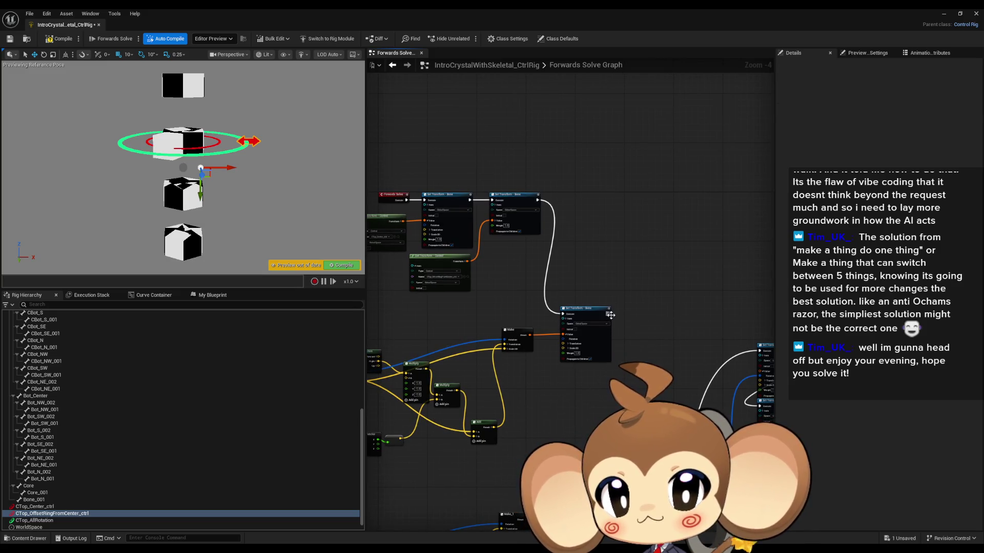
pyautogui.moveTo(229, 165)
pyautogui.mouseDown()
pyautogui.moveTo(269, 166)
pyautogui.moveTo(233, 165)
pyautogui.mouseUp()
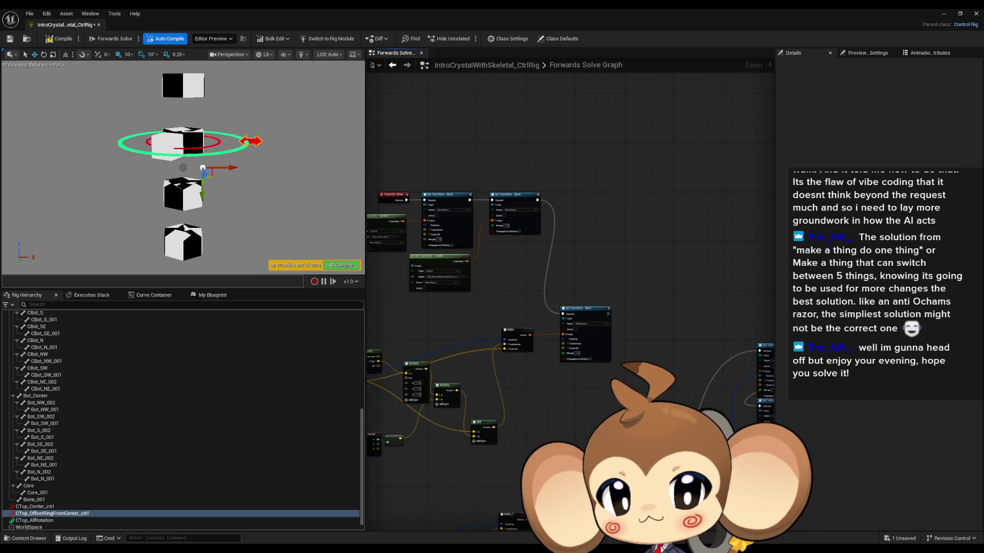
pyautogui.moveTo(538, 476)
pyautogui.mouseDown()
pyautogui.moveTo(584, 331)
pyautogui.moveTo(608, 314)
pyautogui.mouseUp()
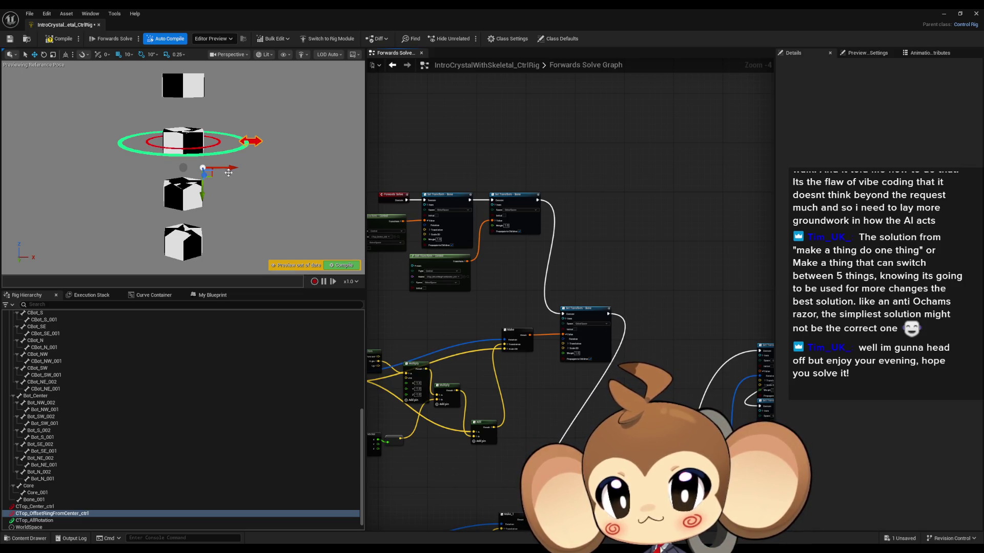
pyautogui.moveTo(228, 168); pyautogui.dragTo(238, 168)
# - Chain the next Set Transform - Bone node into execution and reframe the graph on the column
pyautogui.moveTo(763, 353); pyautogui.dragTo(668, 169)
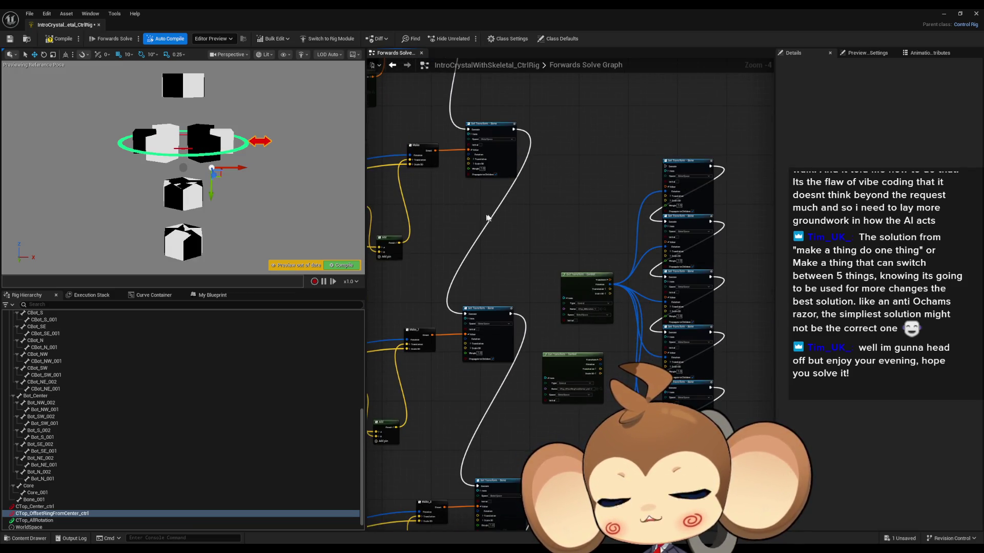
pyautogui.scroll(4, 700, 213)
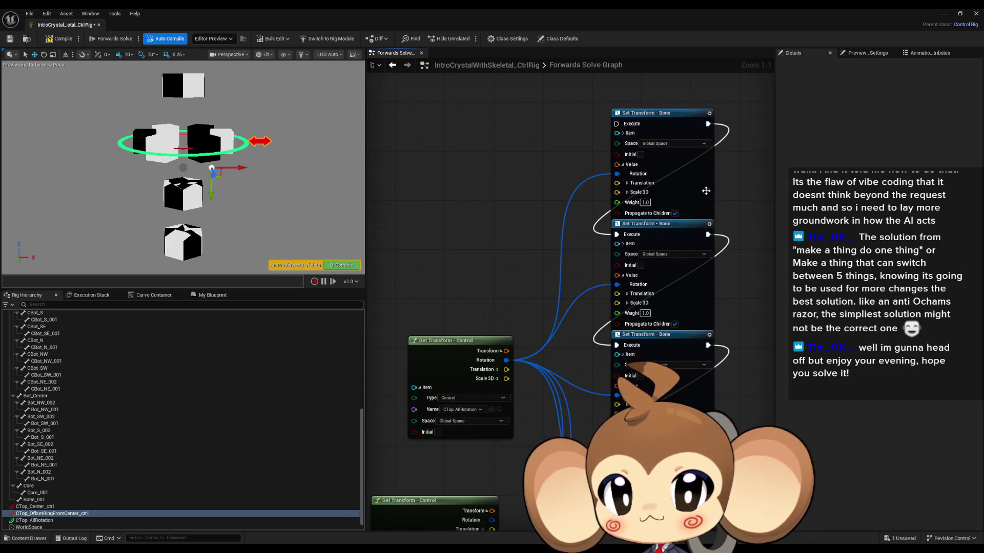
pyautogui.click(711, 189)
pyautogui.scroll(-6, 555, 241)
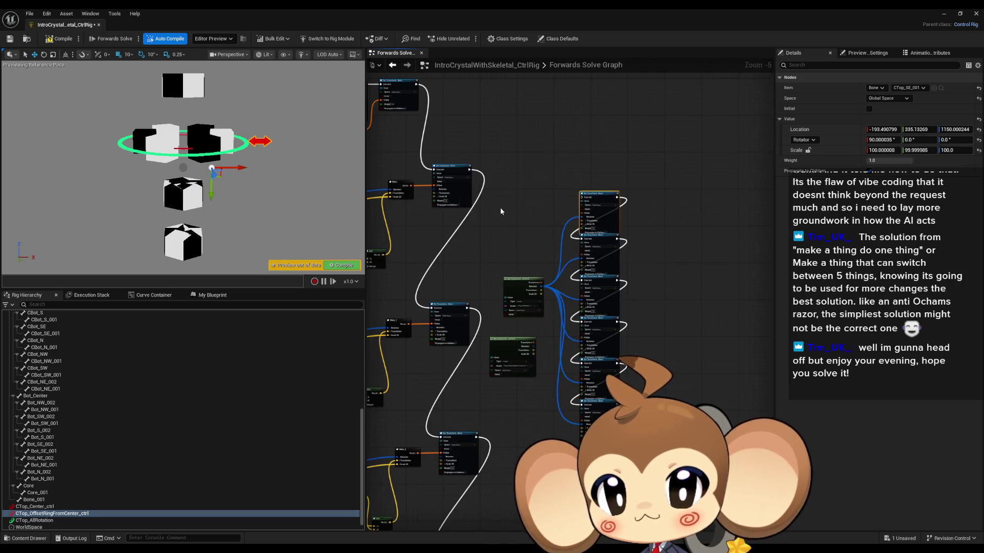
pyautogui.scroll(-2, 501, 211)
pyautogui.scroll(3, 482, 427)
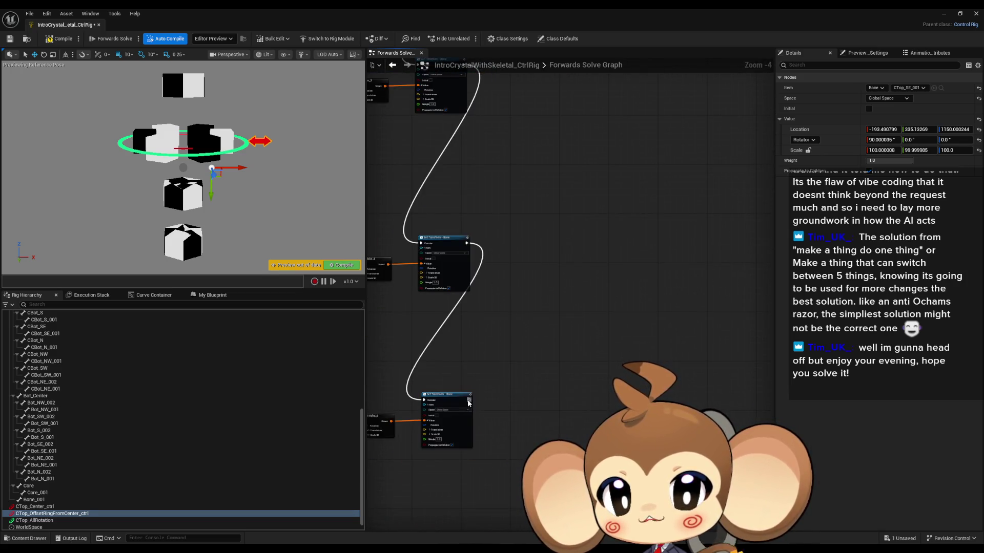
pyautogui.moveTo(469, 400)
pyautogui.mouseDown()
pyautogui.moveTo(523, 84)
pyautogui.moveTo(598, 108)
pyautogui.moveTo(595, 154)
pyautogui.moveTo(582, 149)
pyautogui.moveTo(594, 215)
pyautogui.moveTo(616, 259)
pyautogui.mouseUp()
pyautogui.scroll(4, 581, 149)
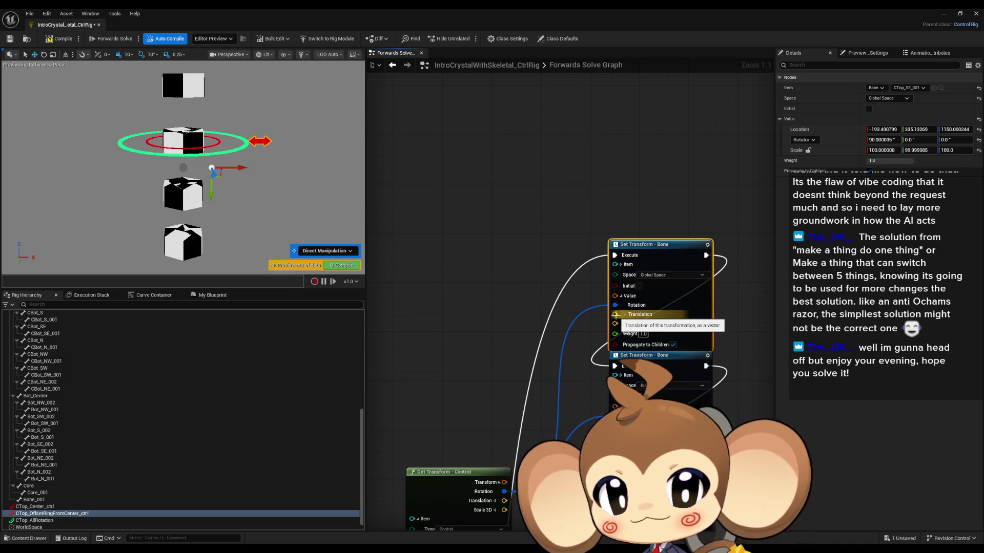
pyautogui.moveTo(563, 333); pyautogui.dragTo(615, 200)
pyautogui.moveTo(769, 208); pyautogui.dragTo(775, 231)
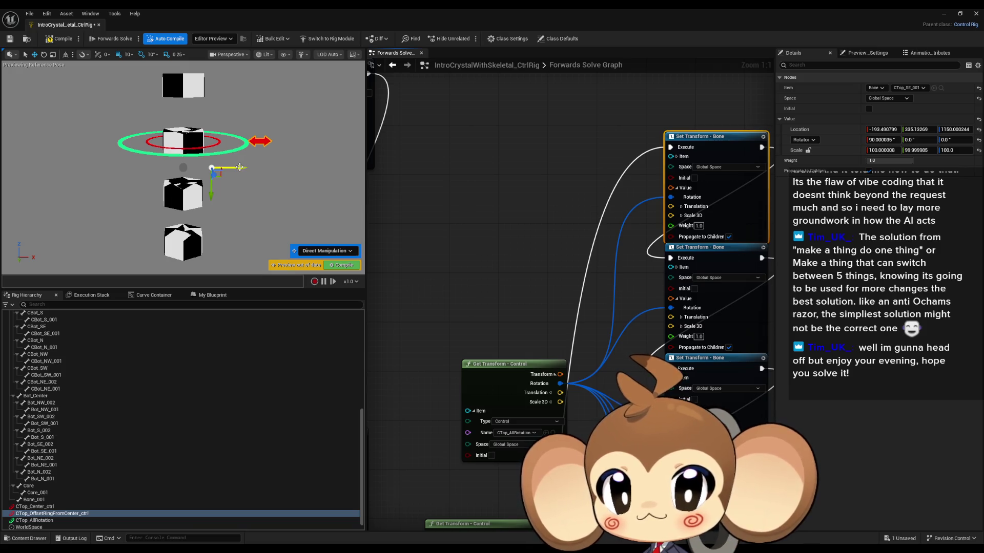
pyautogui.moveTo(577, 262); pyautogui.dragTo(472, 236)
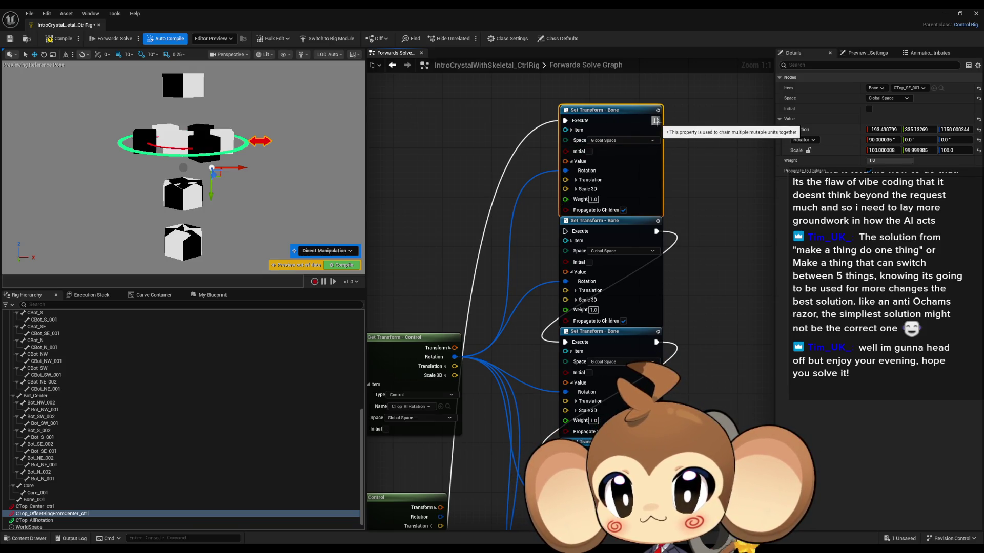
pyautogui.moveTo(240, 169); pyautogui.dragTo(268, 170)
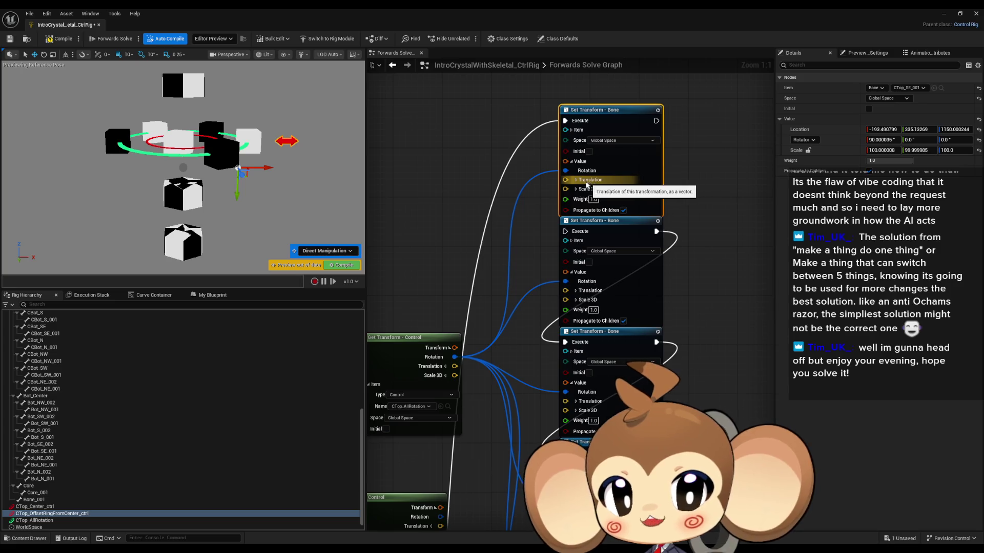
pyautogui.moveTo(413, 345)
pyautogui.mouseDown()
pyautogui.moveTo(610, 309)
pyautogui.moveTo(569, 275)
pyautogui.moveTo(579, 307)
pyautogui.mouseUp()
pyautogui.scroll(-2, 578, 307)
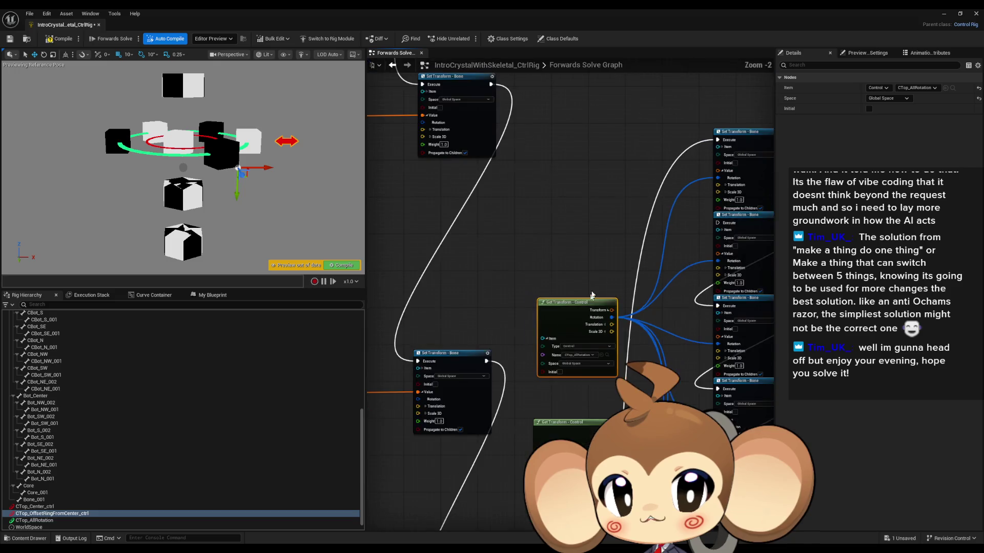
pyautogui.scroll(2, 542, 244)
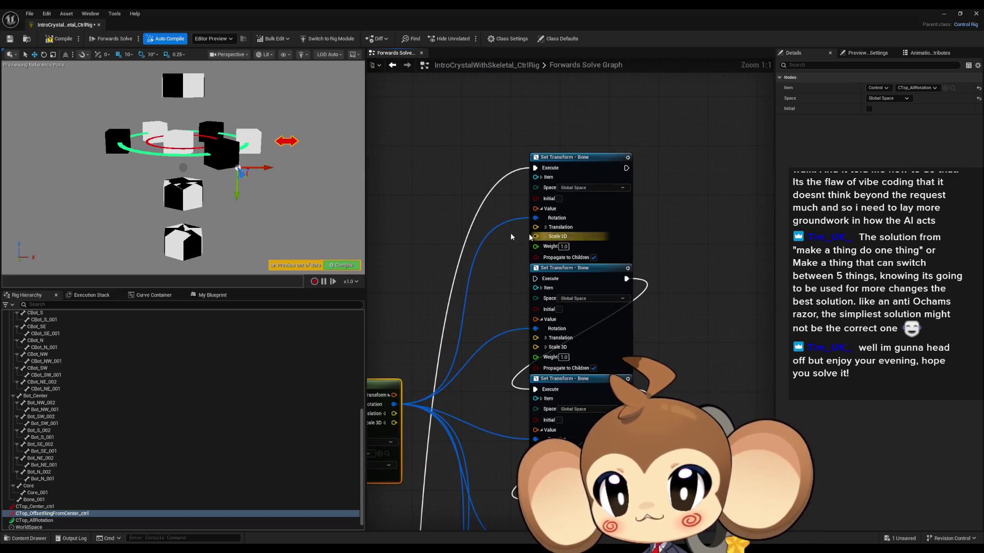
pyautogui.moveTo(259, 169)
pyautogui.mouseDown()
pyautogui.moveTo(276, 168)
pyautogui.moveTo(241, 169)
pyautogui.moveTo(262, 173)
pyautogui.mouseUp()
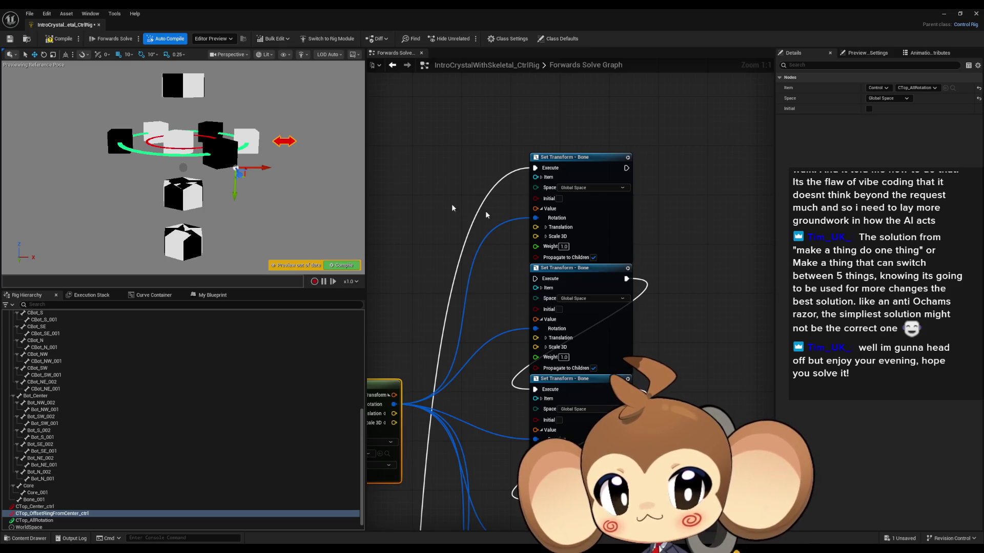
pyautogui.rightClick(558, 231)
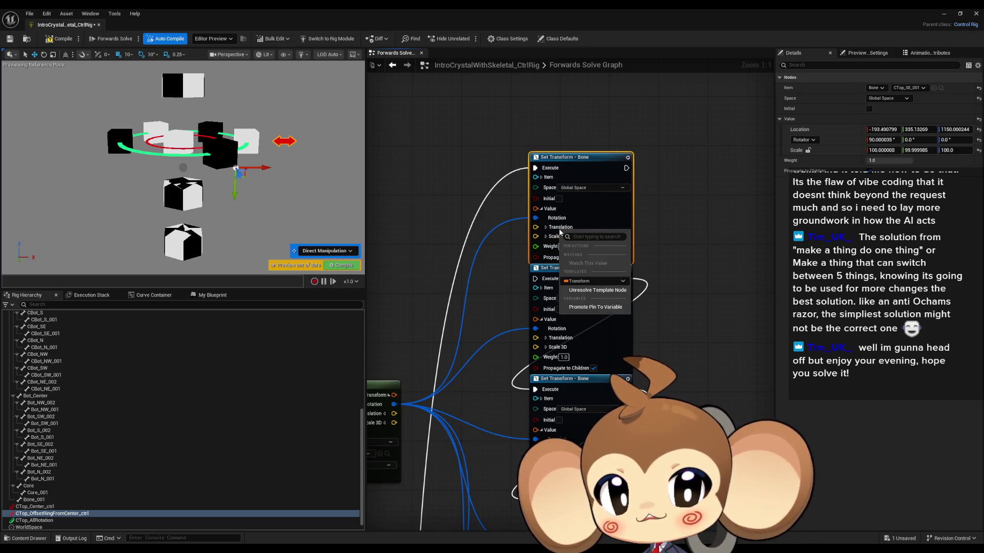
pyautogui.click(547, 228)
pyautogui.click(546, 228)
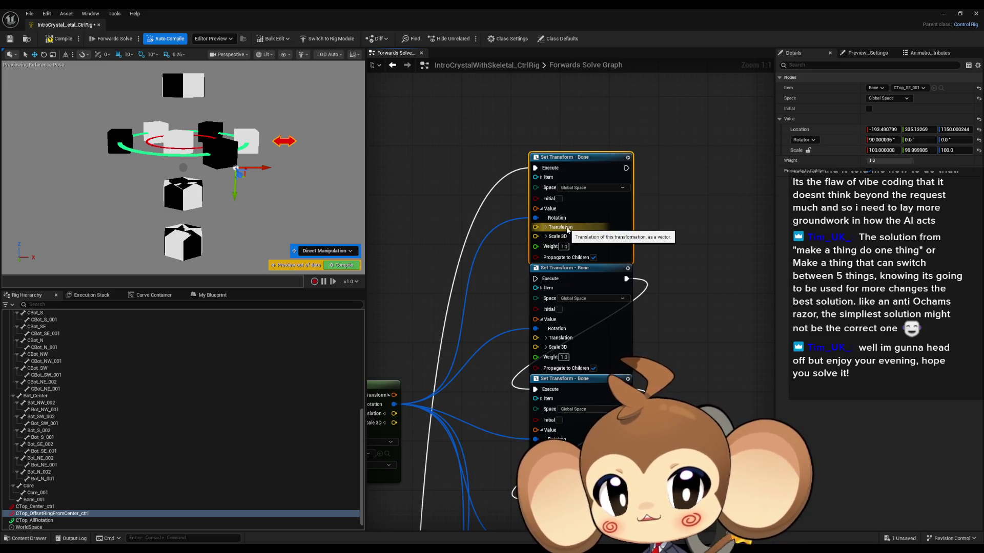
pyautogui.rightClick(565, 229)
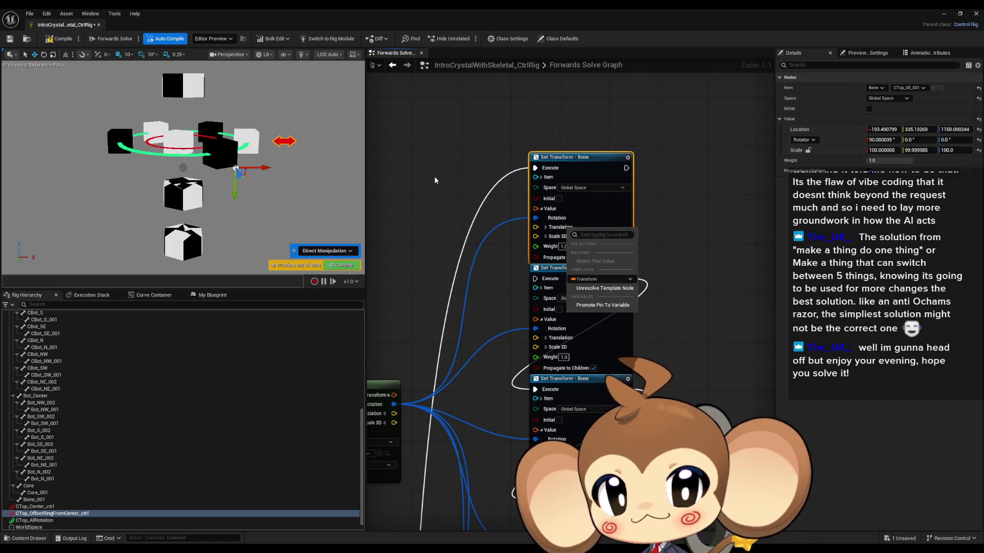
pyautogui.click(434, 178)
pyautogui.scroll(1, 81, 443)
pyautogui.scroll(10, 81, 444)
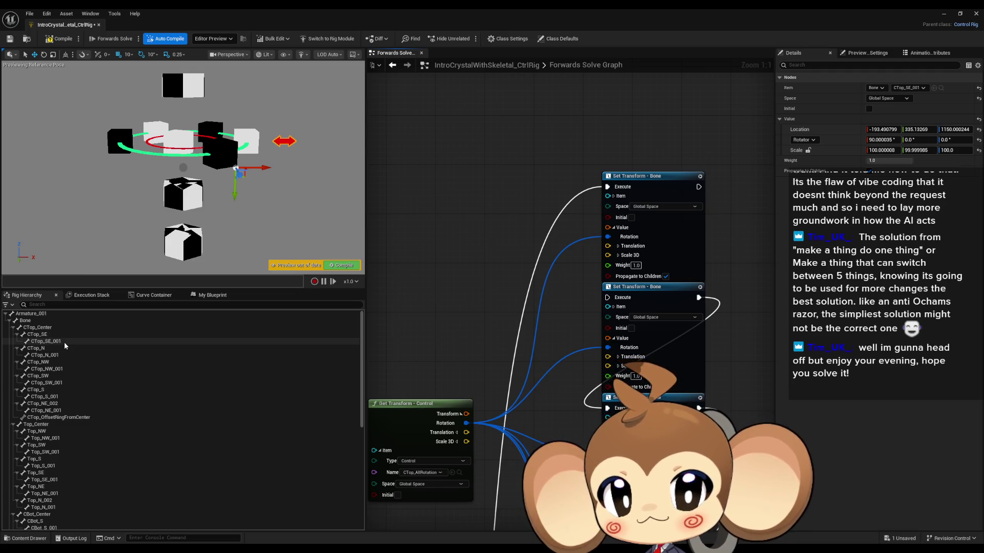
# - Create Get Transform - Bone nodes for the six CTop_*_001 bones and split their Transform pins
pyautogui.click(64, 341)
pyautogui.keyDown('ctrl'); pyautogui.click(61, 355); pyautogui.keyUp('ctrl')
pyautogui.keyDown('ctrl'); pyautogui.click(61, 369); pyautogui.keyUp('ctrl')
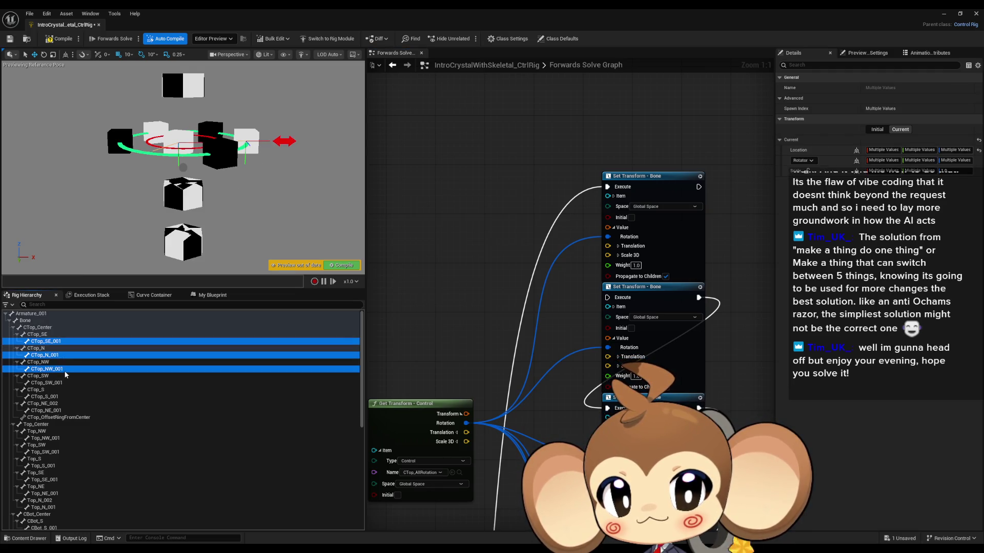
pyautogui.keyDown('ctrl'); pyautogui.click(62, 384); pyautogui.keyUp('ctrl')
pyautogui.keyDown('ctrl'); pyautogui.click(59, 397); pyautogui.keyUp('ctrl')
pyautogui.keyDown('ctrl'); pyautogui.click(62, 411); pyautogui.keyUp('ctrl')
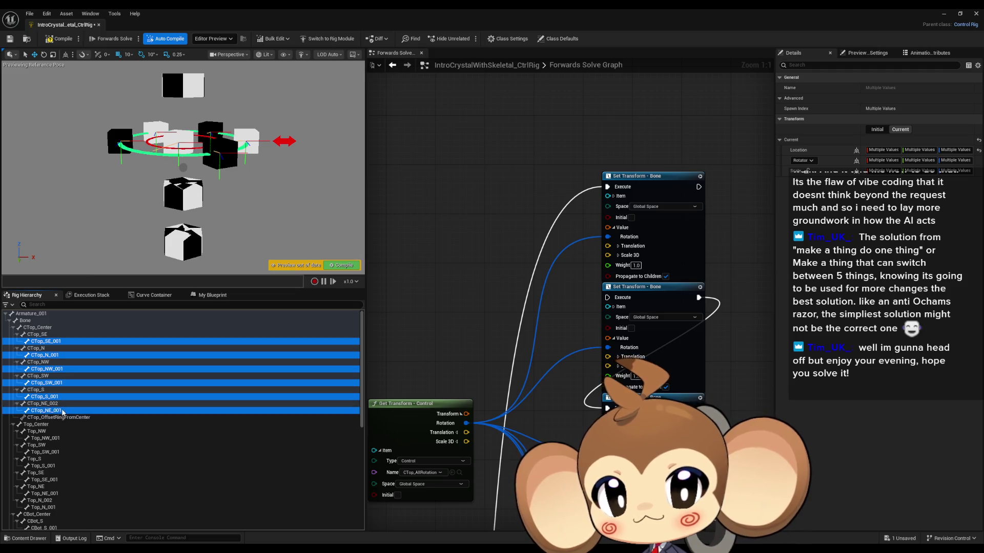
pyautogui.moveTo(76, 410)
pyautogui.mouseDown()
pyautogui.moveTo(333, 365)
pyautogui.moveTo(477, 207)
pyautogui.moveTo(487, 217)
pyautogui.moveTo(493, 114)
pyautogui.moveTo(462, 90)
pyautogui.mouseUp()
pyautogui.click(487, 217)
pyautogui.moveTo(513, 135); pyautogui.dragTo(535, 212)
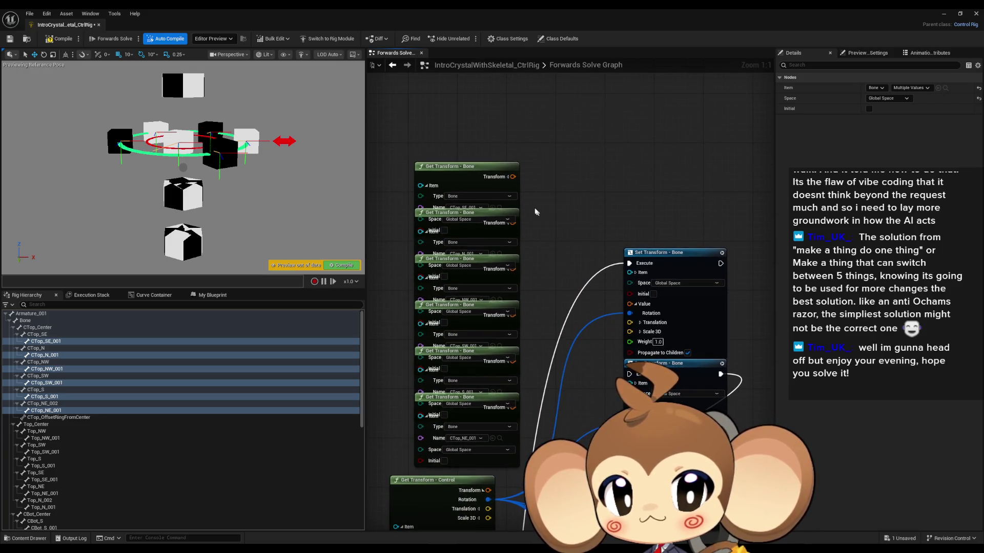
pyautogui.click(504, 177)
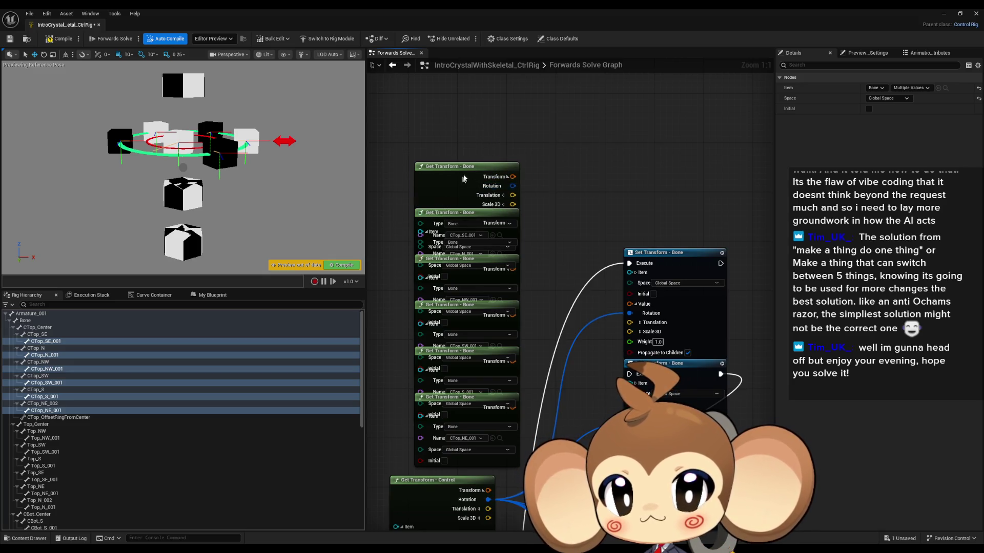
# - Wire a bone's Translation into the lower Set Transform and reposition the Get Transform - Control node
pyautogui.moveTo(464, 179); pyautogui.dragTo(499, 124)
pyautogui.moveTo(630, 322)
pyautogui.mouseDown()
pyautogui.moveTo(578, 165)
pyautogui.moveTo(550, 140)
pyautogui.mouseUp()
pyautogui.scroll(-3, 550, 140)
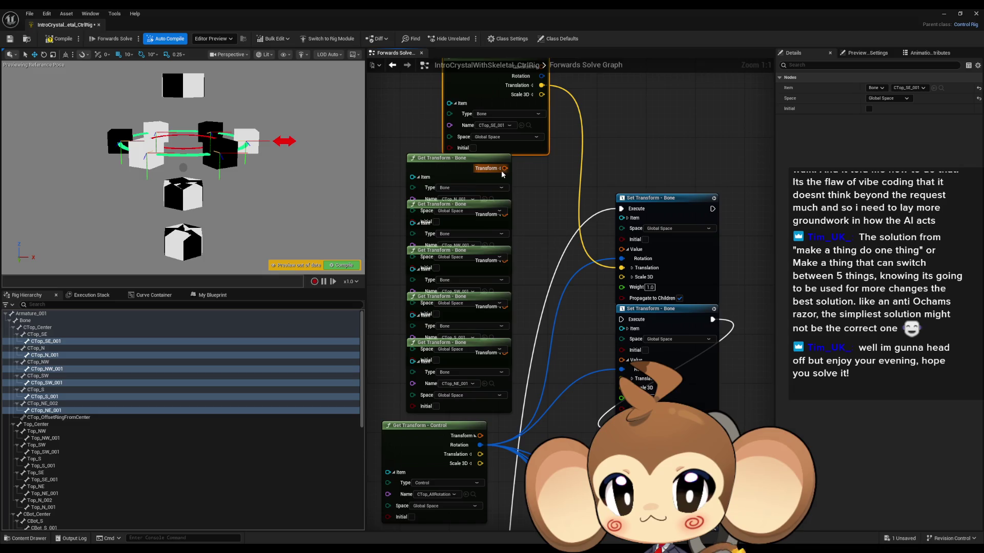
pyautogui.moveTo(505, 186)
pyautogui.mouseDown()
pyautogui.moveTo(533, 197)
pyautogui.moveTo(622, 378)
pyautogui.mouseUp()
pyautogui.scroll(-2, 622, 378)
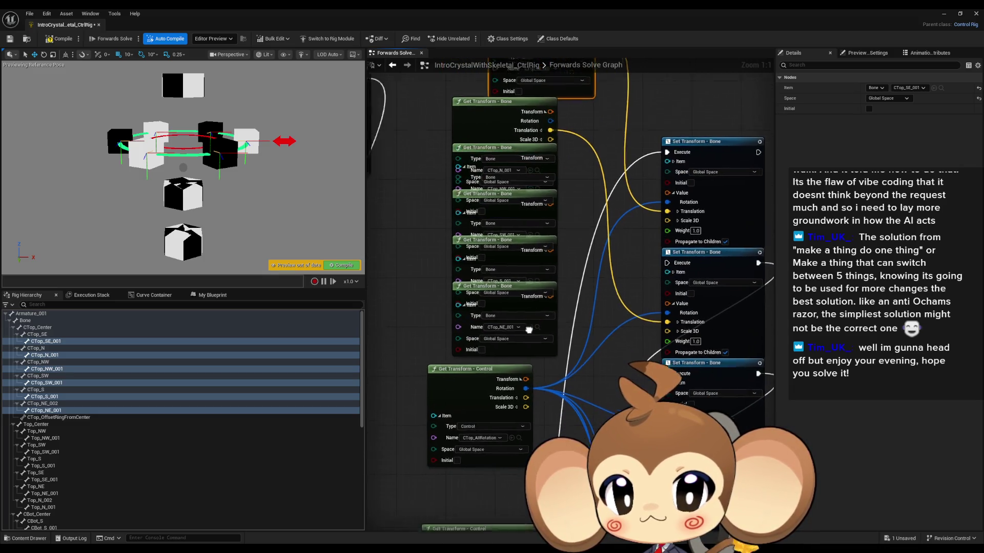
pyautogui.scroll(-2, 524, 324)
pyautogui.moveTo(524, 324); pyautogui.dragTo(432, 257)
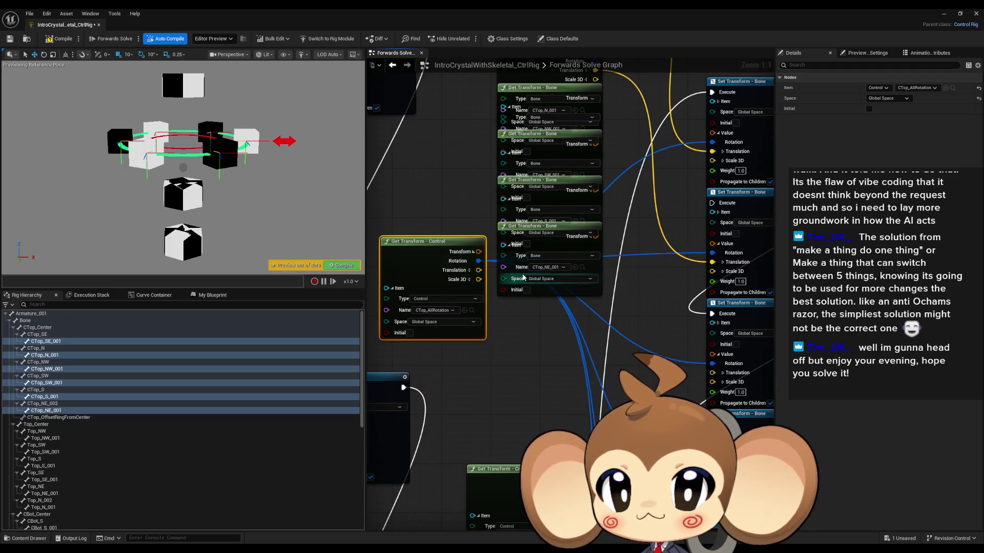
pyautogui.moveTo(529, 413); pyautogui.dragTo(551, 461)
pyautogui.moveTo(504, 289); pyautogui.dragTo(545, 299)
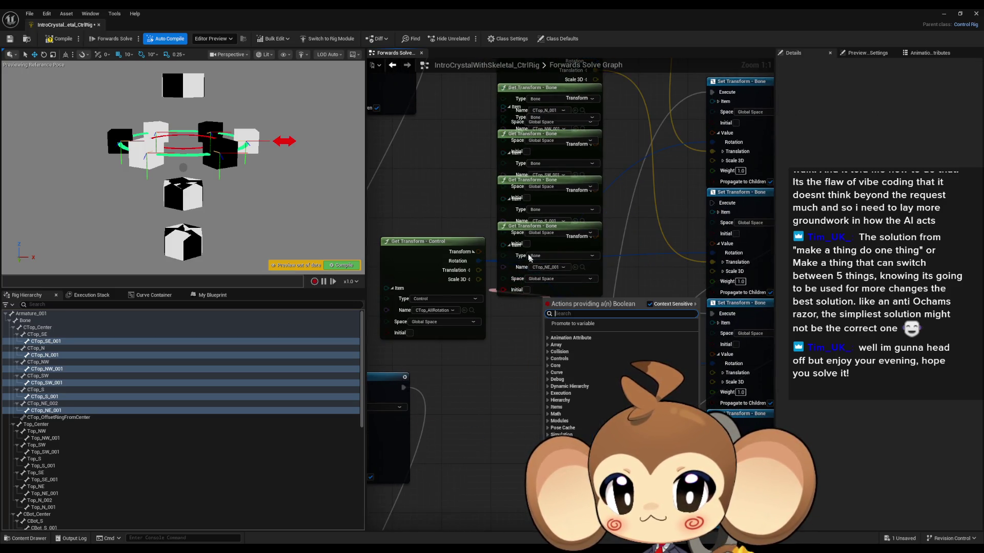
# - Separate the CTop_NE_001 and CTop_S_001 nodes and wire their Scale 3D into their Set Transforms
pyautogui.moveTo(512, 227)
pyautogui.mouseDown()
pyautogui.moveTo(540, 297)
pyautogui.moveTo(528, 450)
pyautogui.moveTo(494, 335)
pyautogui.moveTo(475, 313)
pyautogui.mouseUp()
pyautogui.moveTo(566, 342)
pyautogui.mouseDown()
pyautogui.moveTo(443, 253)
pyautogui.moveTo(449, 328)
pyautogui.moveTo(578, 472)
pyautogui.mouseUp()
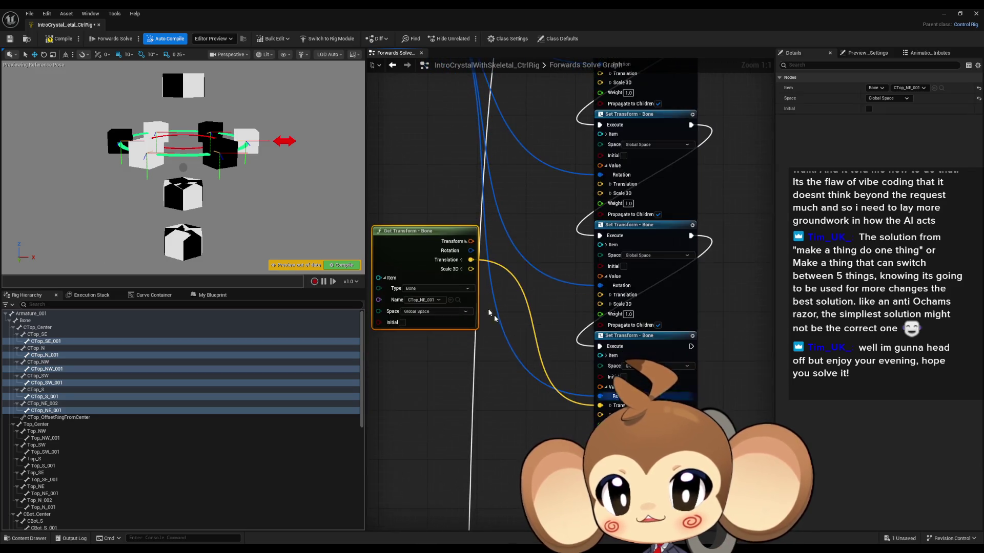
pyautogui.moveTo(471, 269); pyautogui.dragTo(600, 414)
pyautogui.moveTo(425, 231)
pyautogui.mouseDown()
pyautogui.moveTo(431, 261)
pyautogui.moveTo(454, 266)
pyautogui.moveTo(518, 127)
pyautogui.mouseUp()
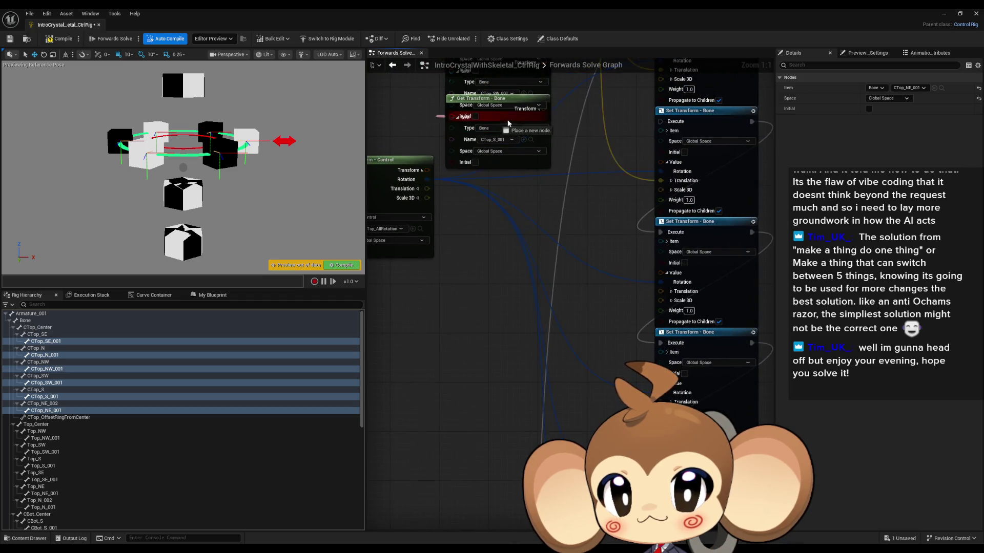
pyautogui.moveTo(486, 98)
pyautogui.mouseDown()
pyautogui.moveTo(491, 231)
pyautogui.moveTo(546, 166)
pyautogui.mouseUp()
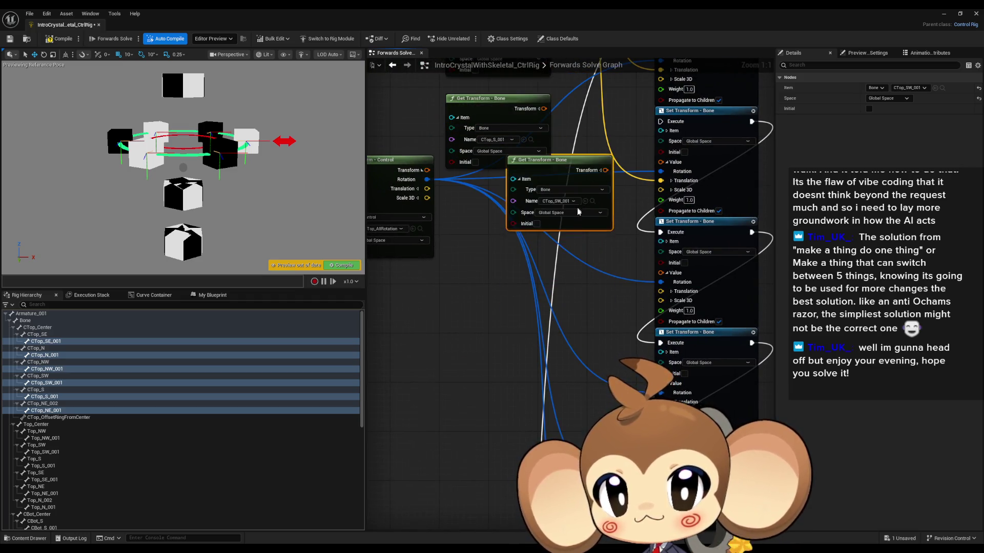
pyautogui.moveTo(505, 118)
pyautogui.mouseDown()
pyautogui.moveTo(490, 410)
pyautogui.moveTo(474, 297)
pyautogui.moveTo(522, 318)
pyautogui.moveTo(655, 327)
pyautogui.moveTo(515, 321)
pyautogui.mouseUp()
pyautogui.moveTo(462, 279)
pyautogui.mouseDown()
pyautogui.moveTo(505, 277)
pyautogui.moveTo(500, 269)
pyautogui.moveTo(549, 438)
pyautogui.mouseUp()
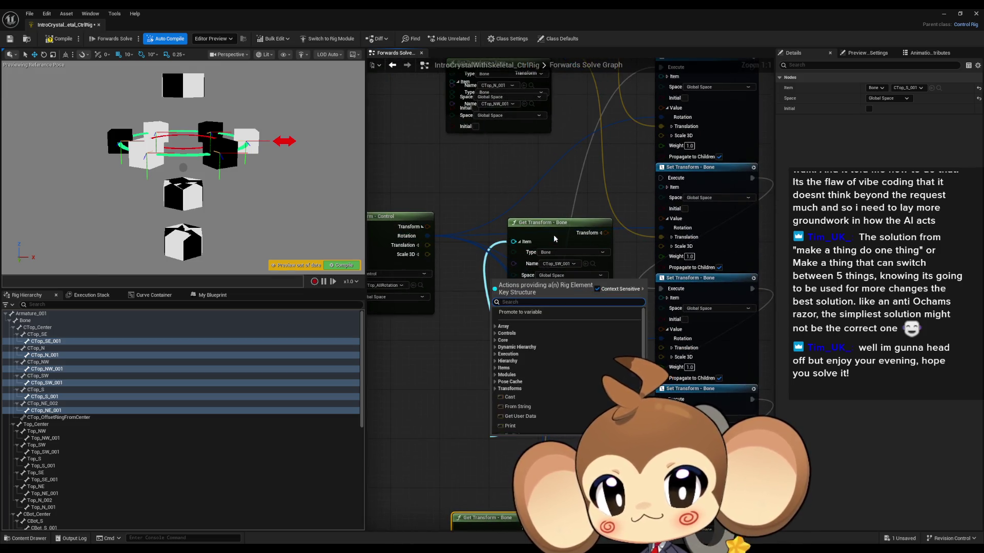
# - Split CTop_SW_001's Transform and wire its Translation and Scale 3D into its Set Transform
pyautogui.moveTo(555, 242)
pyautogui.mouseDown()
pyautogui.moveTo(506, 426)
pyautogui.moveTo(500, 348)
pyautogui.moveTo(522, 246)
pyautogui.moveTo(600, 275)
pyautogui.moveTo(638, 259)
pyautogui.mouseUp()
pyautogui.click(527, 244)
pyautogui.moveTo(534, 270); pyautogui.dragTo(639, 268)
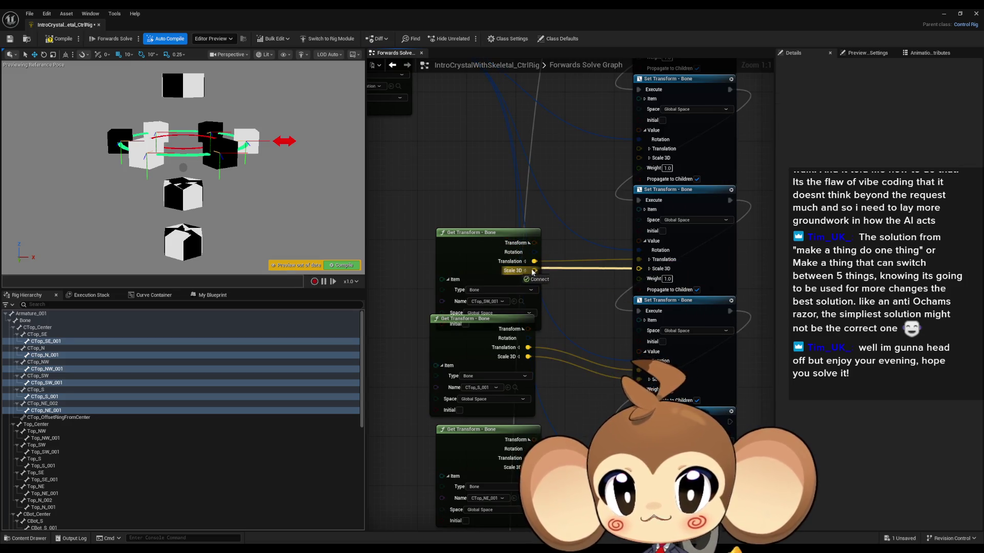
pyautogui.click(502, 241)
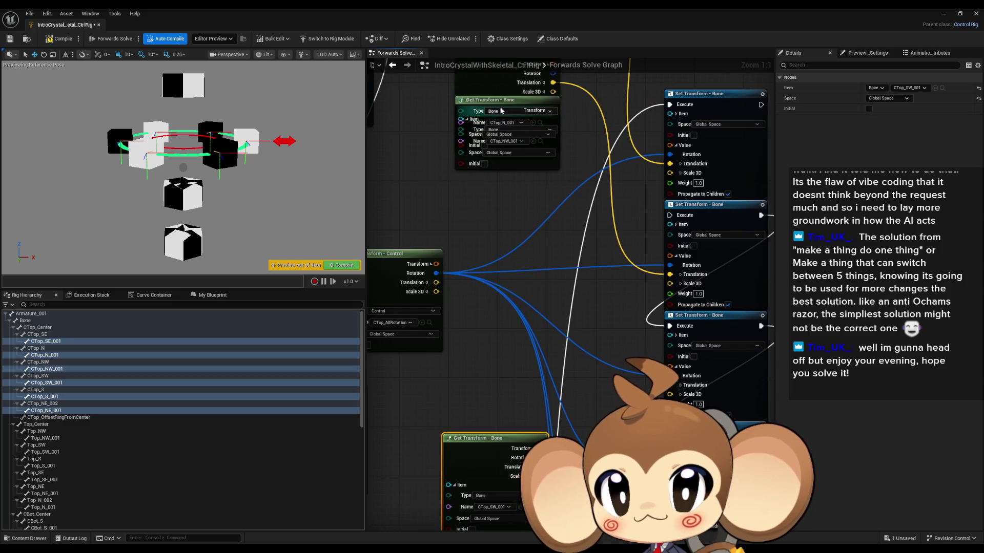
# - Wire CTop_N_001's Scale 3D, then split CTop_NW_001 and connect its Translation to its Set Transform
pyautogui.moveTo(514, 111)
pyautogui.mouseDown()
pyautogui.moveTo(522, 320)
pyautogui.moveTo(521, 247)
pyautogui.moveTo(670, 283)
pyautogui.mouseUp()
pyautogui.moveTo(502, 106)
pyautogui.mouseDown()
pyautogui.moveTo(503, 328)
pyautogui.moveTo(614, 359)
pyautogui.moveTo(503, 324)
pyautogui.mouseUp()
pyautogui.click(551, 332)
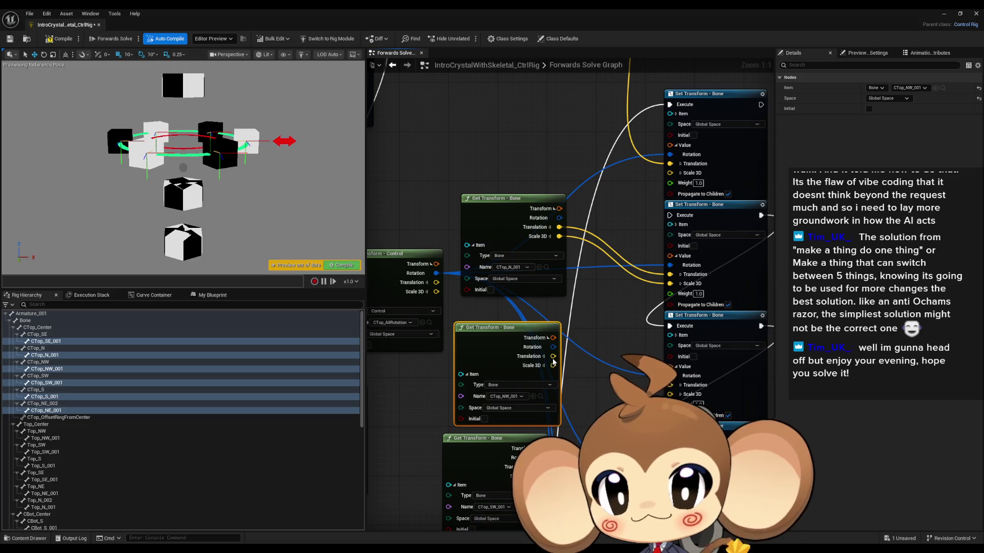
pyautogui.moveTo(554, 356); pyautogui.dragTo(587, 367)
pyautogui.moveTo(672, 388); pyautogui.dragTo(672, 388)
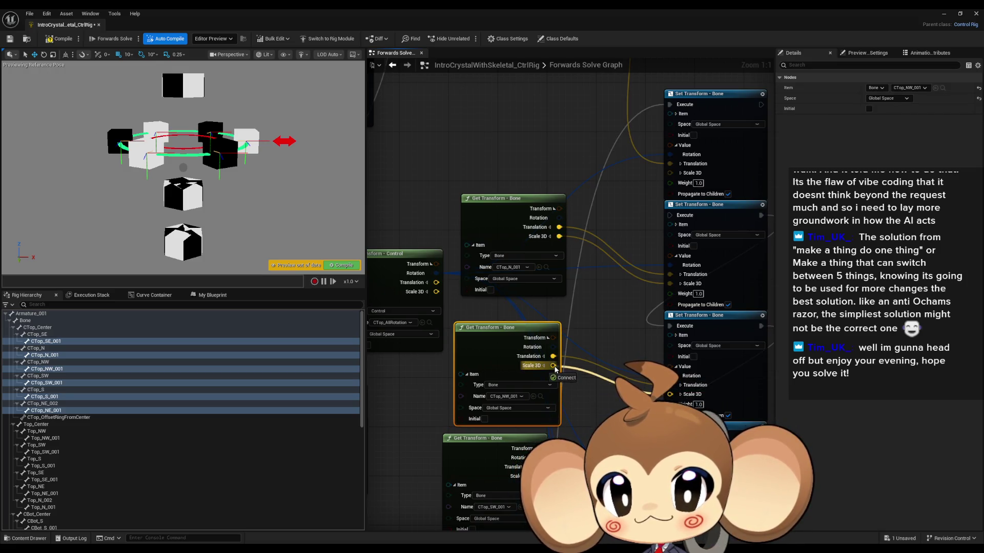
pyautogui.moveTo(760, 104)
pyautogui.mouseDown()
pyautogui.moveTo(600, 182)
pyautogui.moveTo(488, 282)
pyautogui.moveTo(507, 345)
pyautogui.mouseUp()
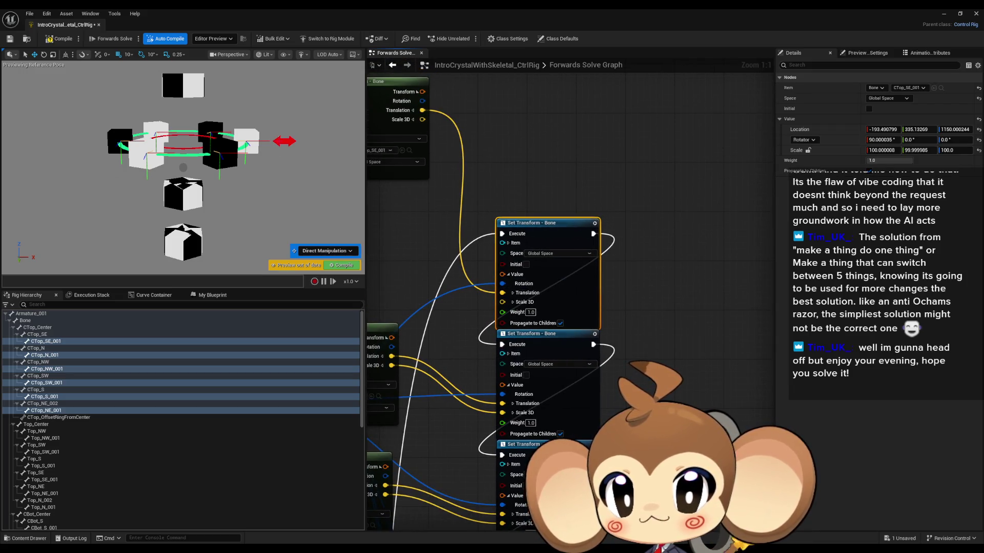
pyautogui.click(285, 141)
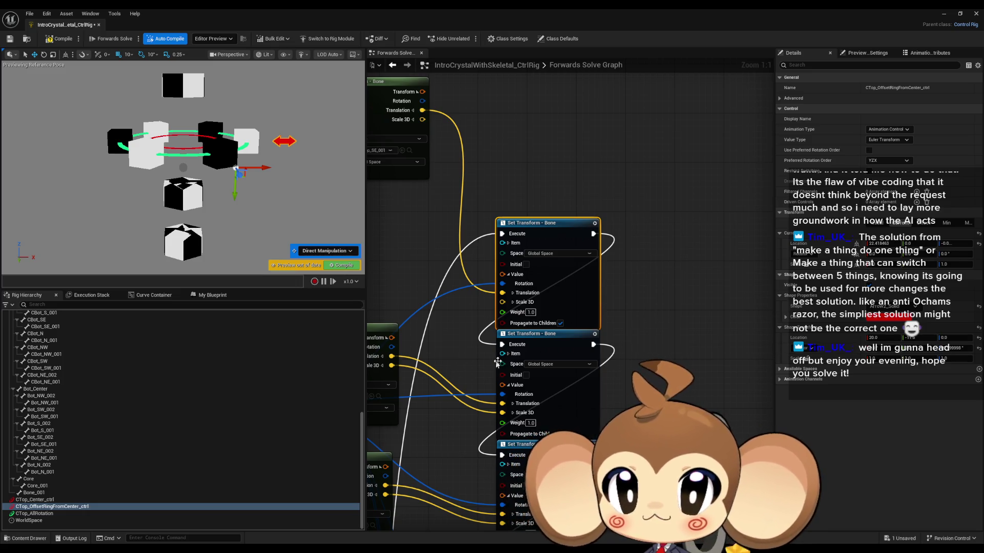
pyautogui.moveTo(520, 344); pyautogui.dragTo(579, 320)
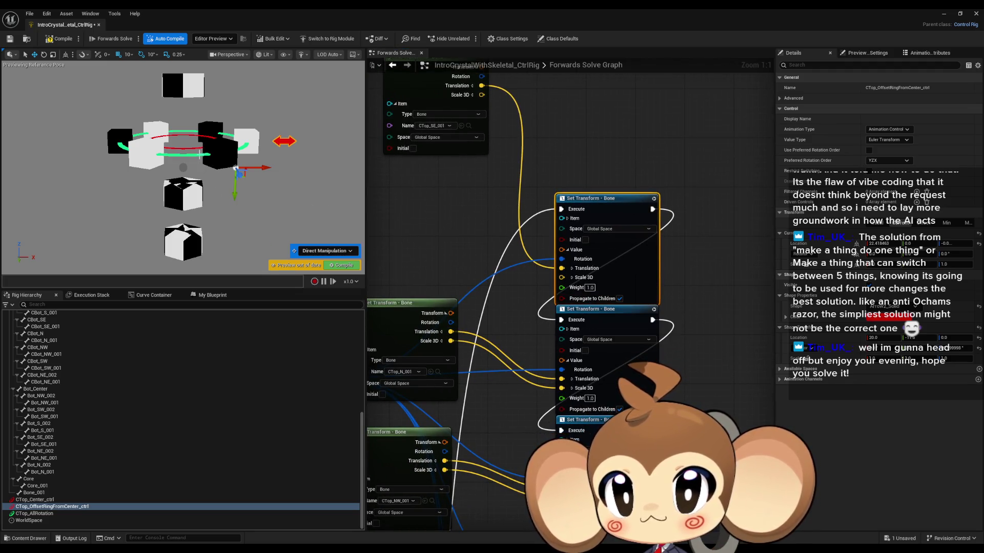
pyautogui.click(201, 153)
pyautogui.click(43, 54)
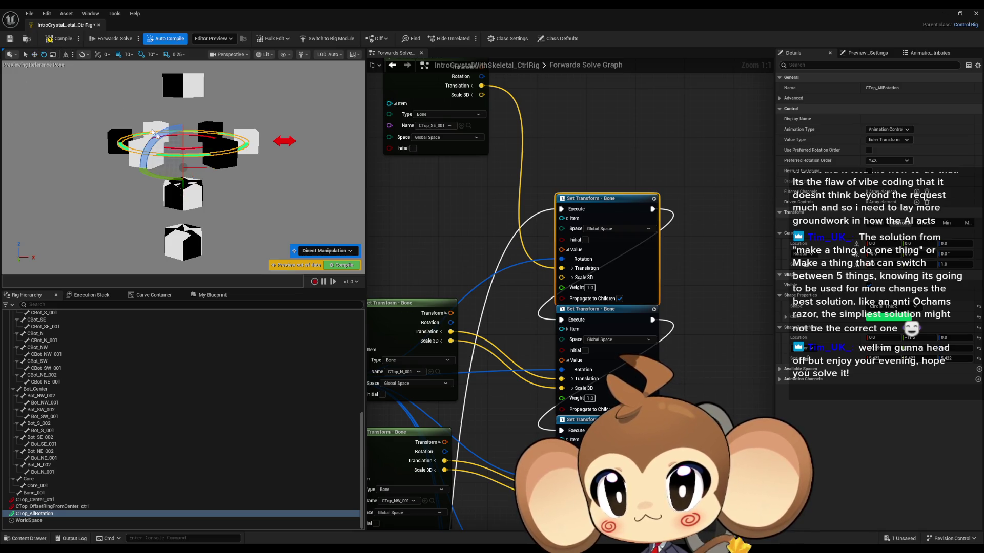
pyautogui.moveTo(225, 169)
pyautogui.mouseDown()
pyautogui.moveTo(237, 168)
pyautogui.moveTo(137, 183)
pyautogui.moveTo(151, 172)
pyautogui.mouseUp()
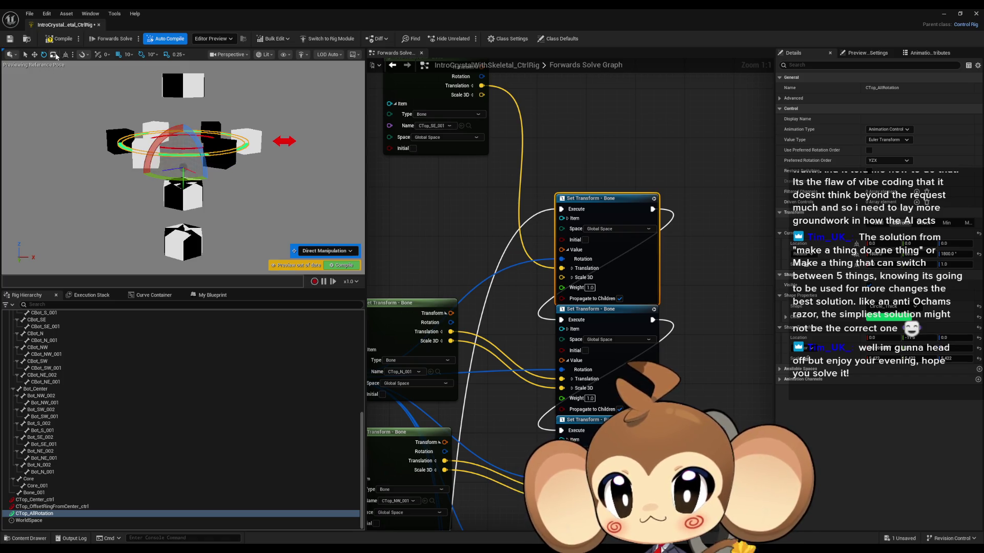
pyautogui.click(53, 54)
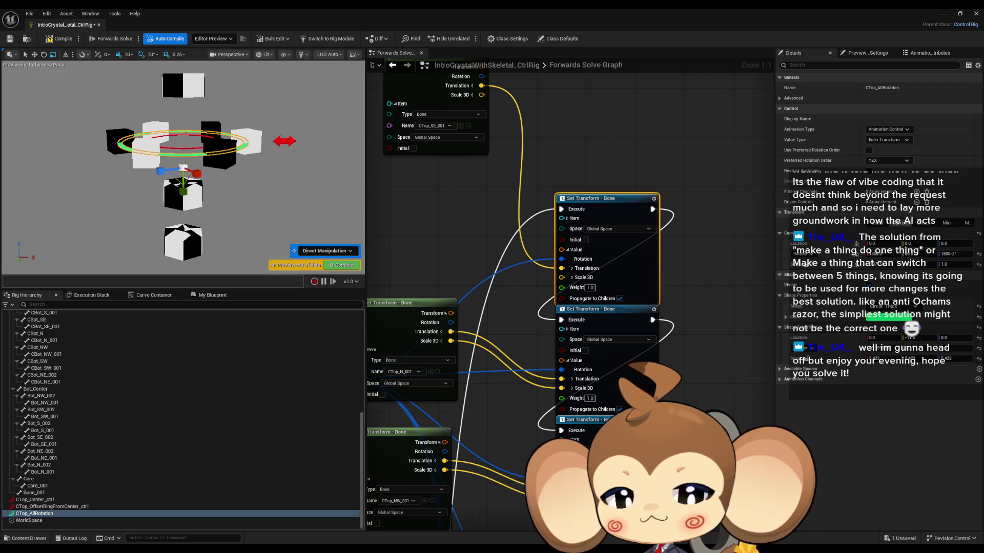
pyautogui.hotkey('ctrl', 'z')
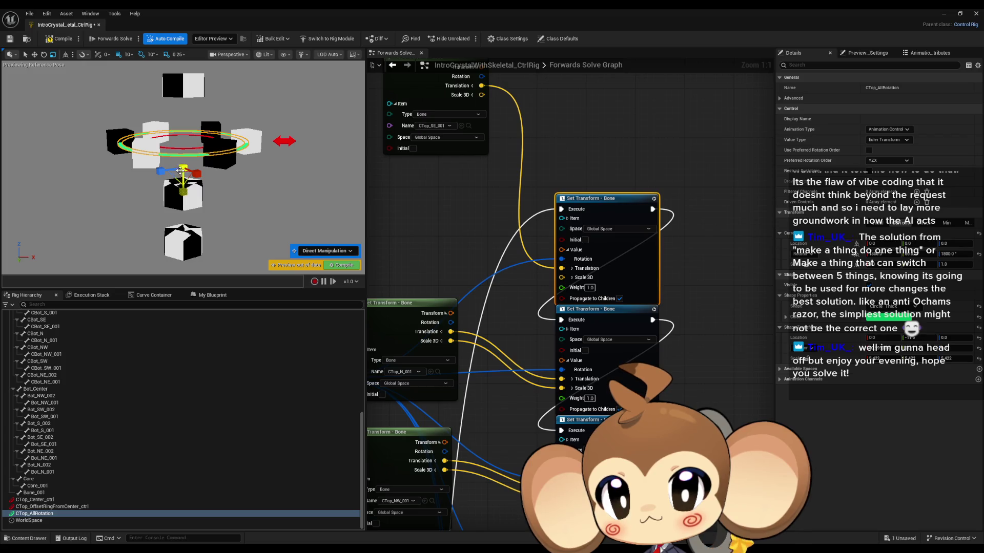
pyautogui.moveTo(181, 169)
pyautogui.mouseDown()
pyautogui.moveTo(216, 169)
pyautogui.moveTo(201, 169)
pyautogui.mouseUp()
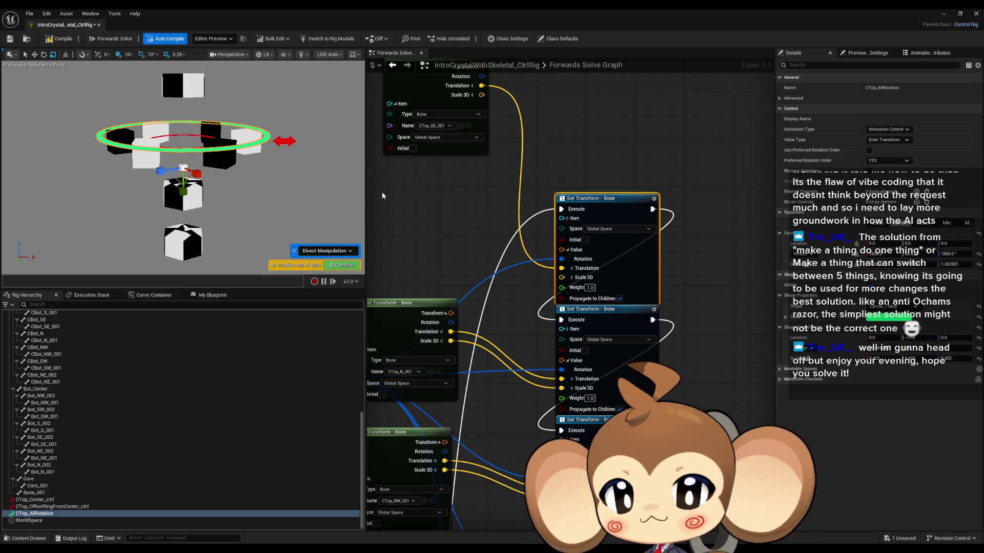
pyautogui.hotkey('ctrl', 'z')
pyautogui.click(44, 54)
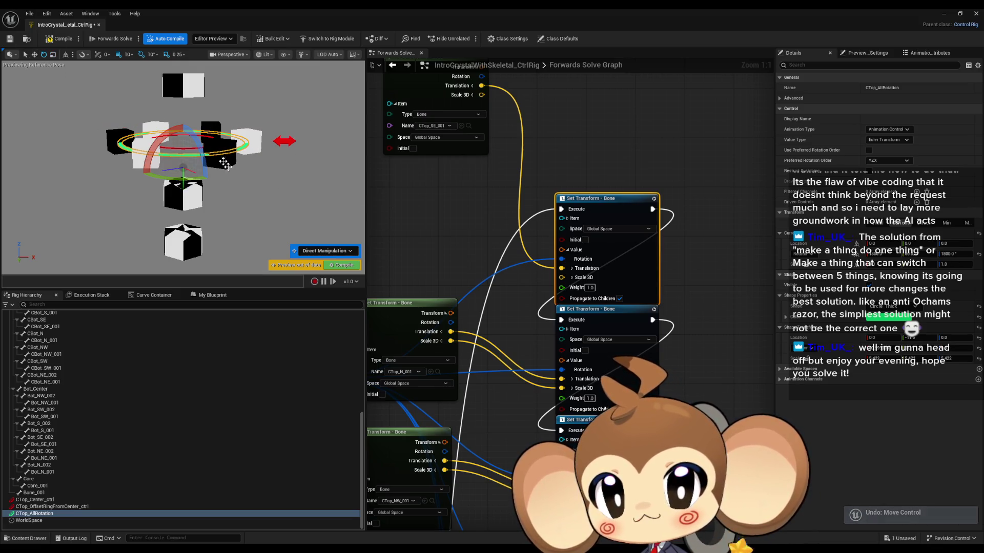
pyautogui.moveTo(224, 163)
pyautogui.mouseDown()
pyautogui.moveTo(251, 171)
pyautogui.moveTo(216, 174)
pyautogui.mouseUp()
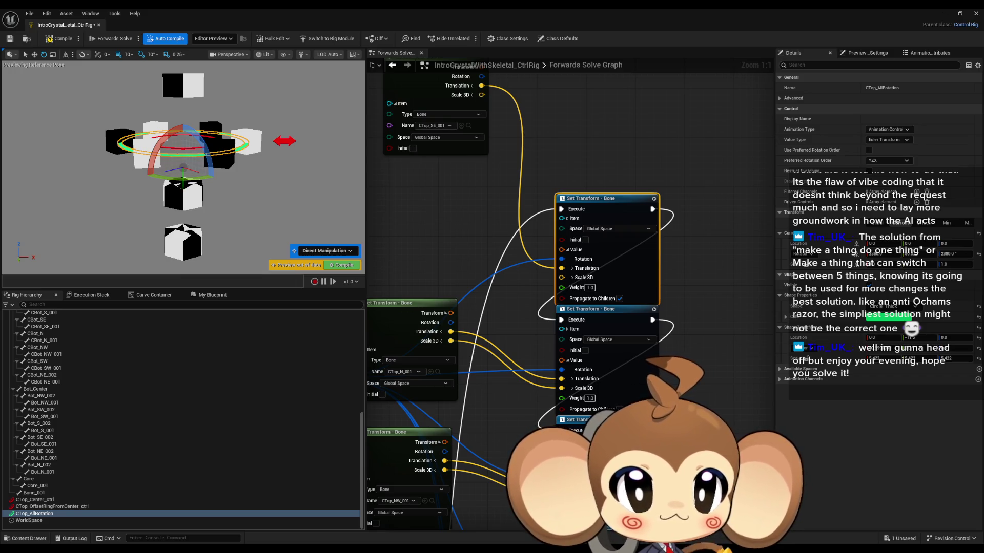
pyautogui.press('super+shift+s')
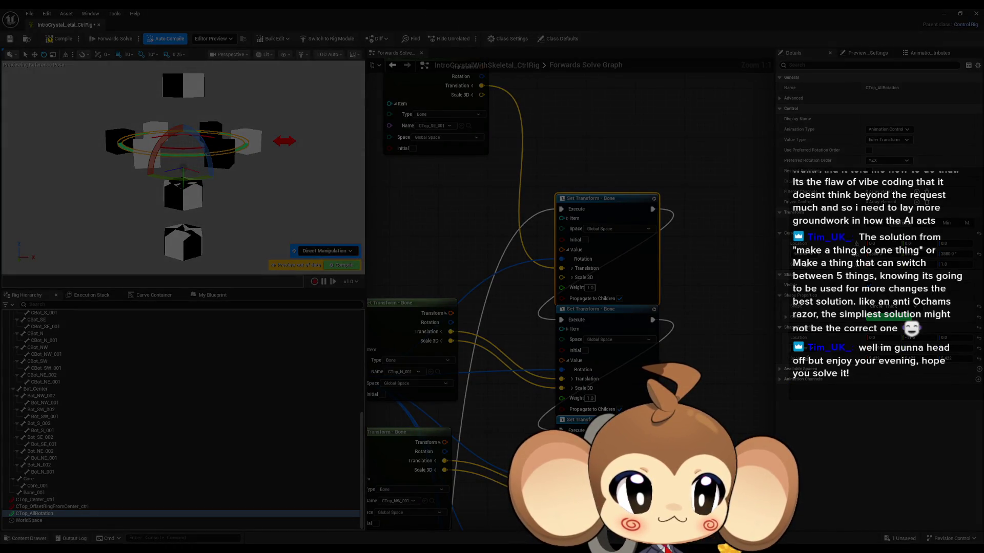
pyautogui.press('Escape')
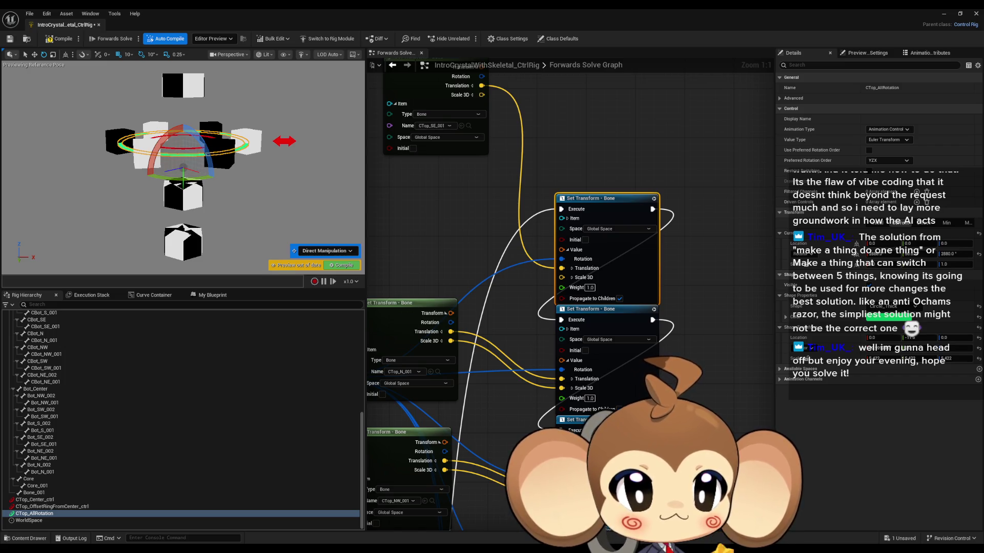
pyautogui.click(460, 230)
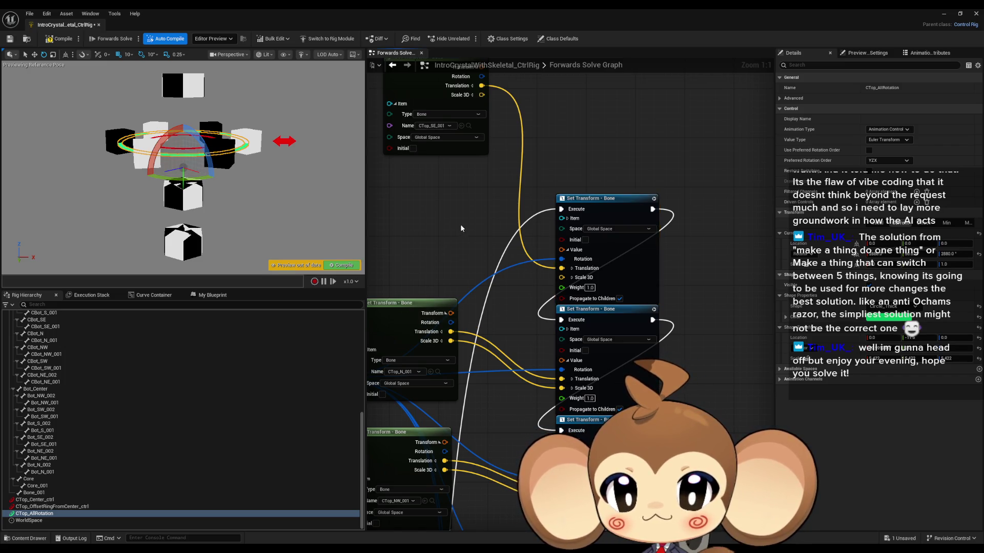
# - Spin the top crystal with CTop_AllRotation, then wire the control's Scale 3D into the Set Transform Scale 3D
pyautogui.scroll(-2, 597, 236)
pyautogui.scroll(-1, 589, 240)
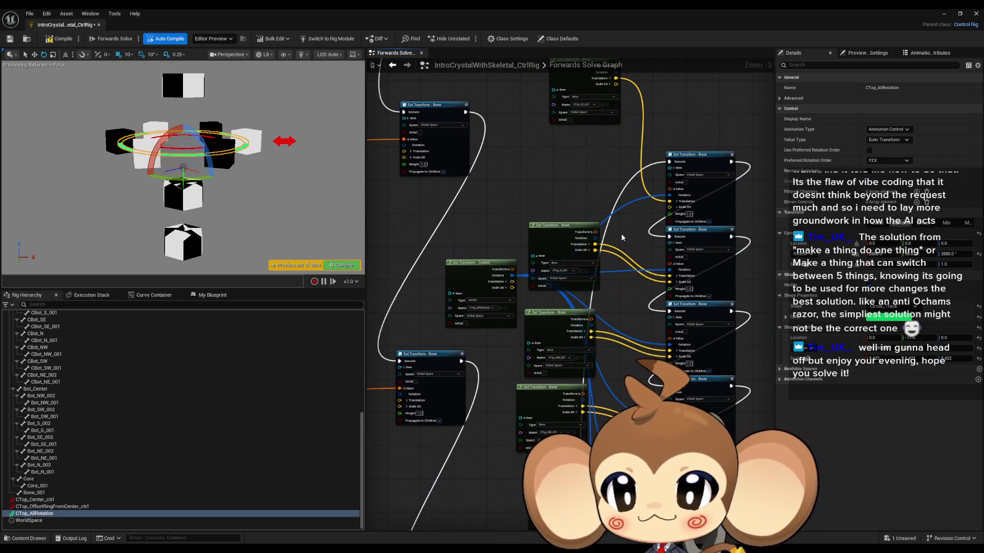
pyautogui.moveTo(210, 177)
pyautogui.mouseDown()
pyautogui.moveTo(214, 167)
pyautogui.moveTo(232, 173)
pyautogui.moveTo(137, 169)
pyautogui.mouseUp()
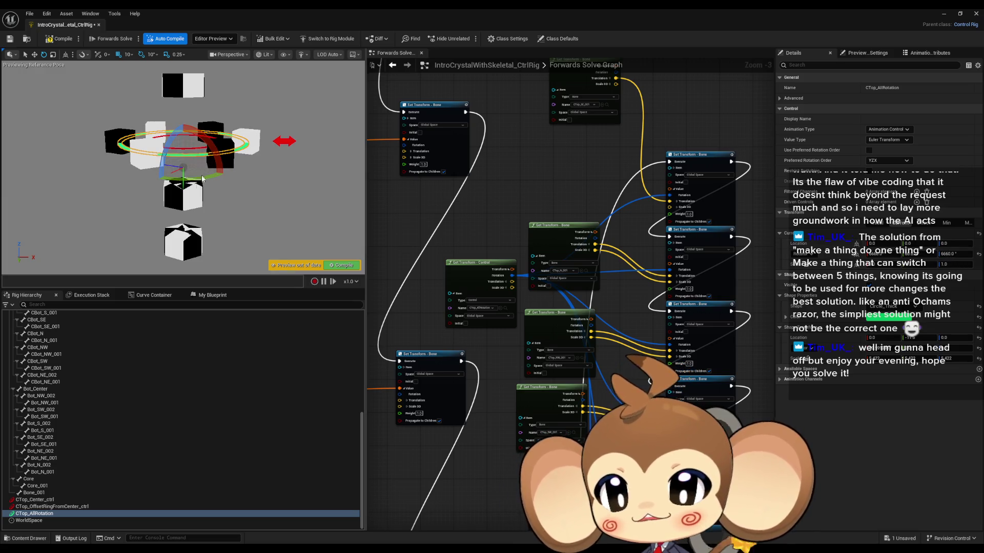
pyautogui.moveTo(154, 185)
pyautogui.mouseDown()
pyautogui.moveTo(224, 161)
pyautogui.moveTo(226, 181)
pyautogui.mouseUp()
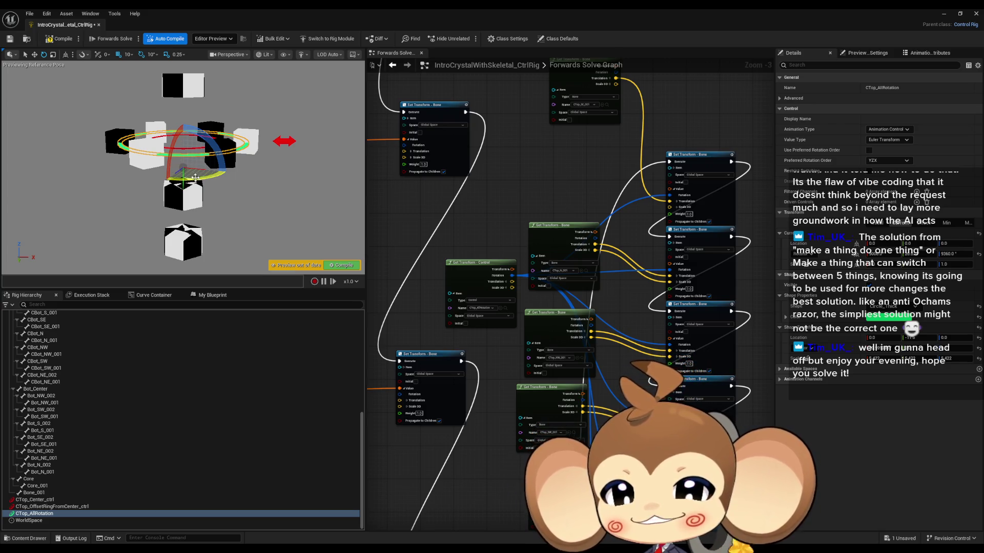
pyautogui.moveTo(229, 177)
pyautogui.mouseDown()
pyautogui.moveTo(218, 162)
pyautogui.moveTo(180, 159)
pyautogui.moveTo(241, 164)
pyautogui.mouseUp()
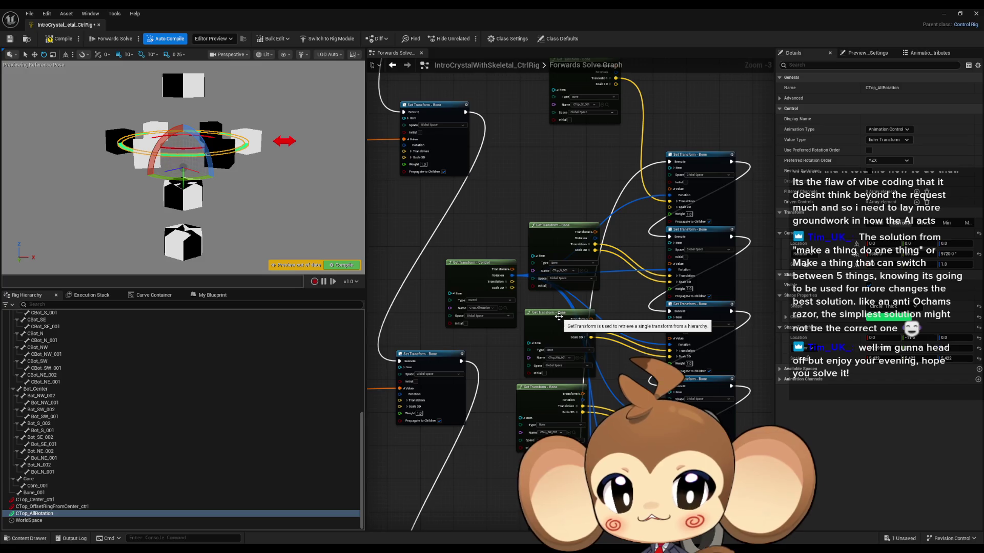
pyautogui.moveTo(512, 287)
pyautogui.mouseDown()
pyautogui.moveTo(557, 275)
pyautogui.moveTo(673, 210)
pyautogui.moveTo(634, 272)
pyautogui.moveTo(672, 211)
pyautogui.mouseUp()
pyautogui.moveTo(583, 79); pyautogui.dragTo(561, 166)
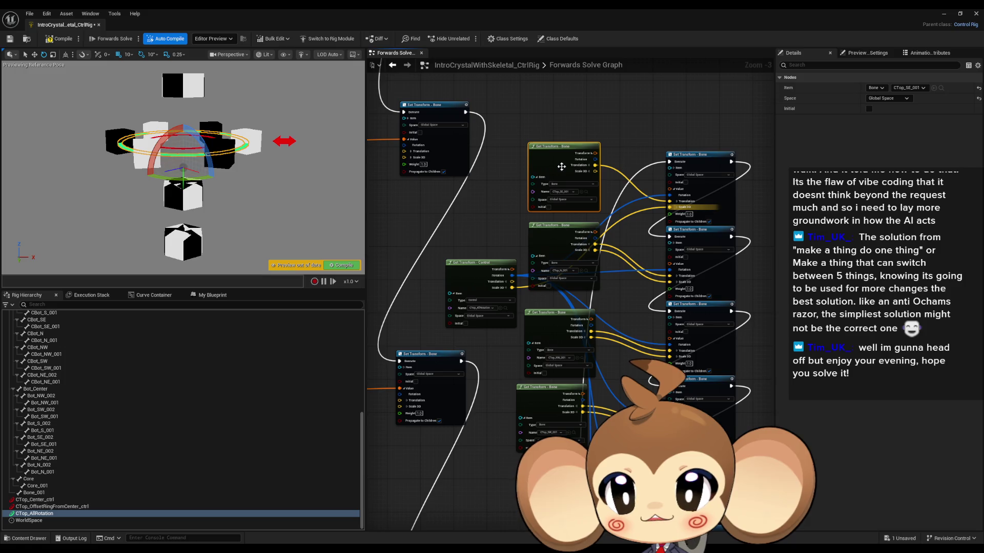
# - Toggle the gizmo between world and local space, then scale the CTop_AllRotation control
pyautogui.click(66, 54)
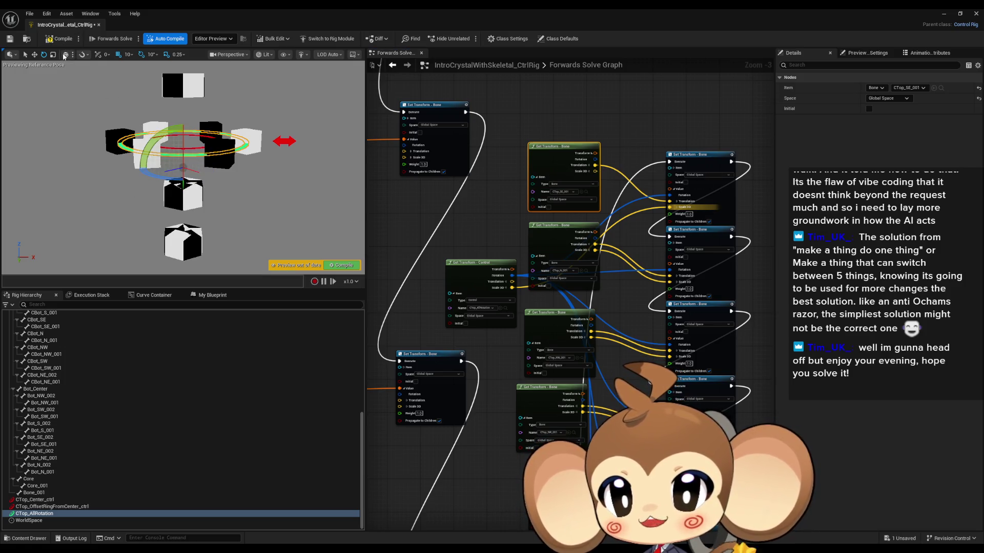
pyautogui.click(65, 54)
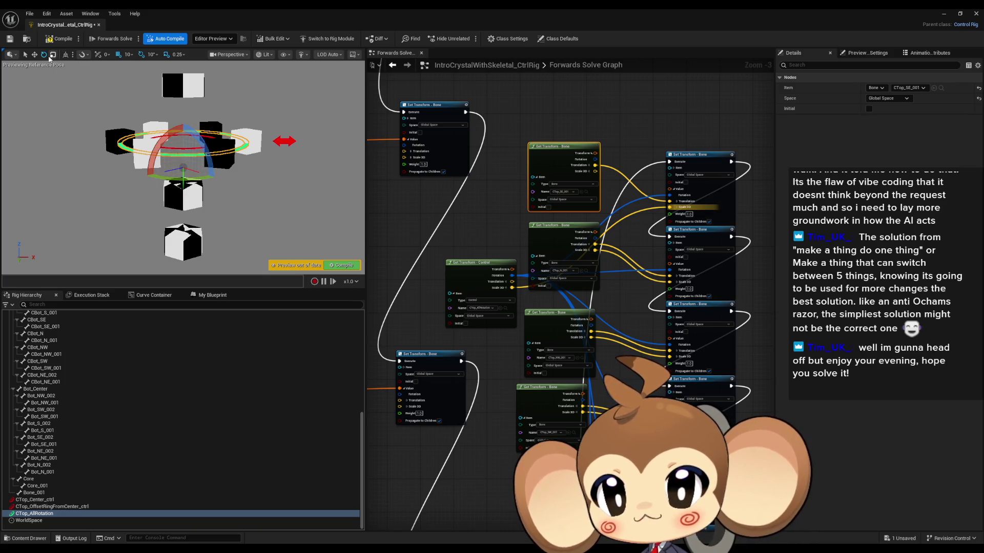
pyautogui.click(53, 54)
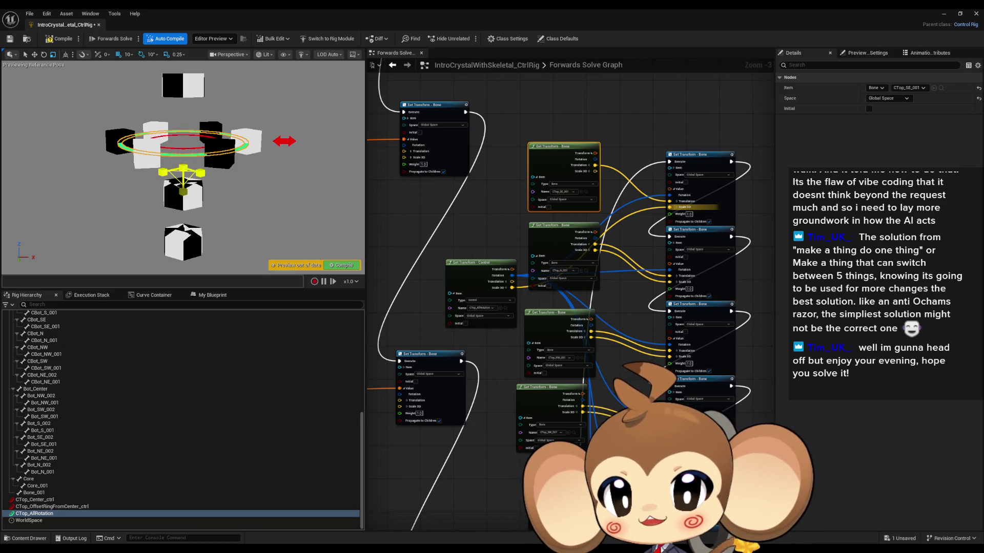
pyautogui.moveTo(185, 169); pyautogui.dragTo(181, 170)
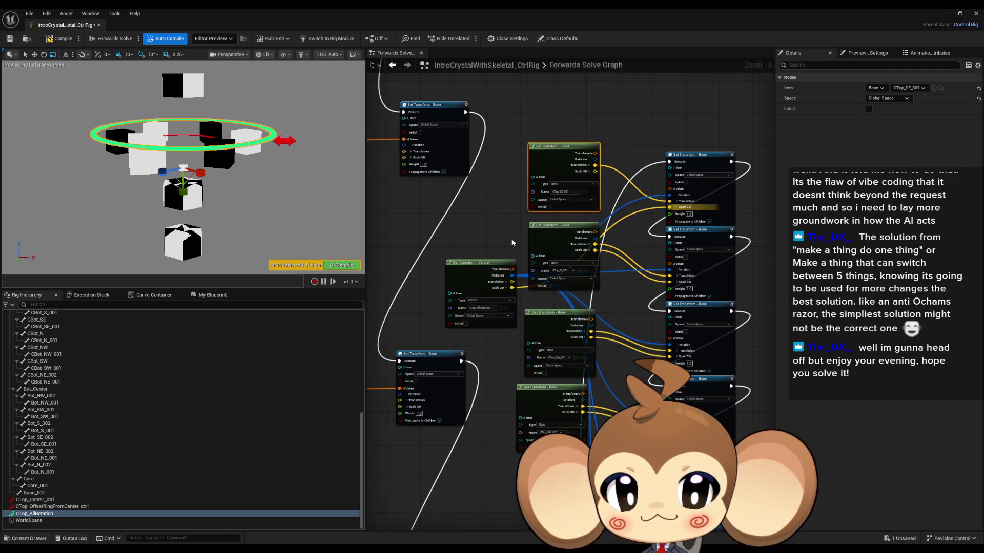
# - Wire the CTop_AllRotation control's Scale 3D into a lower top-bone Set Transform node's Scale 3D pin
pyautogui.moveTo(511, 239)
pyautogui.mouseDown()
pyautogui.moveTo(443, 229)
pyautogui.moveTo(444, 249)
pyautogui.mouseUp()
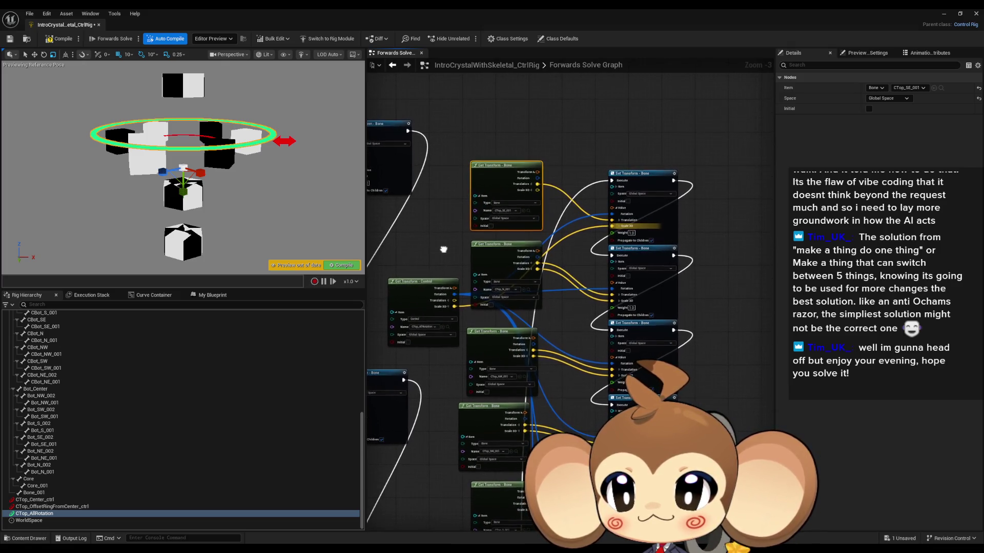
pyautogui.scroll(2, 480, 328)
pyautogui.moveTo(446, 301); pyautogui.dragTo(656, 298)
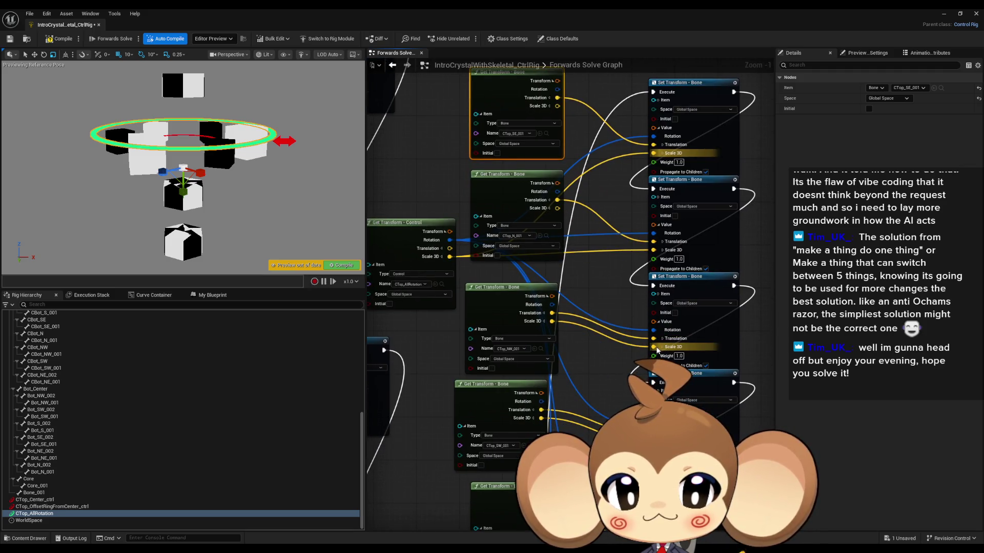
pyautogui.moveTo(657, 350)
pyautogui.mouseDown()
pyautogui.moveTo(589, 430)
pyautogui.moveTo(654, 443)
pyautogui.mouseUp()
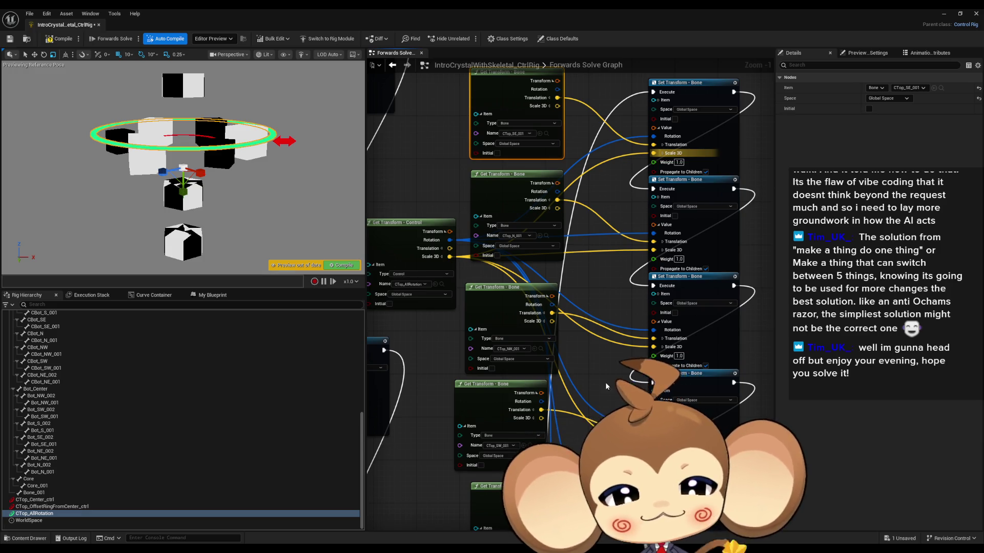
# - Tilt the ring control in the viewport to test how the ring and top cubes follow
pyautogui.scroll(-2, 705, 215)
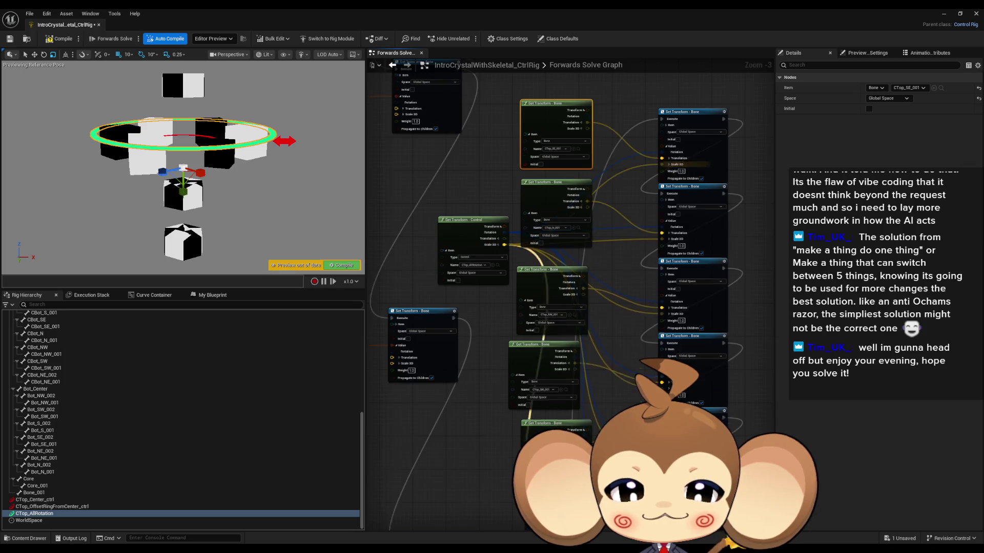
pyautogui.moveTo(505, 250); pyautogui.dragTo(505, 178)
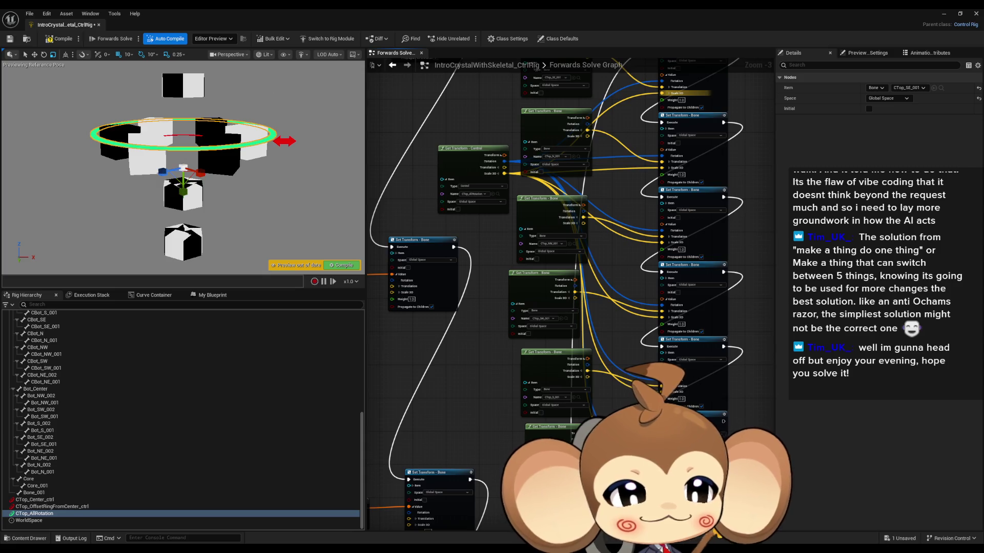
pyautogui.scroll(-1, 609, 327)
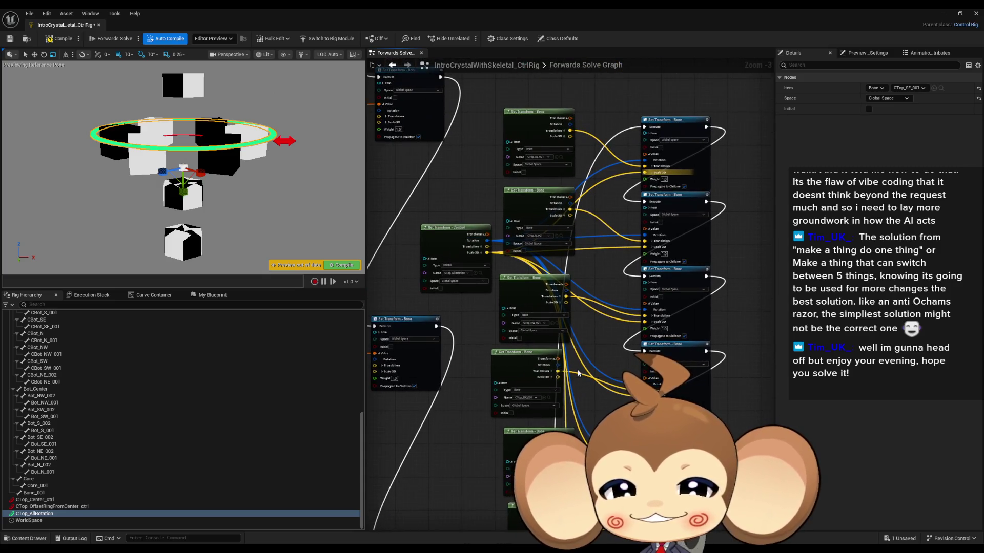
pyautogui.moveTo(582, 374); pyautogui.dragTo(594, 269)
pyautogui.scroll(-1, 592, 266)
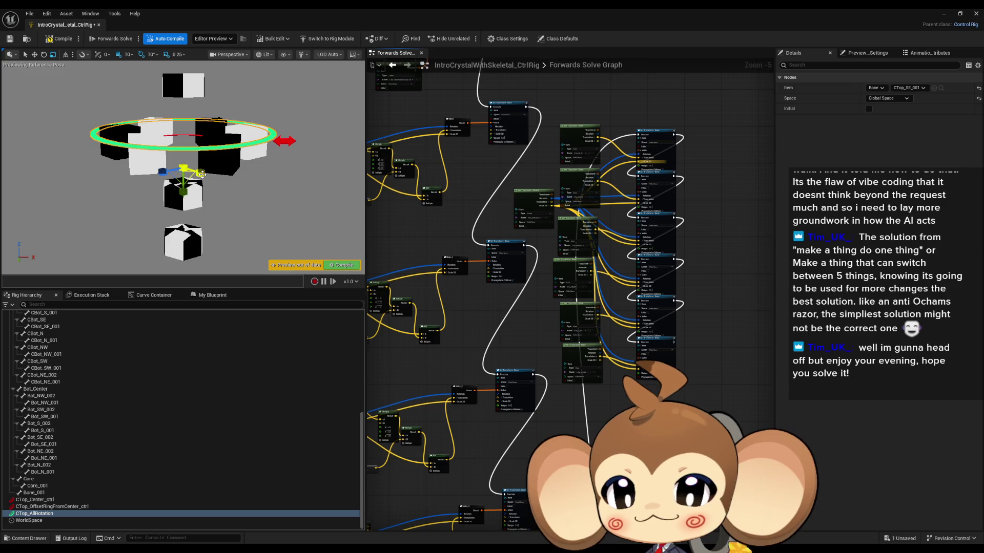
pyautogui.moveTo(200, 173); pyautogui.dragTo(202, 174)
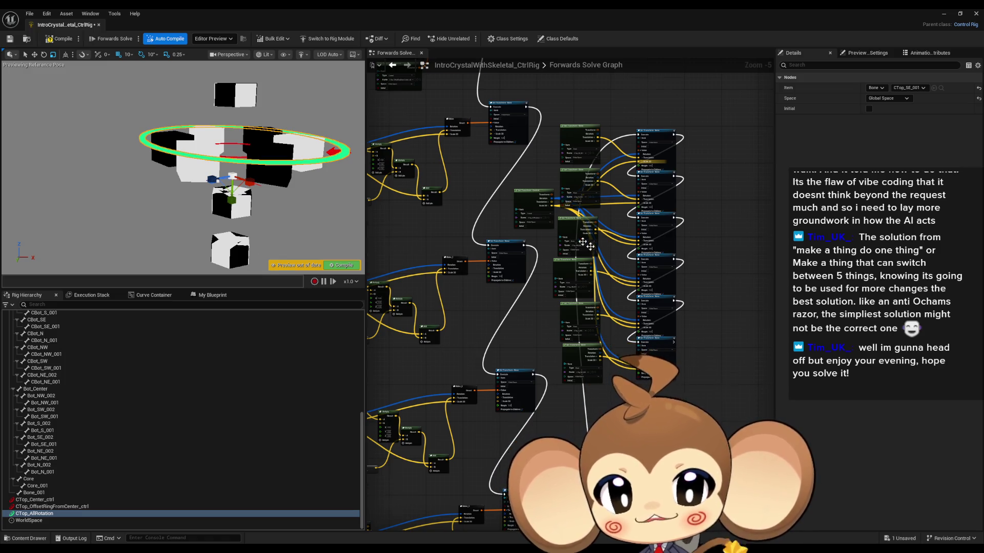
# - Reframe the Forwards Solve graph and the crystal viewport to review the finished wiring
pyautogui.scroll(-6, 652, 273)
pyautogui.scroll(4, 680, 212)
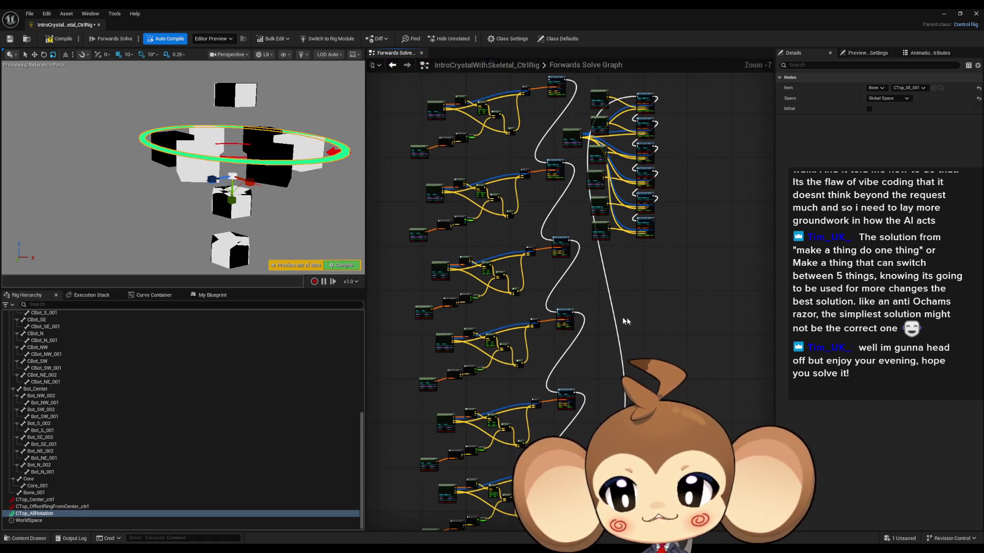
pyautogui.moveTo(578, 293); pyautogui.dragTo(565, 300)
pyautogui.moveTo(248, 189); pyautogui.dragTo(250, 192)
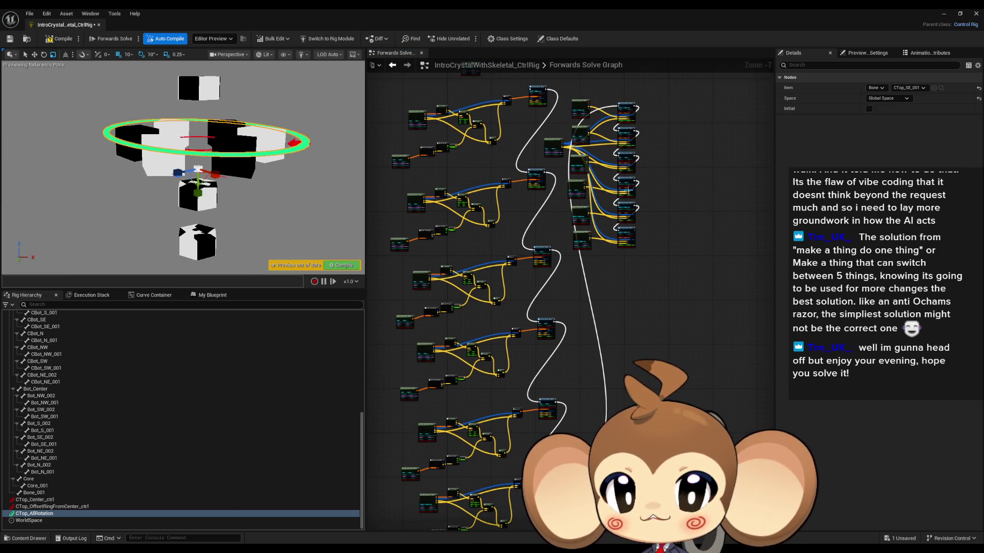
pyautogui.moveTo(646, 221); pyautogui.dragTo(643, 336)
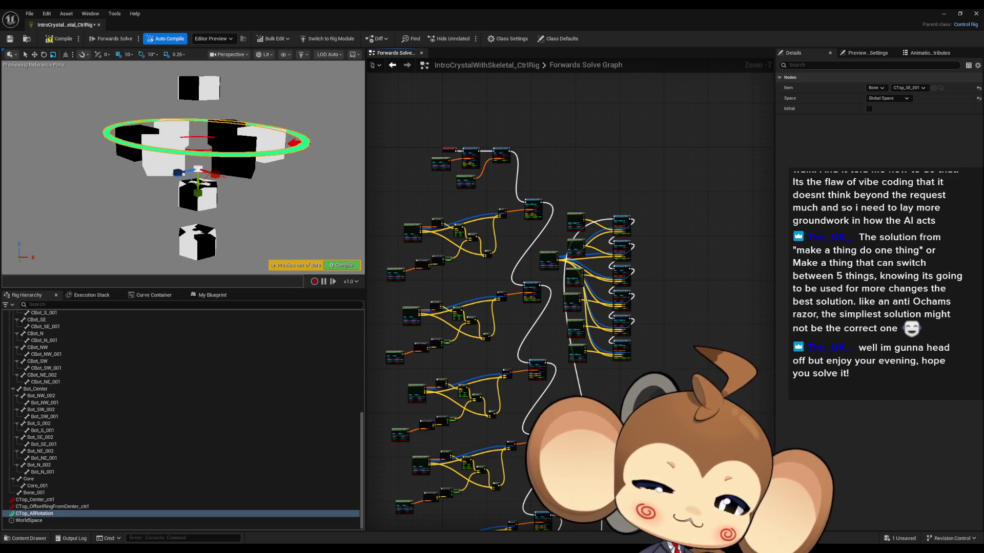
# - Add a function to the rig from My Blueprint, keeping the default name New Function
pyautogui.click(207, 295)
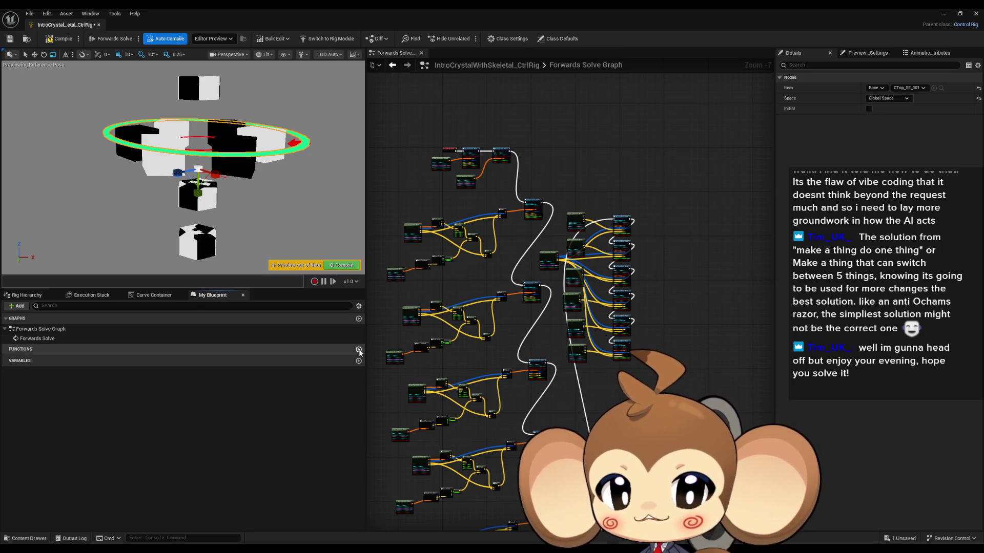
pyautogui.click(358, 350)
pyautogui.press('Return')
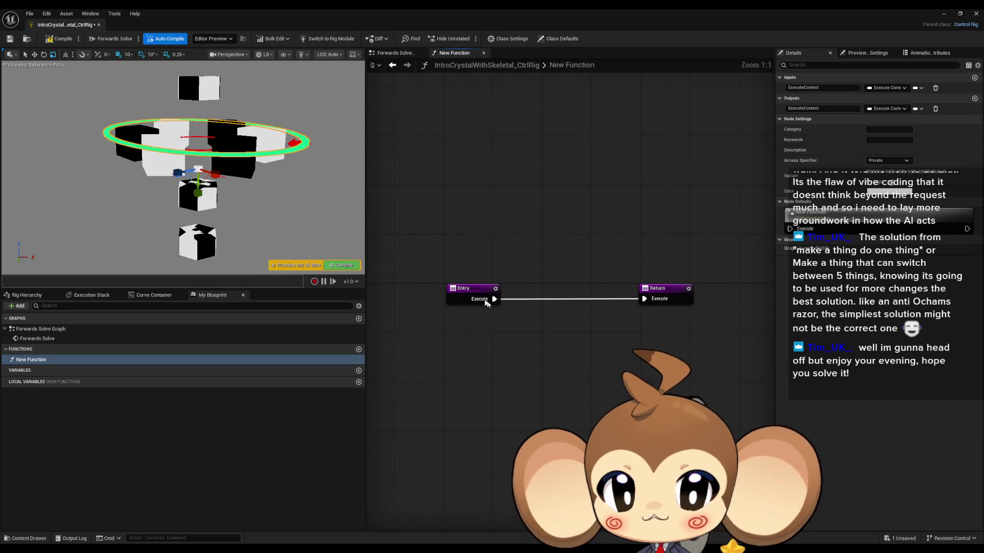